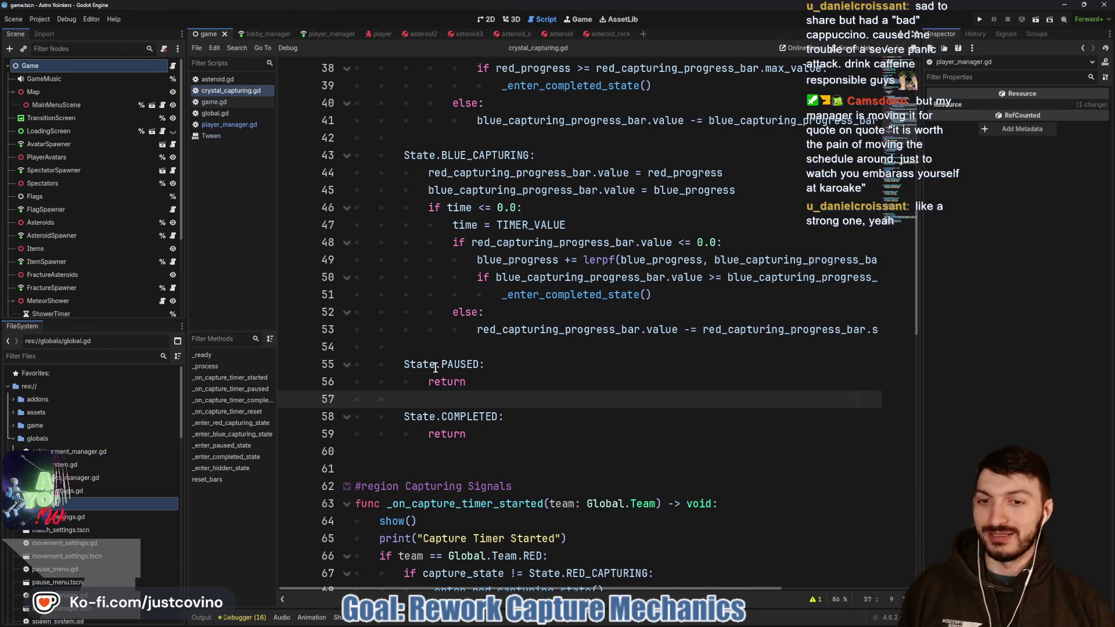
- Save the script repeatedly while moving between empty lines 54 and 57
left_click(484, 346)
key("ctrl+s")
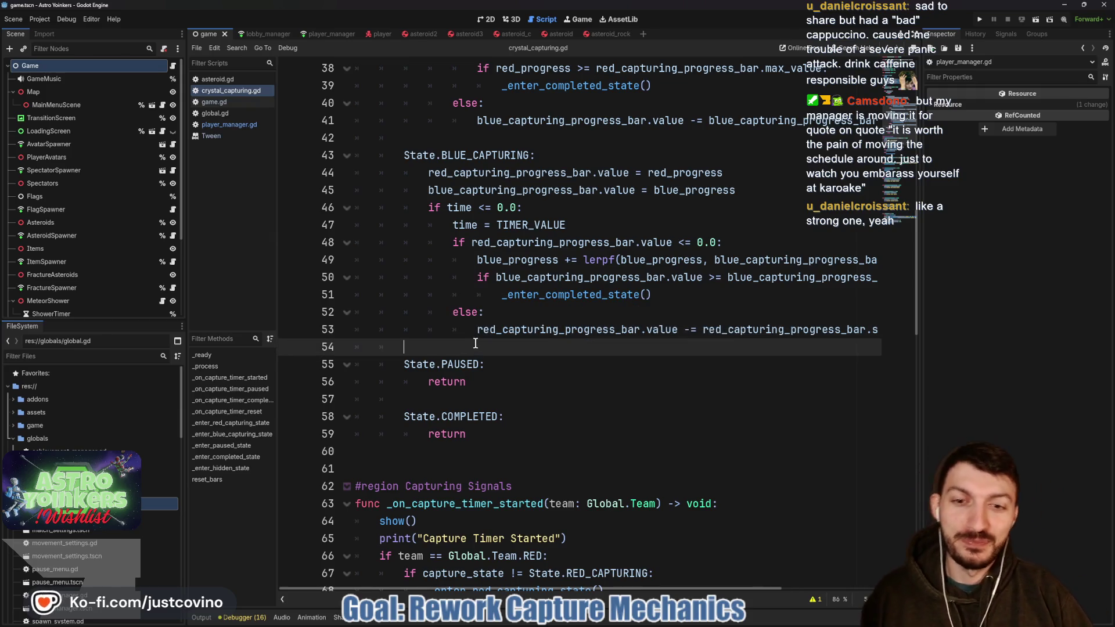
left_click(432, 392)
key("ctrl+s")
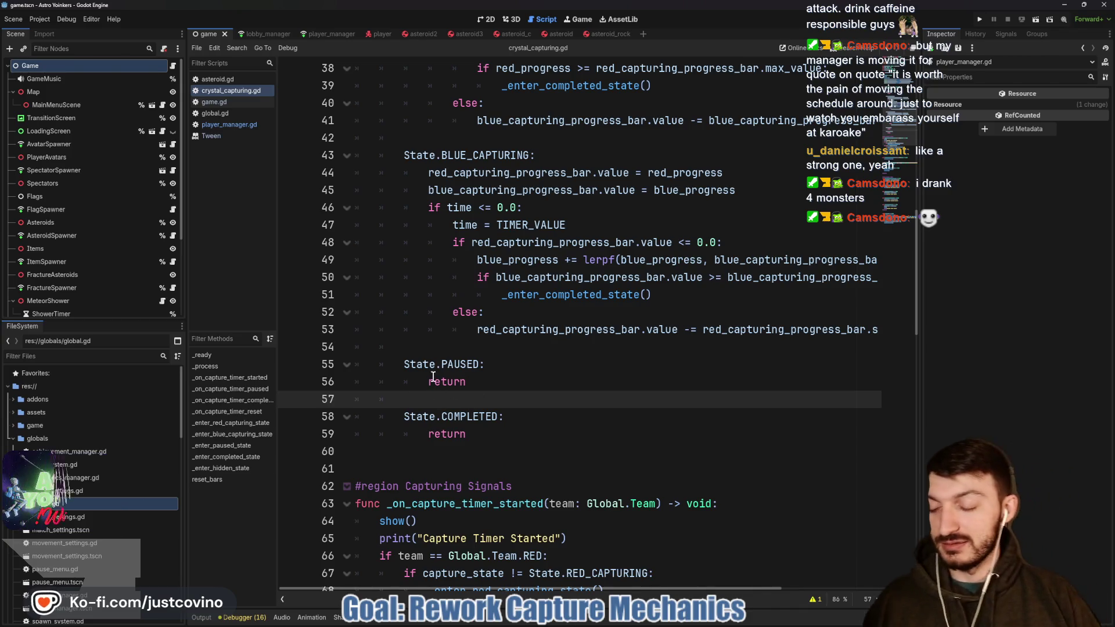
left_click(473, 348)
scroll(474, 348, "up", 1)
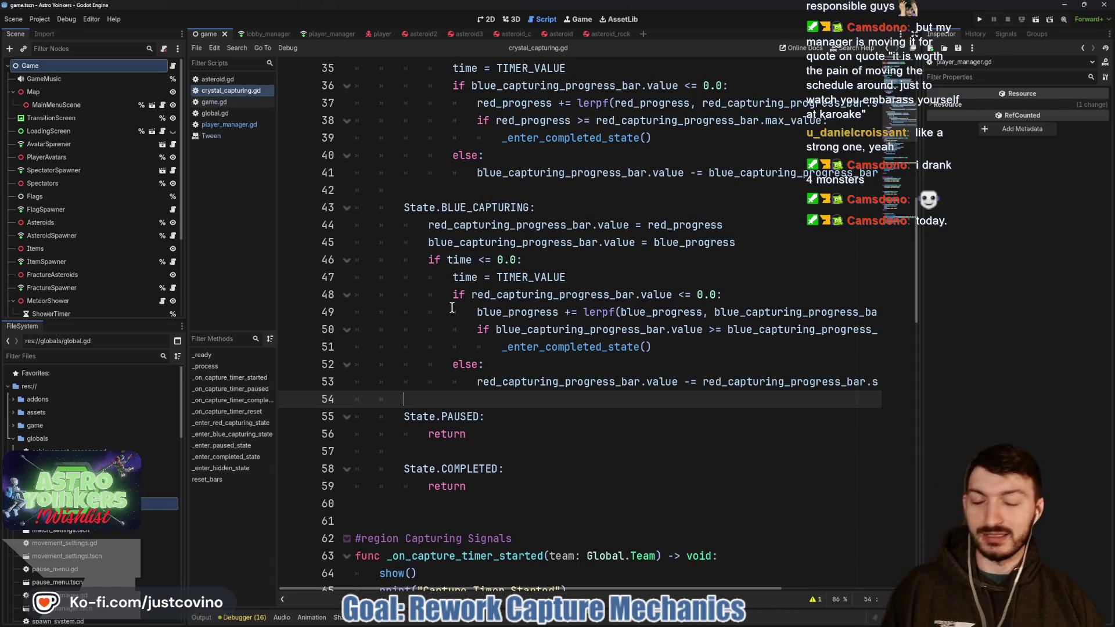
scroll(441, 314, "down", 1)
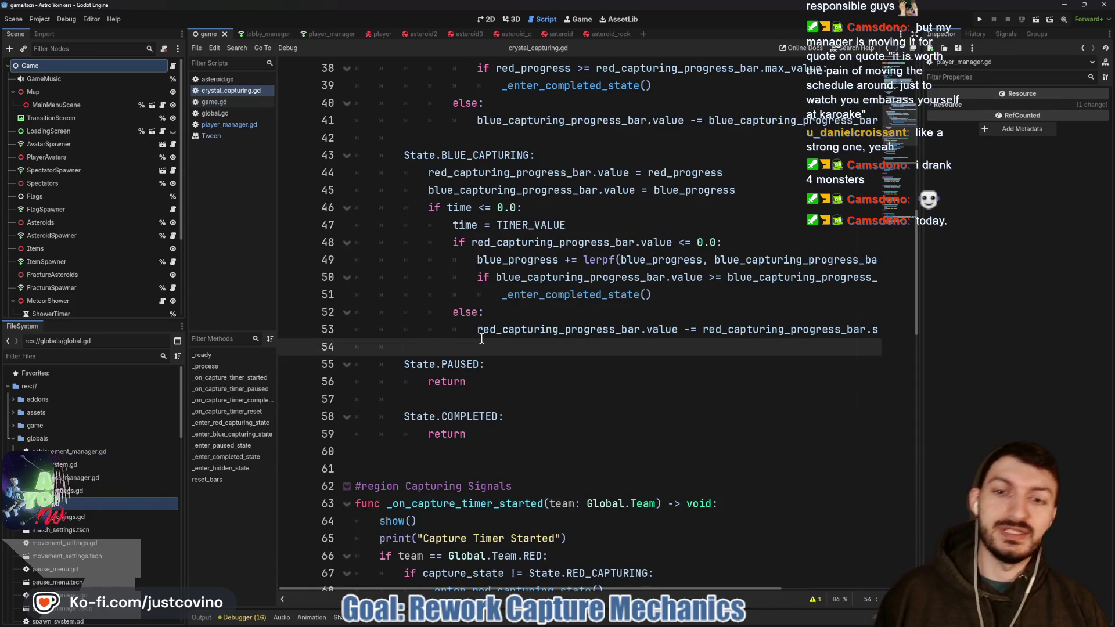
left_click(448, 397)
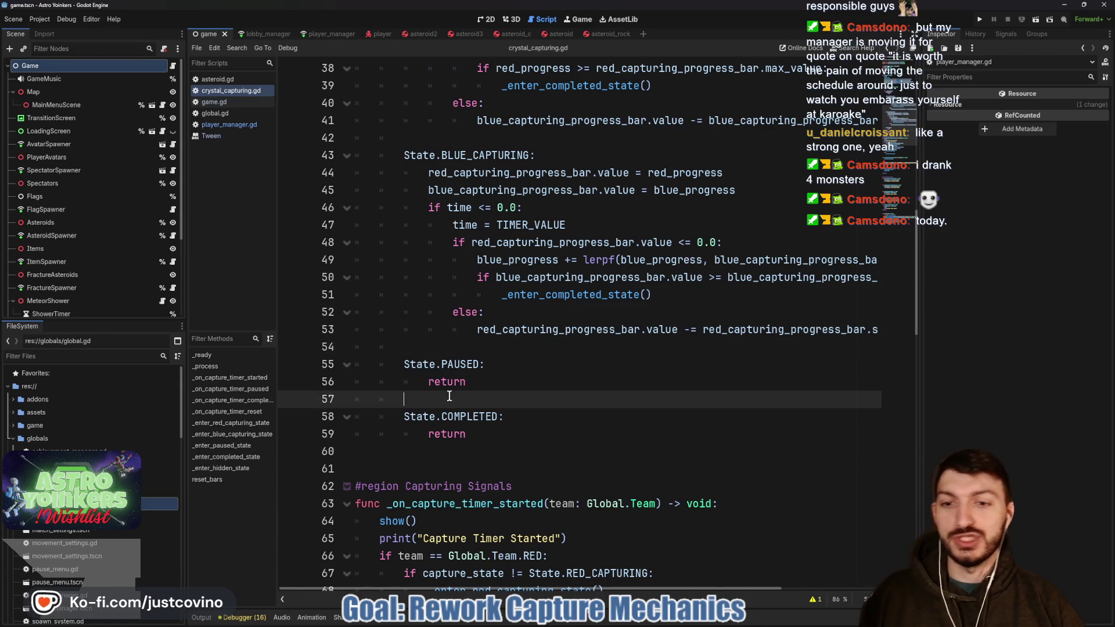
left_click(445, 345)
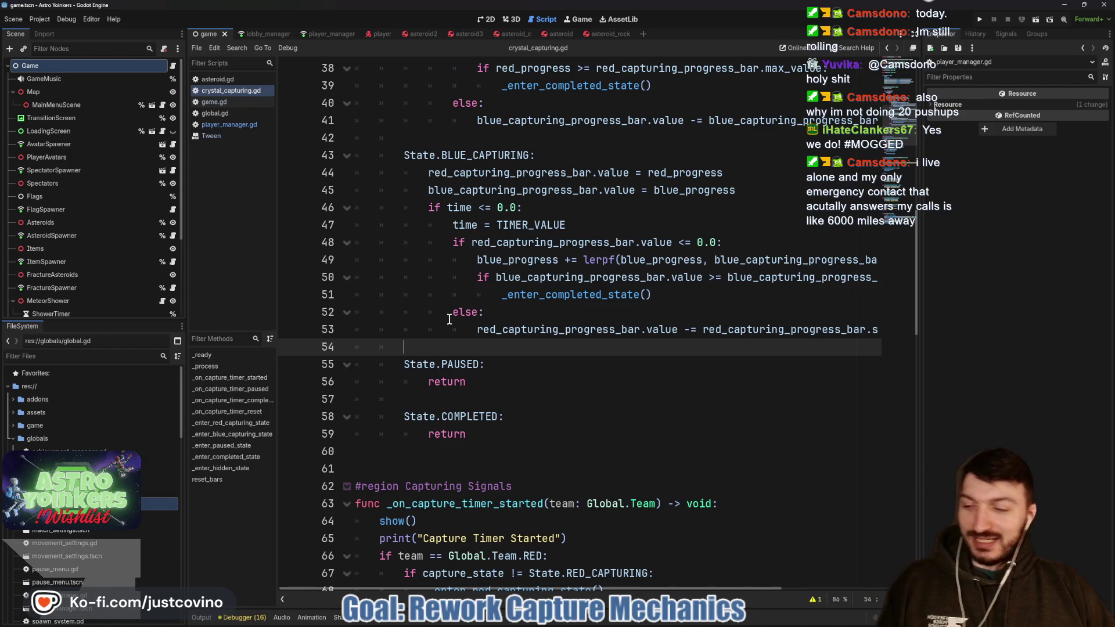
- Save once more from line 57, then return to line 54 and scroll up
scroll(453, 319, "down", 1)
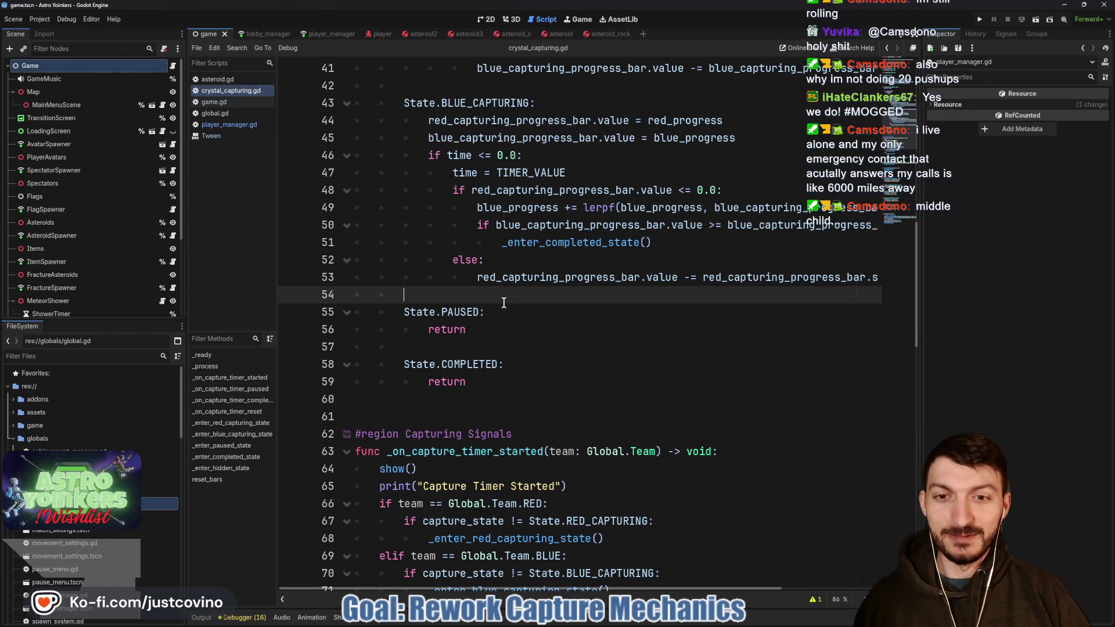
left_click(474, 343)
key("ctrl+s")
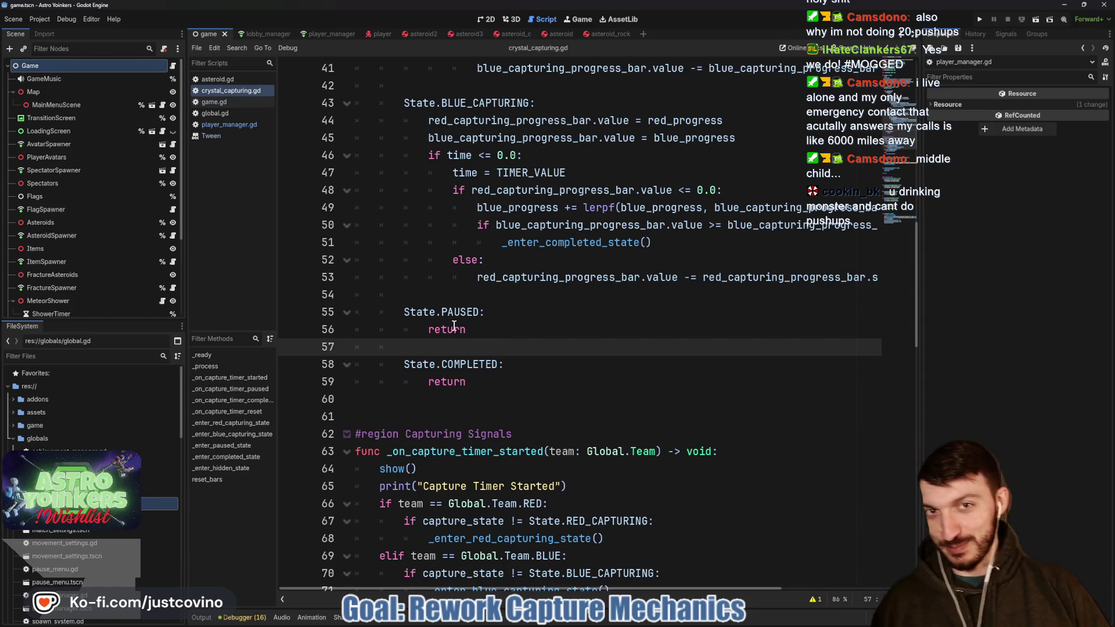
left_click(458, 295)
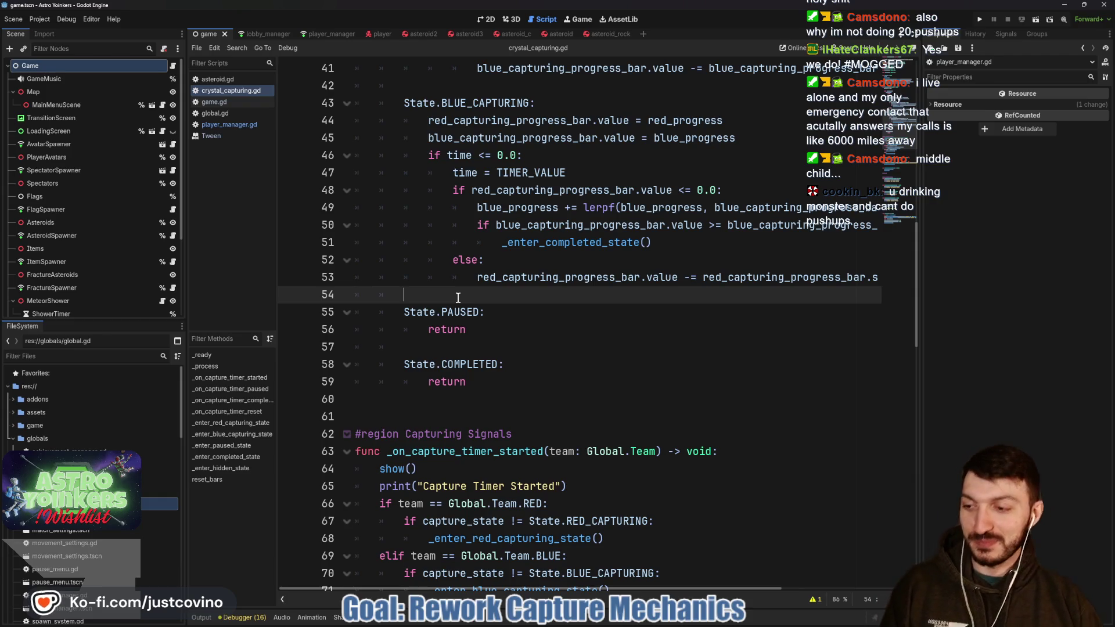
scroll(498, 313, "up", 2)
scroll(499, 326, "up", 2)
scroll(505, 314, "up", 3)
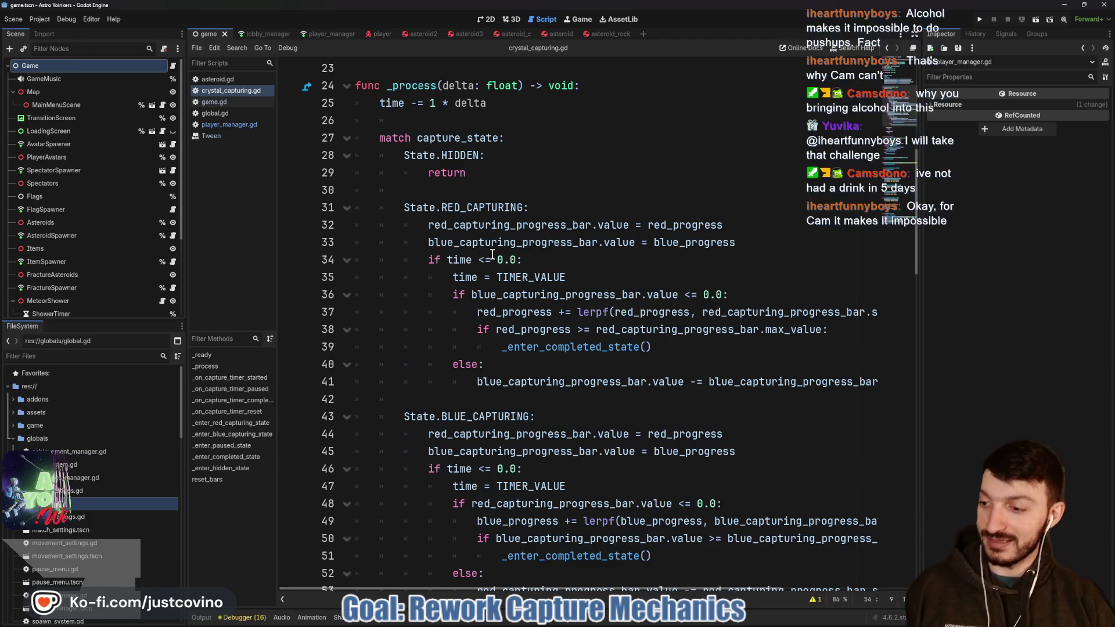
- Put the caret on the time check line 34 and save the script
left_click(537, 255)
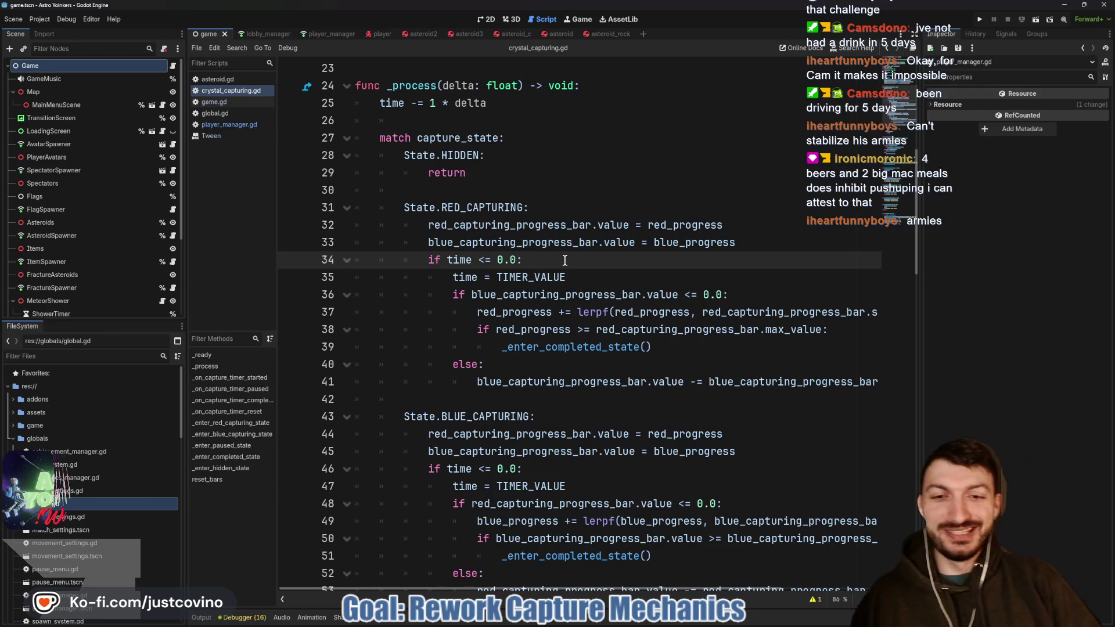
key("ctrl+s")
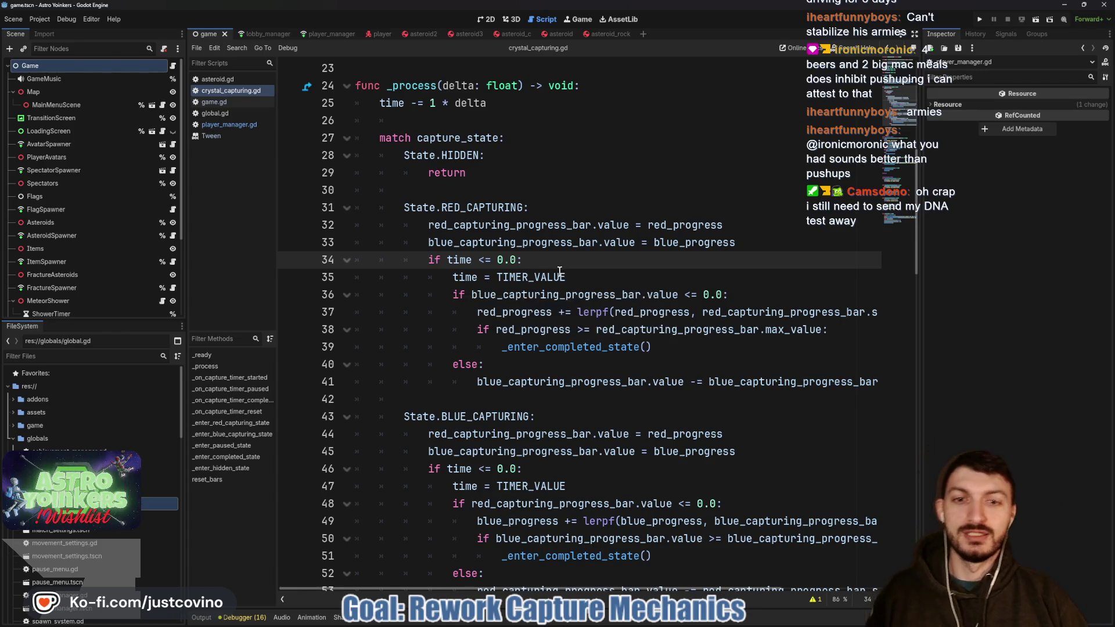
scroll(560, 271, "down", 1)
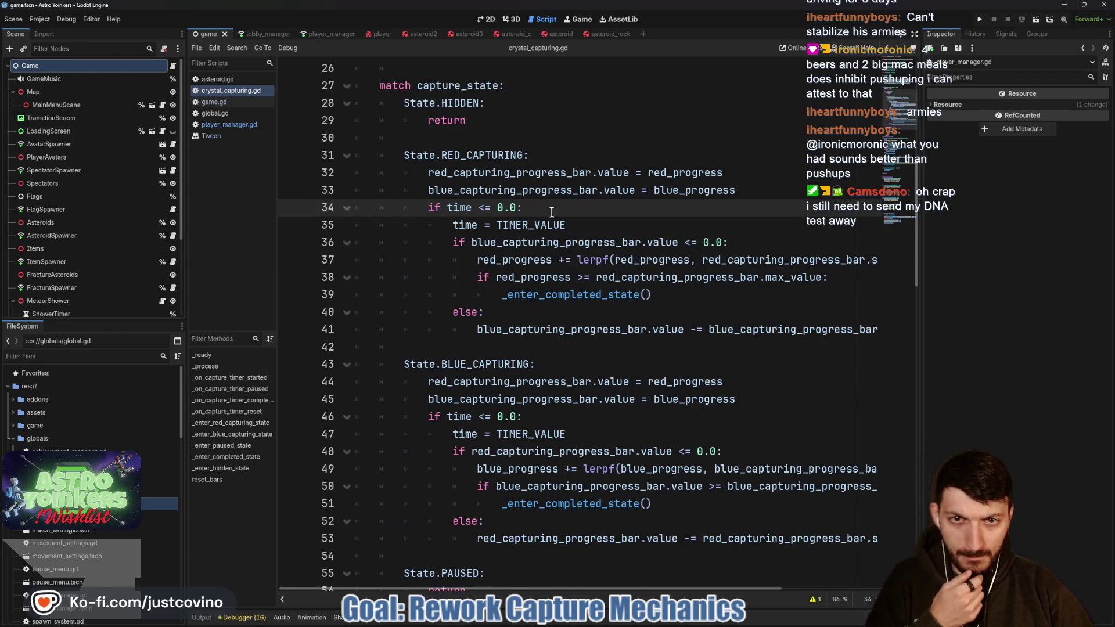
scroll(569, 246, "up", 8)
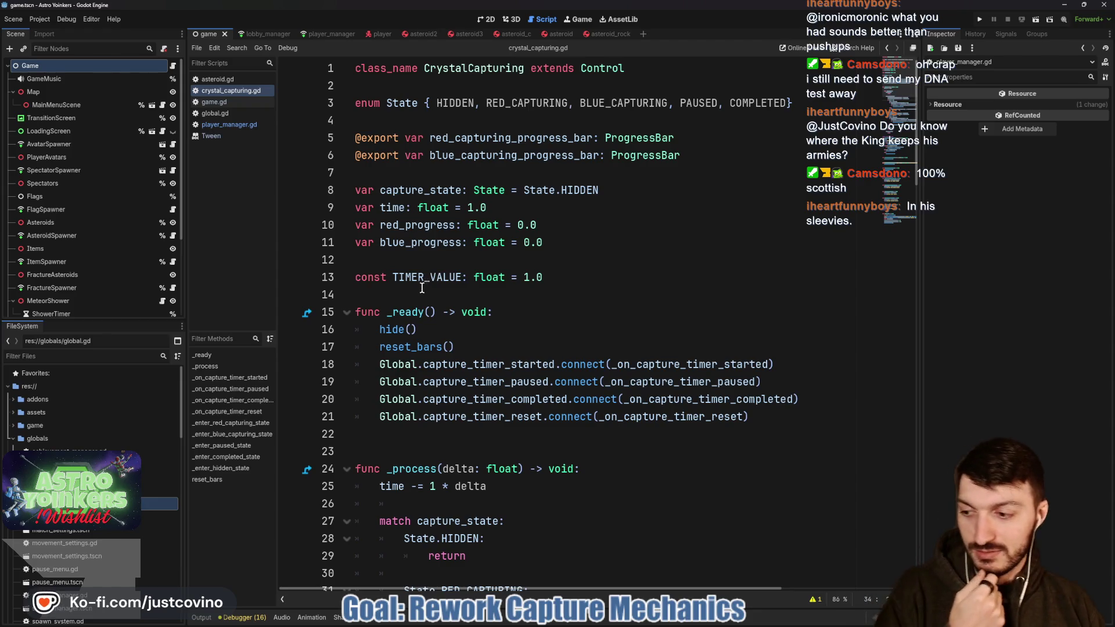
- Add a blank line after line 14, then remove it again
left_click(392, 293)
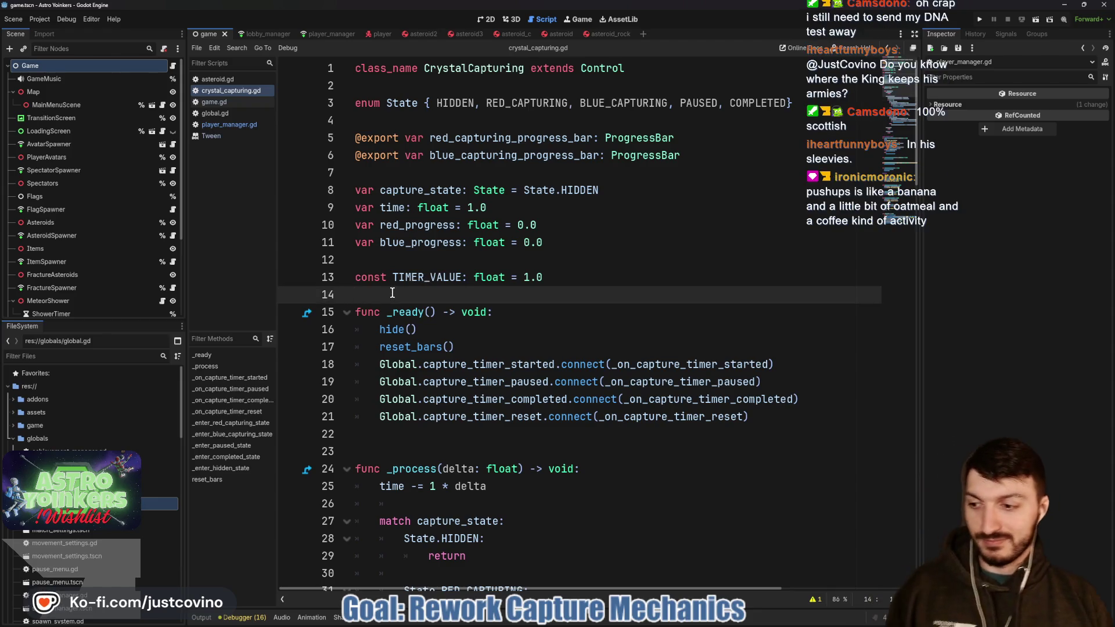
key("Return")
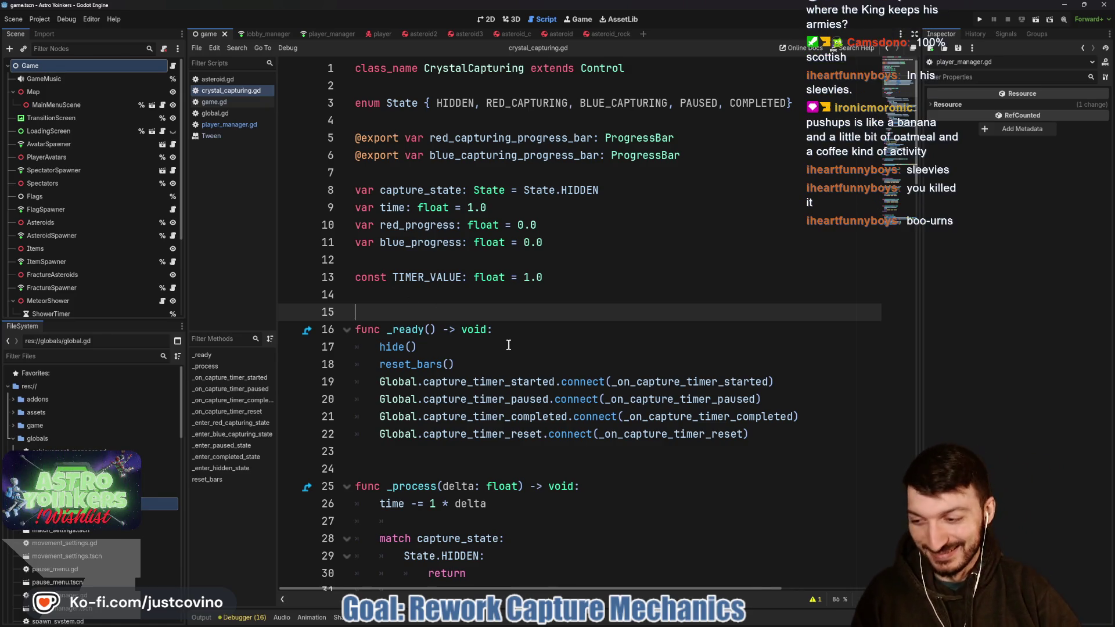
left_click(456, 302)
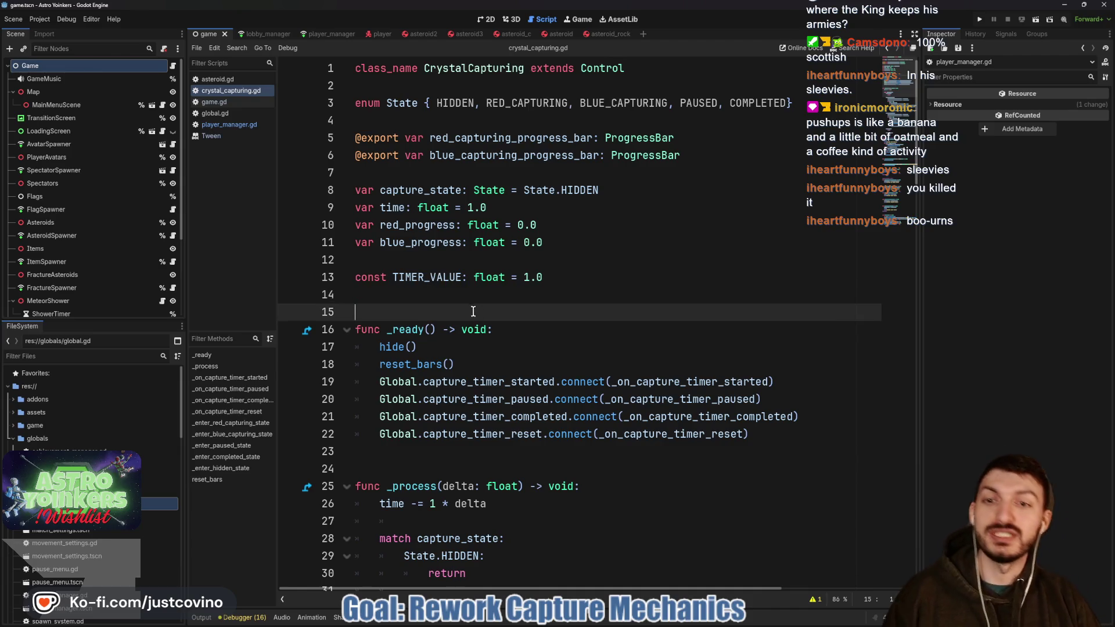
key("Delete")
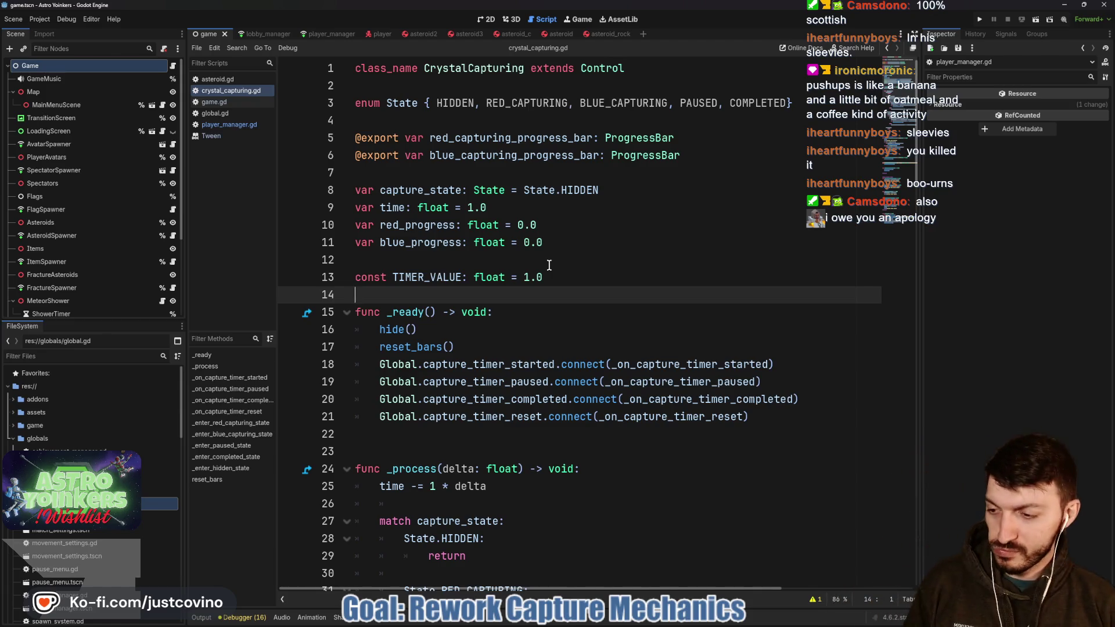
- Select the progress bar value assignments on lines 32–33 and highlight red_progress uses
scroll(530, 238, "down", 4)
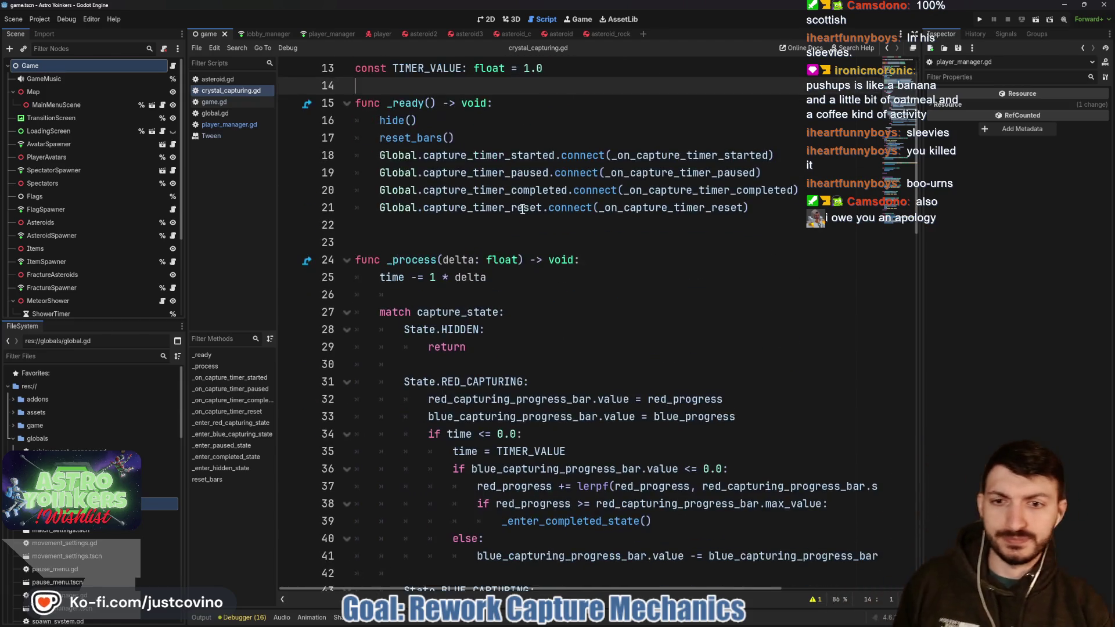
scroll(559, 285, "down", 1)
scroll(557, 285, "down", 2)
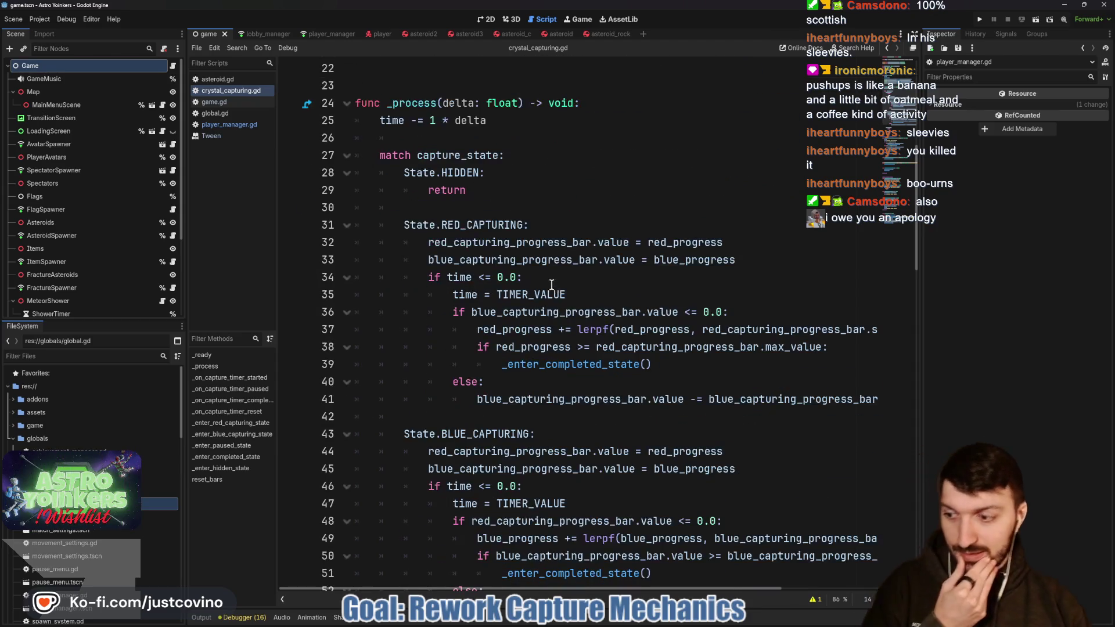
left_click(492, 242)
mouse_move(428, 242)
left_mouse_down()
mouse_move(641, 243)
mouse_move(735, 259)
left_mouse_up()
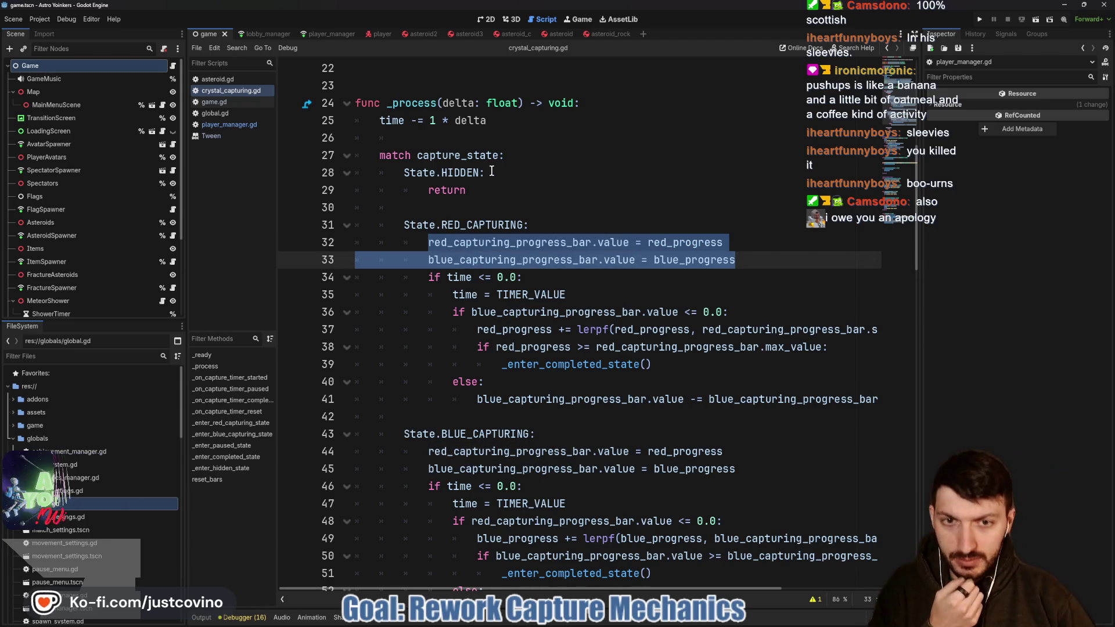
double_click(675, 243)
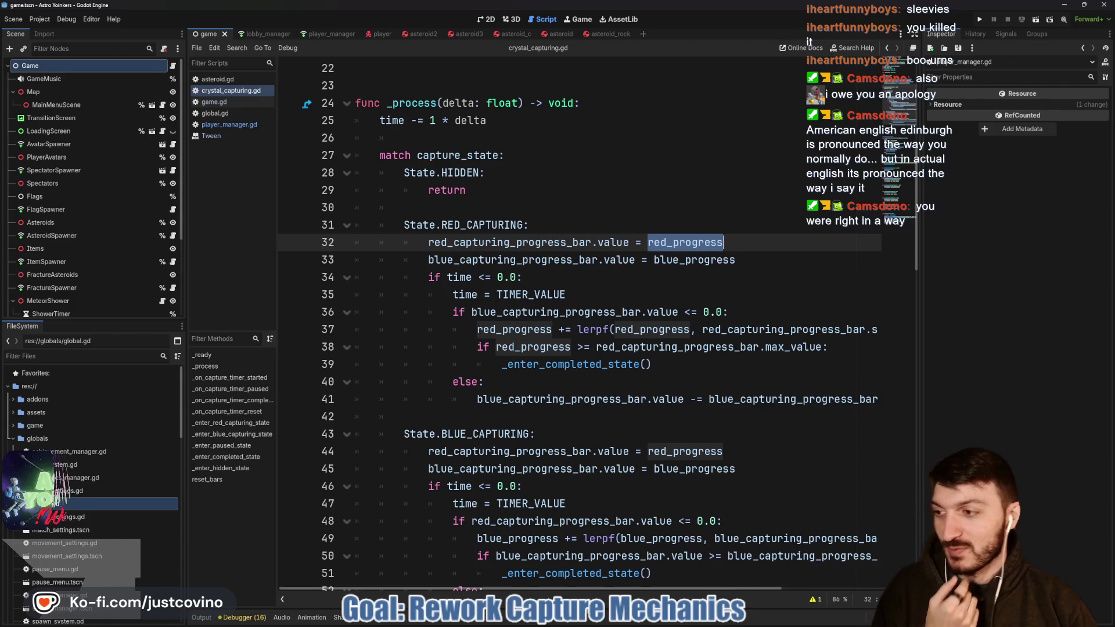
- Move the stream chat window further left, then return to the script
key("alt+Tab")
left_click_drag(198, 82, 213, 87)
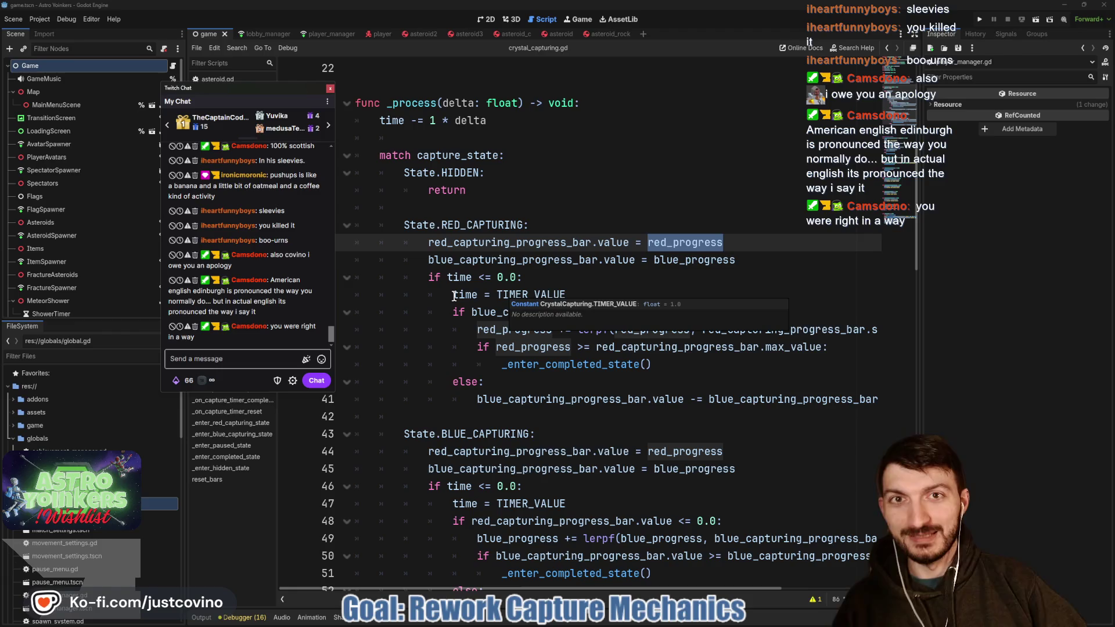
left_click_drag(236, 94, 153, 95)
key("alt+Tab")
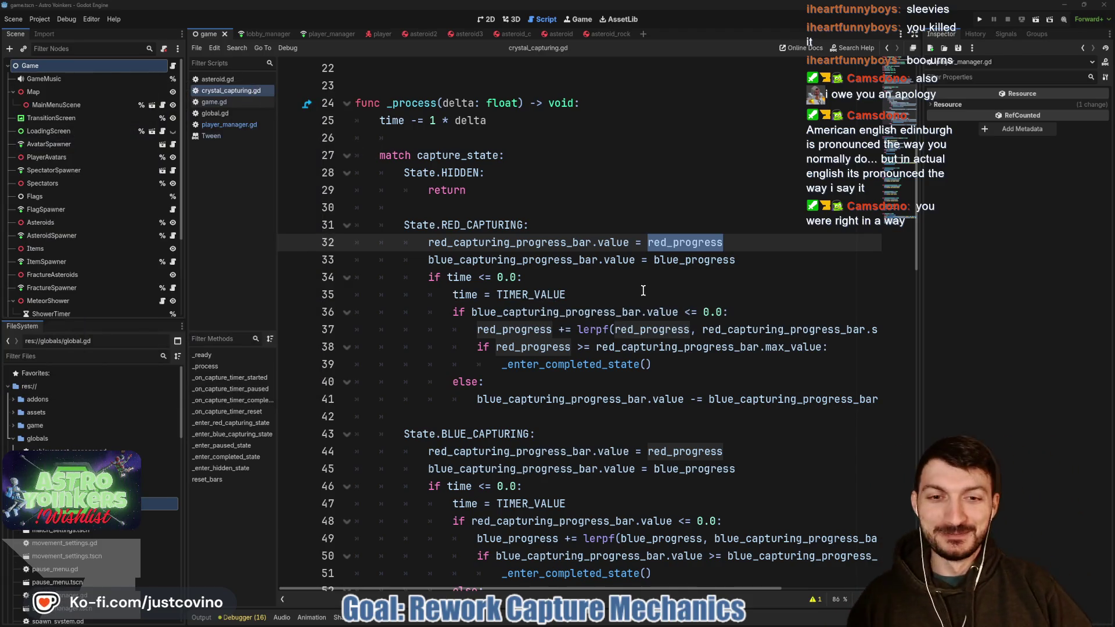
- Review timer lines 34–35 and highlight the uses of red_progress and blue_progress
left_click(642, 289)
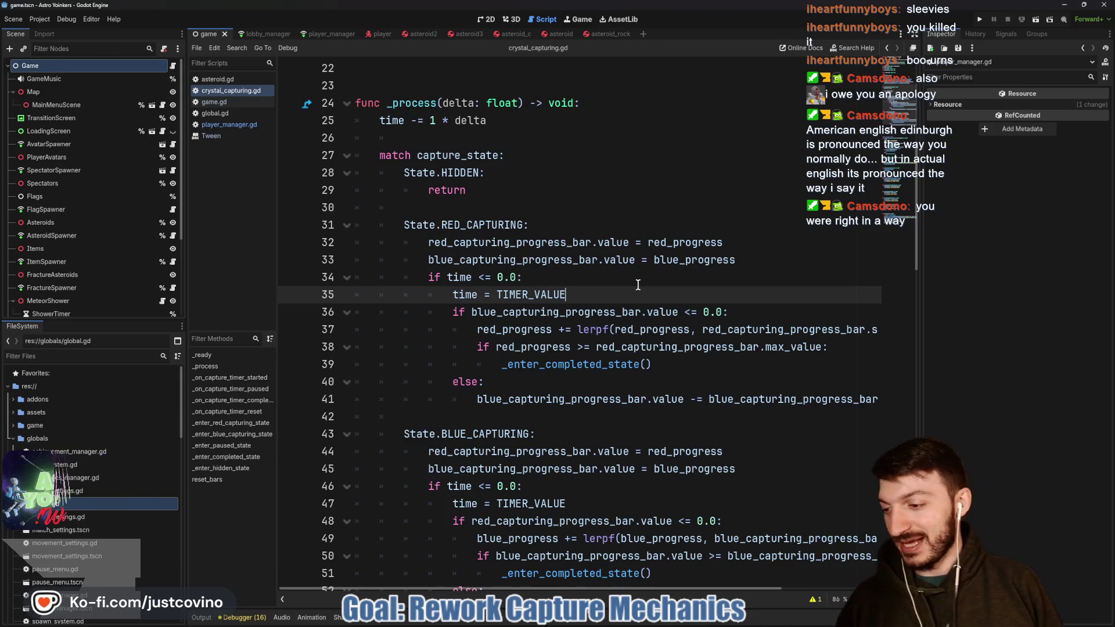
left_click(592, 283)
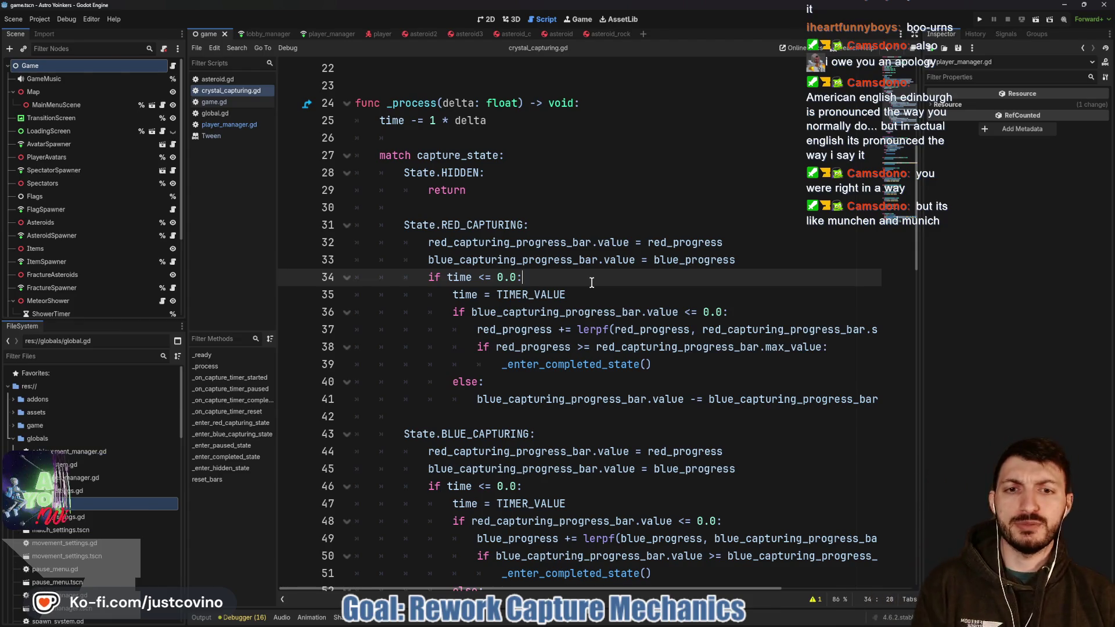
double_click(681, 247)
double_click(665, 260)
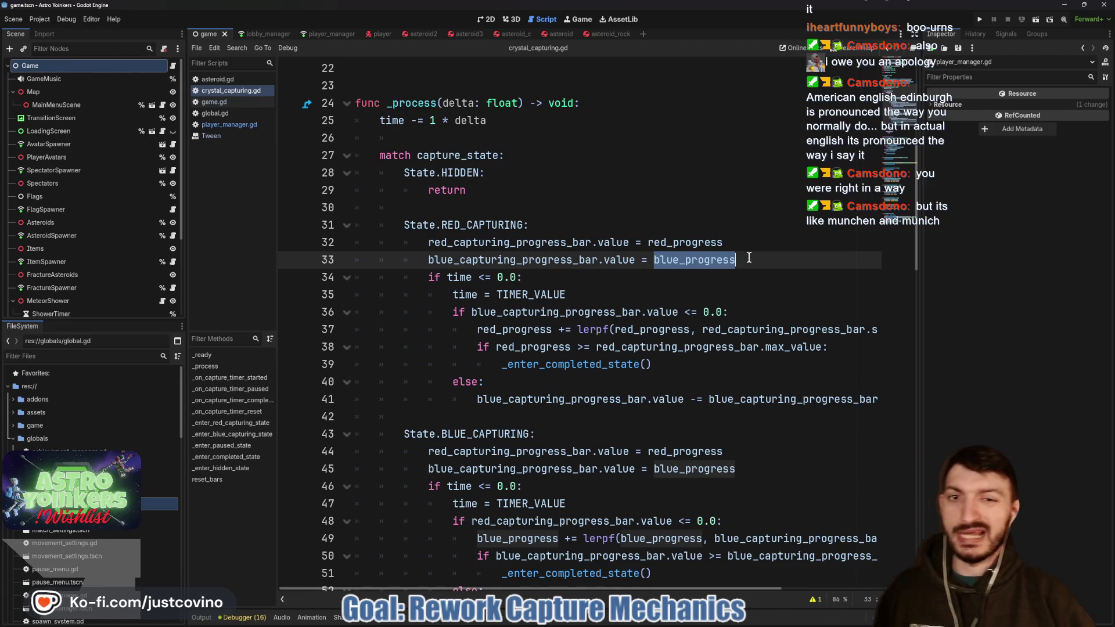
scroll(598, 250, "down", 3)
scroll(448, 238, "up", 2)
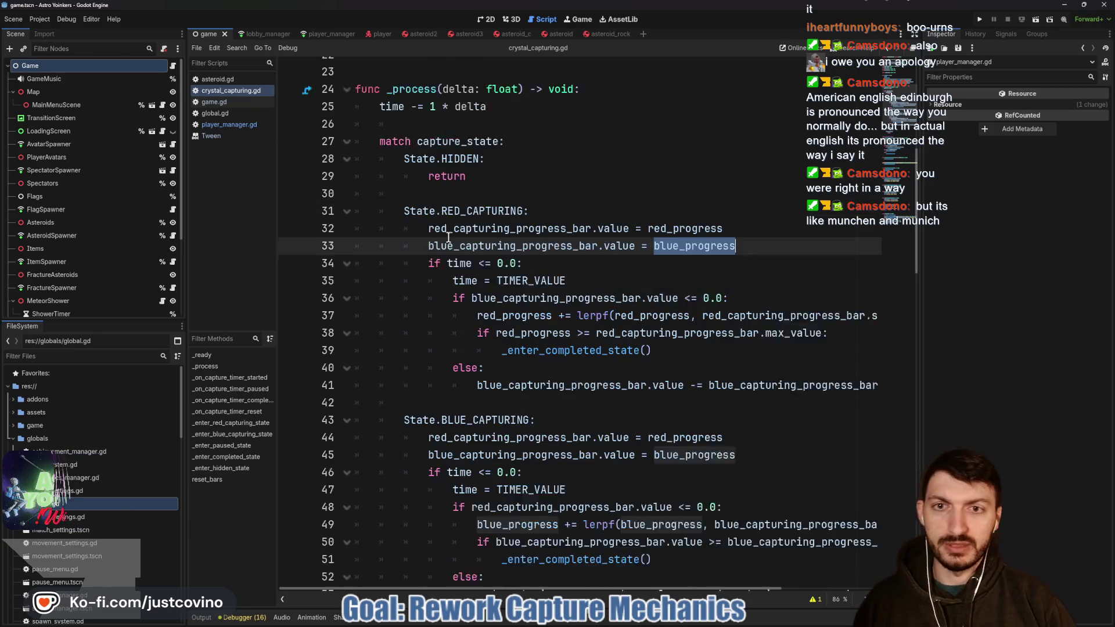
scroll(448, 238, "up", 1)
- Delete '1 * ' from line 25 so it reads 'time -= delta', and save
triple_click(395, 121)
left_click(381, 120)
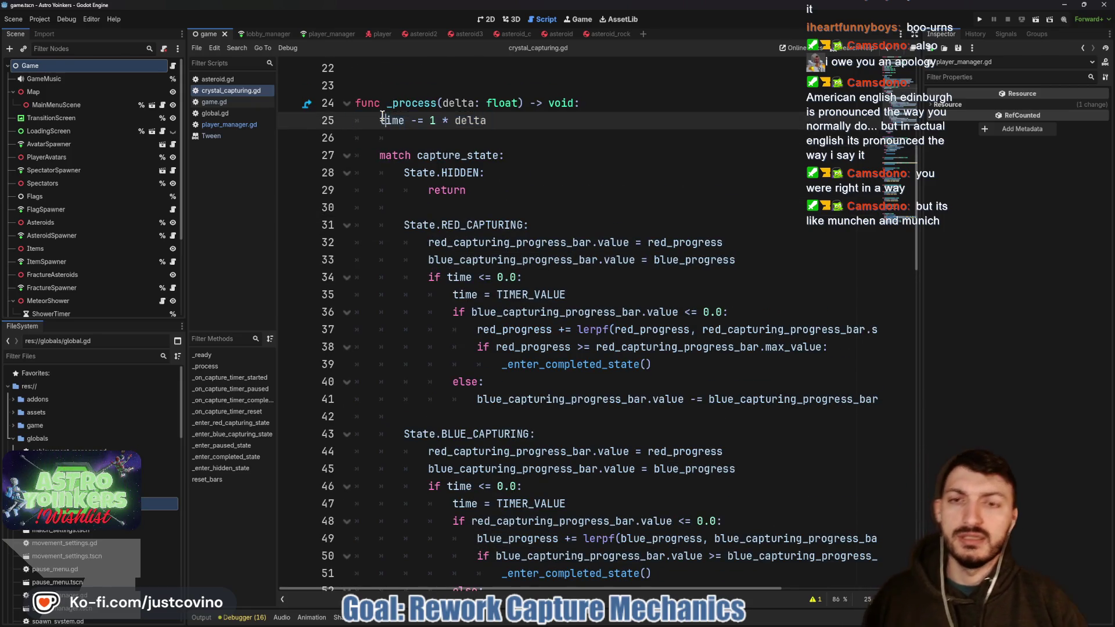
left_click_drag(370, 122, 570, 129)
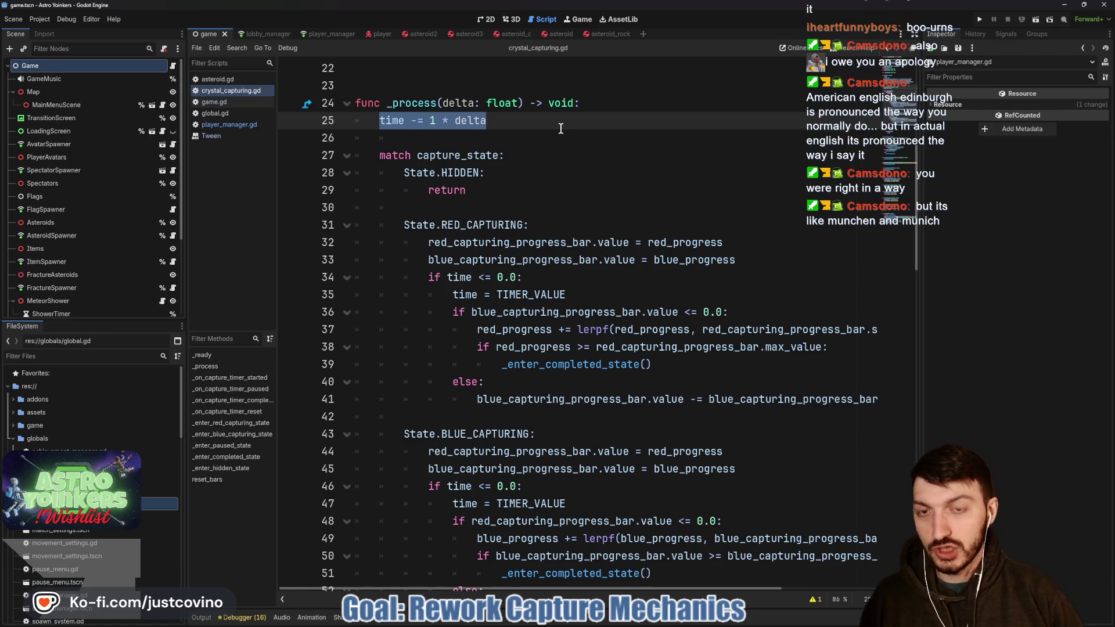
left_click(498, 135)
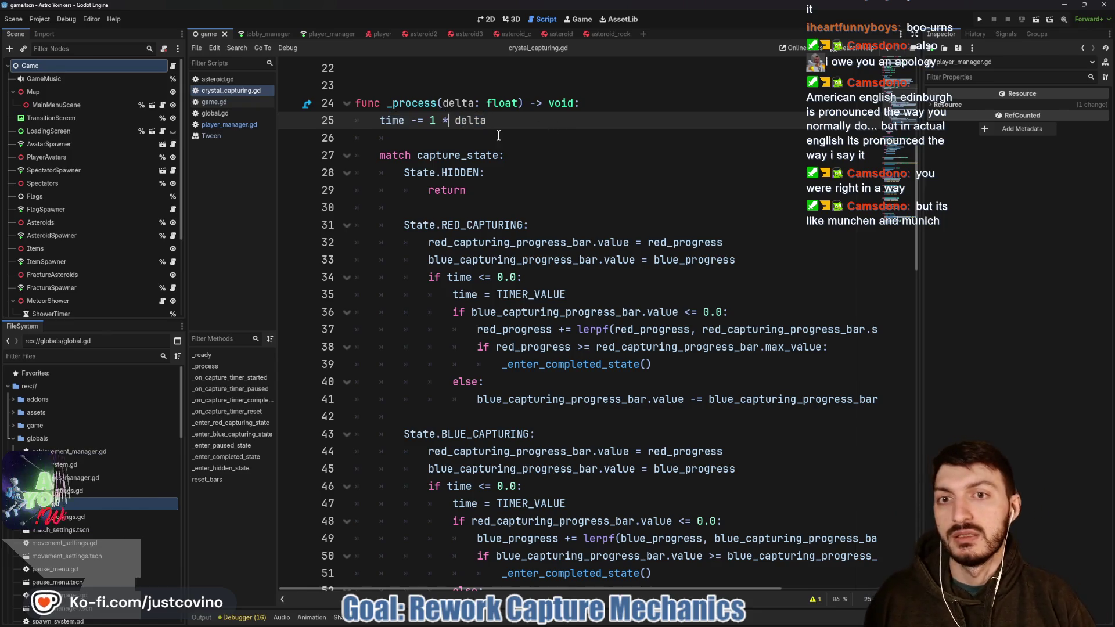
key("BackSpace")
key("BackSpace")
key("BackSpace")
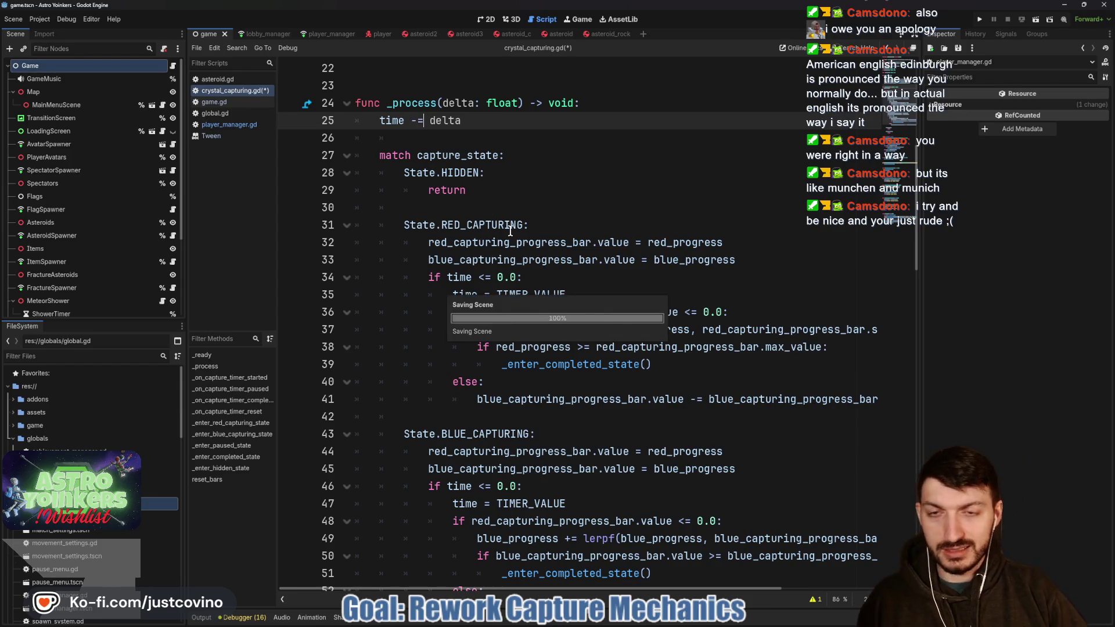
key("ctrl+s")
scroll(441, 174, "up", 5)
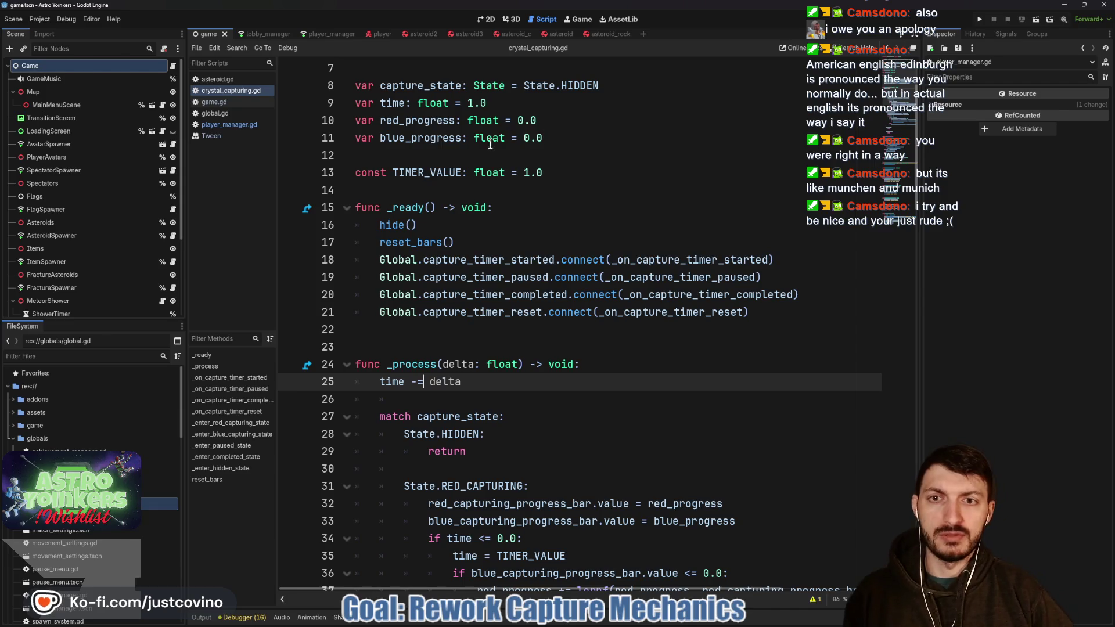
scroll(505, 299, "down", 3)
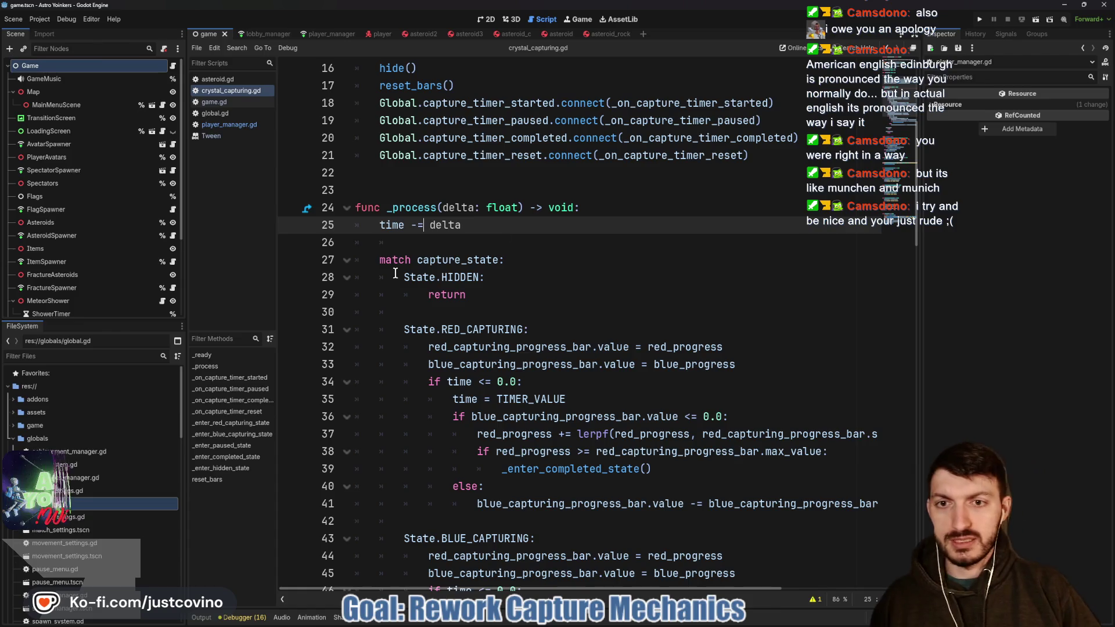
scroll(407, 265, "down", 4)
mouse_move(453, 189)
left_mouse_down()
mouse_move(571, 191)
mouse_move(678, 225)
left_mouse_up()
left_click(531, 188)
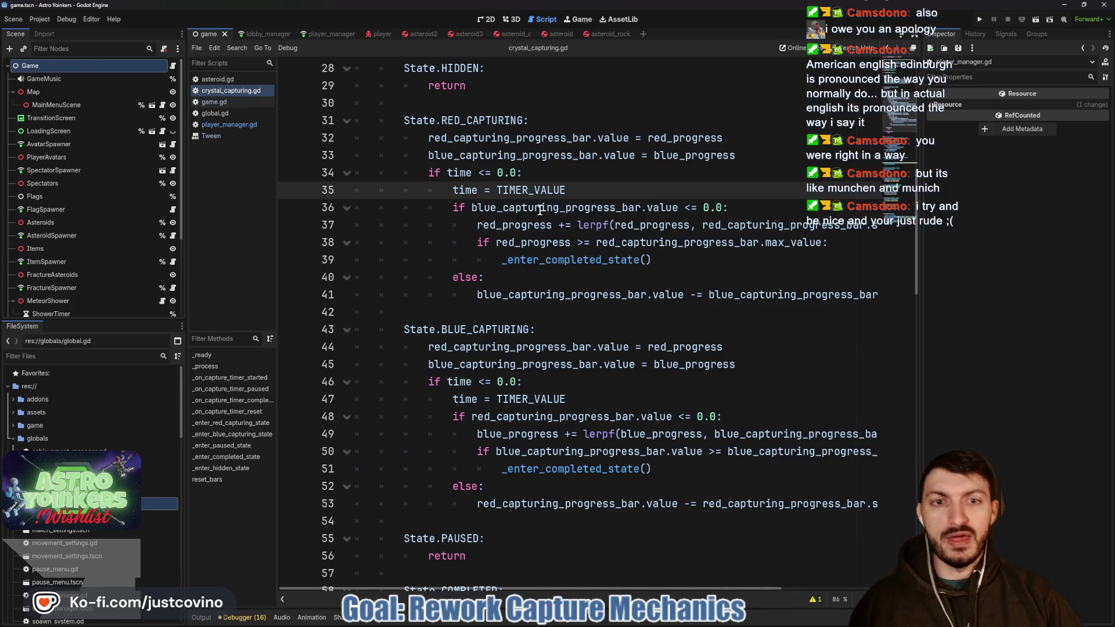
double_click(505, 208)
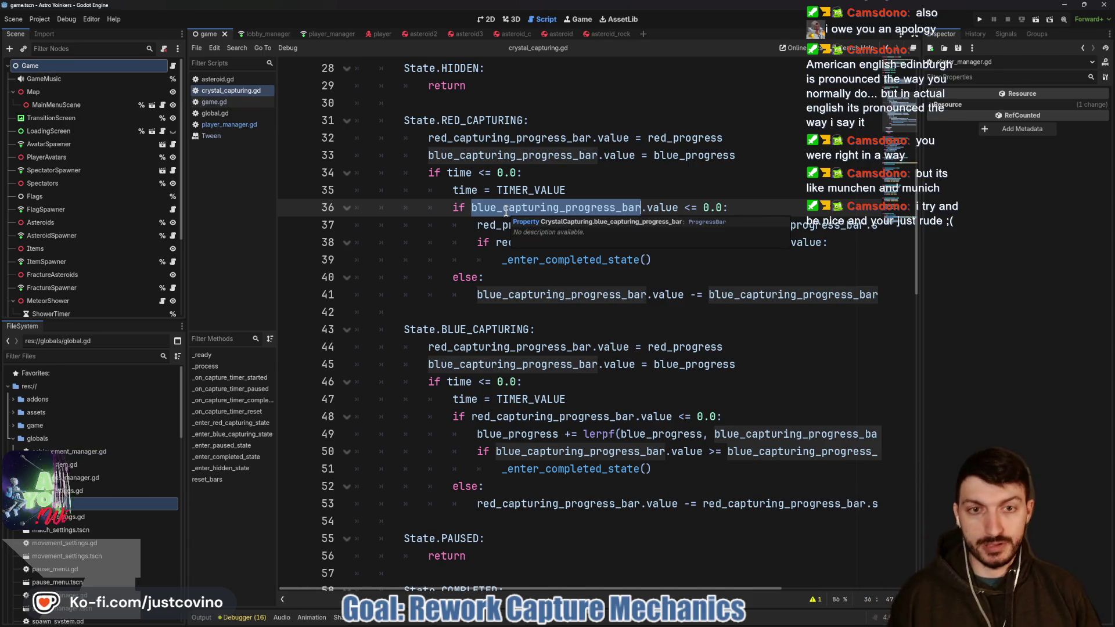
double_click(463, 120)
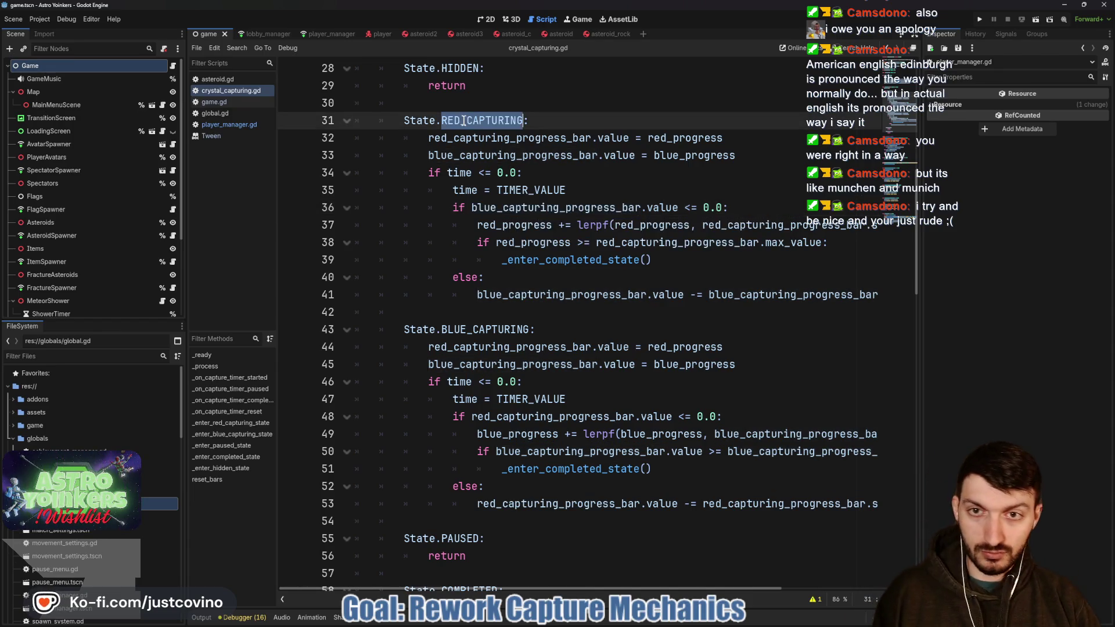
double_click(539, 207)
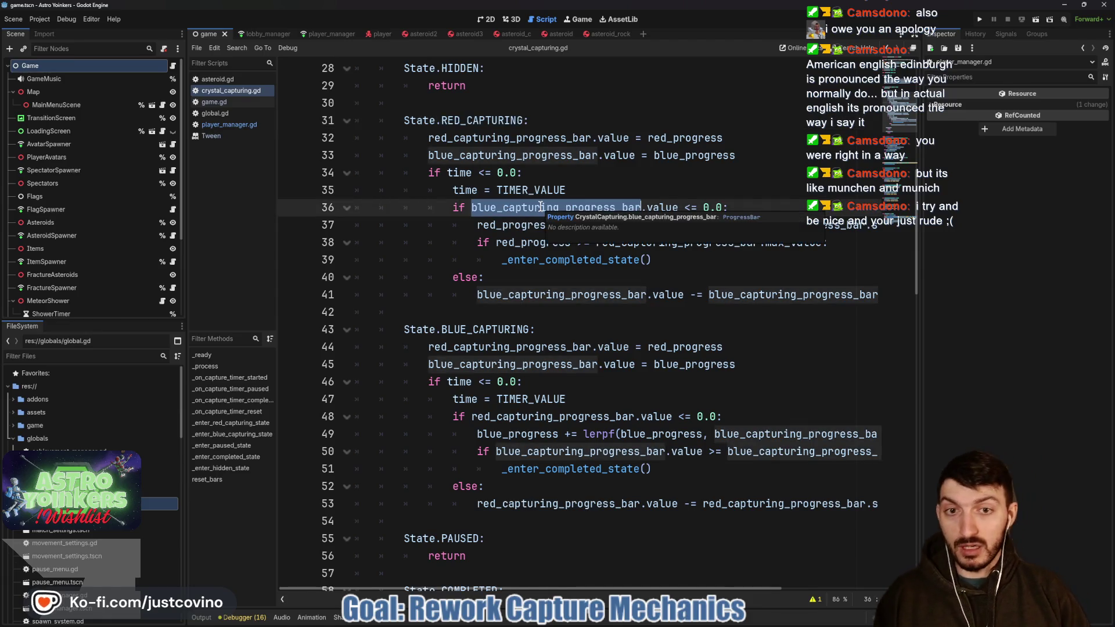
left_click(494, 225)
scroll(470, 230, "right", 2)
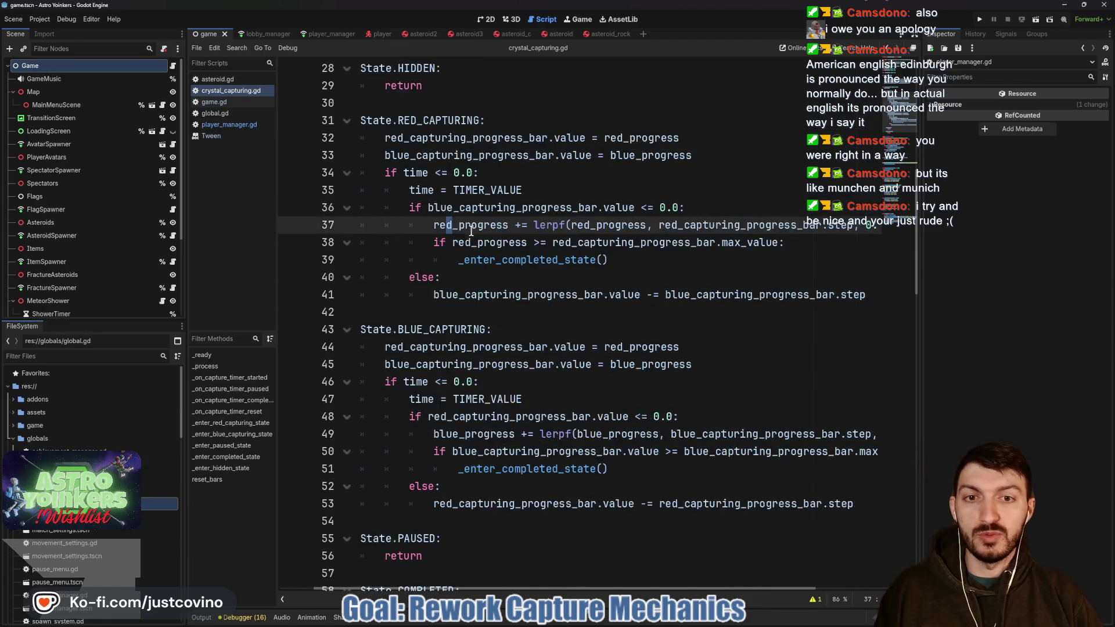
scroll(471, 230, "right", 2)
double_click(549, 225)
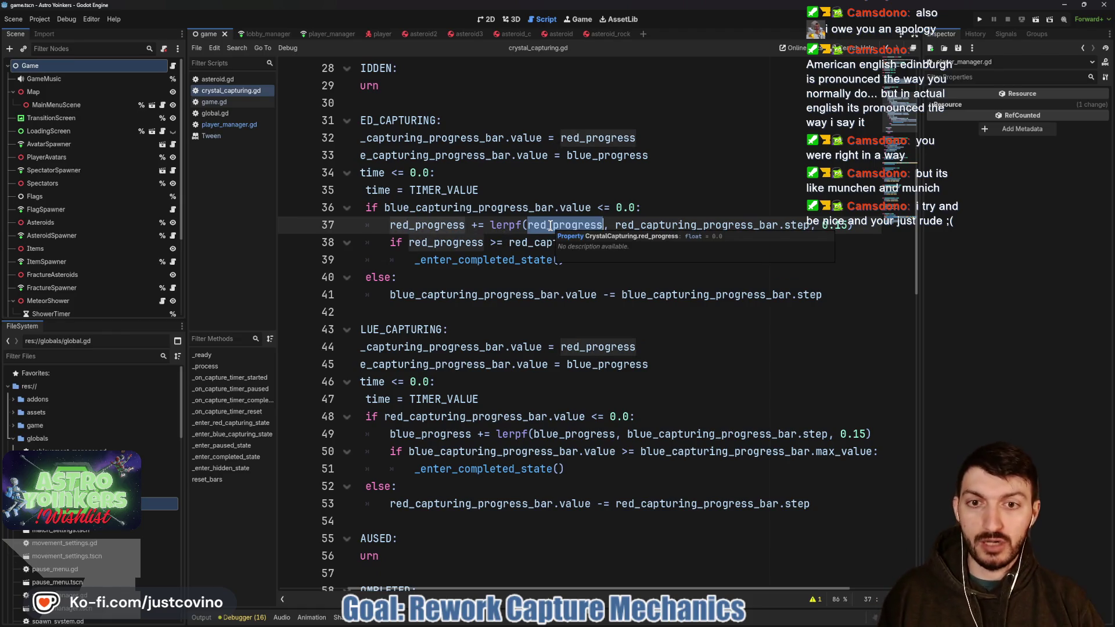
double_click(682, 225)
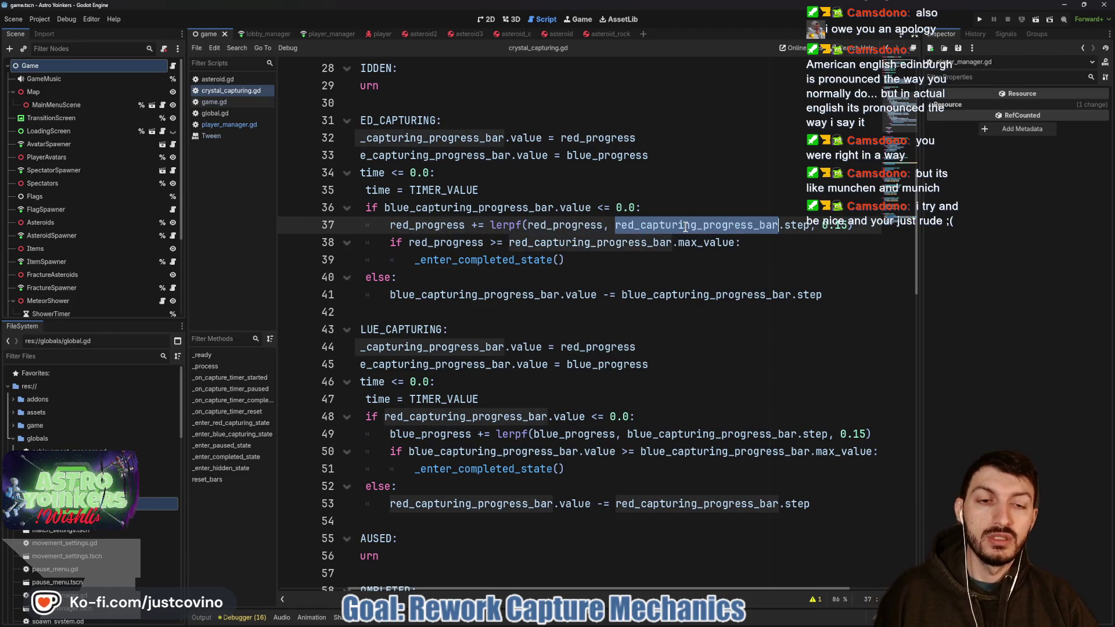
left_click(614, 225)
left_click_drag(614, 225, 808, 227)
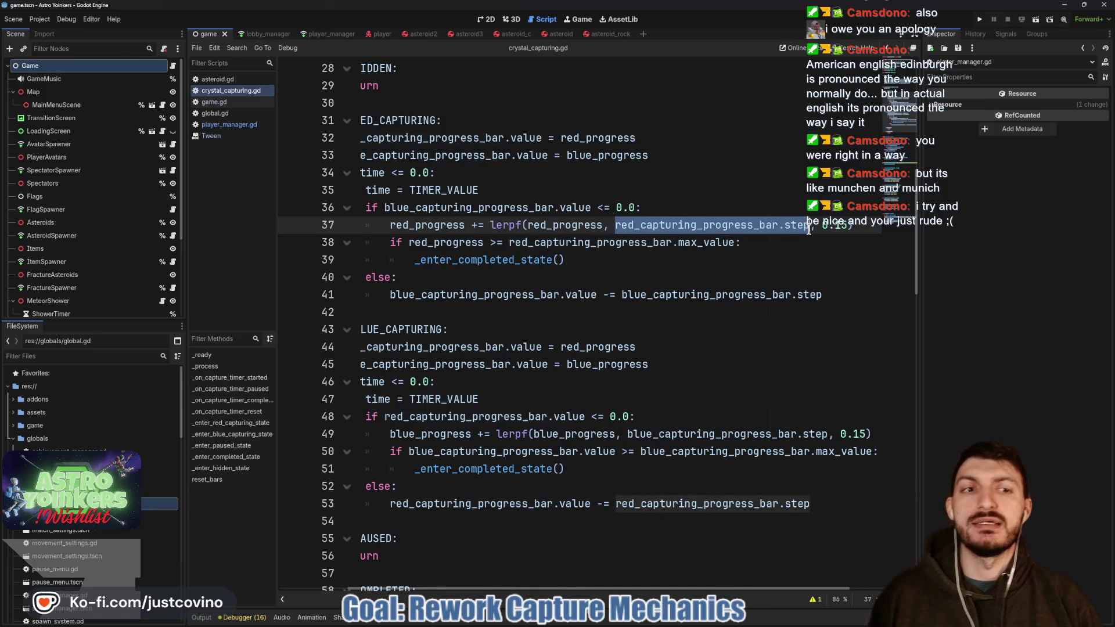
left_click(477, 228)
double_click(662, 226)
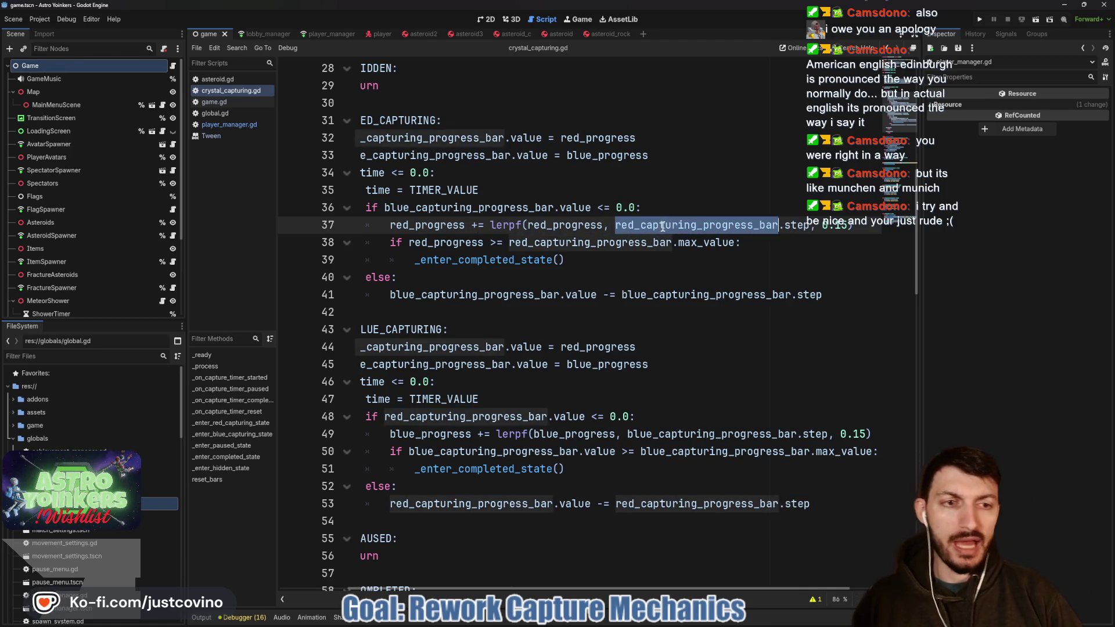
double_click(825, 225)
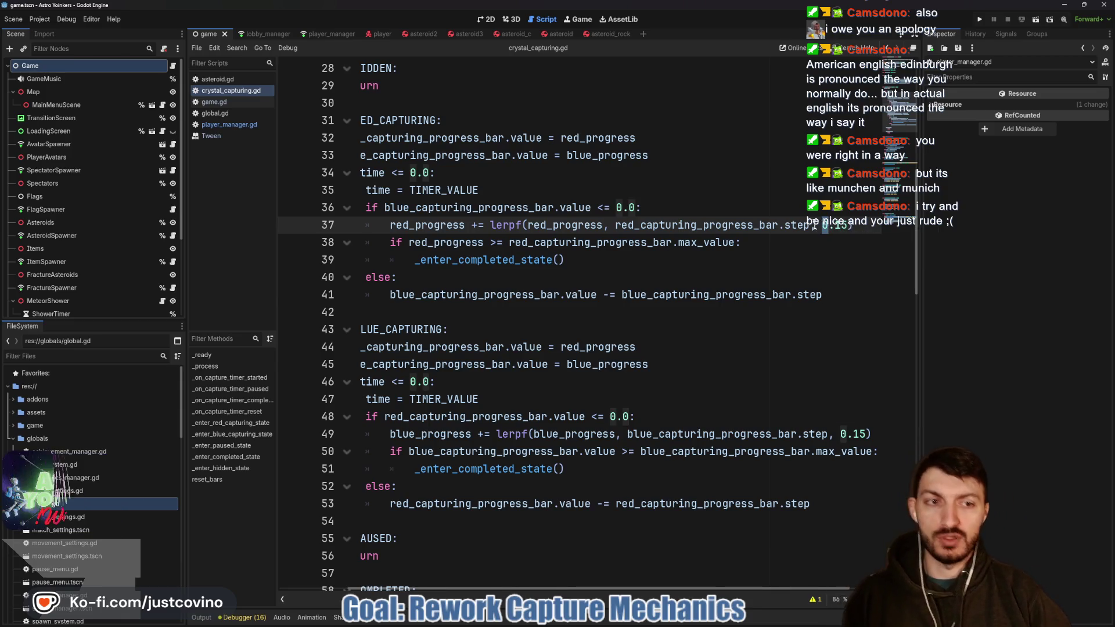
left_click(456, 243)
double_click(455, 242)
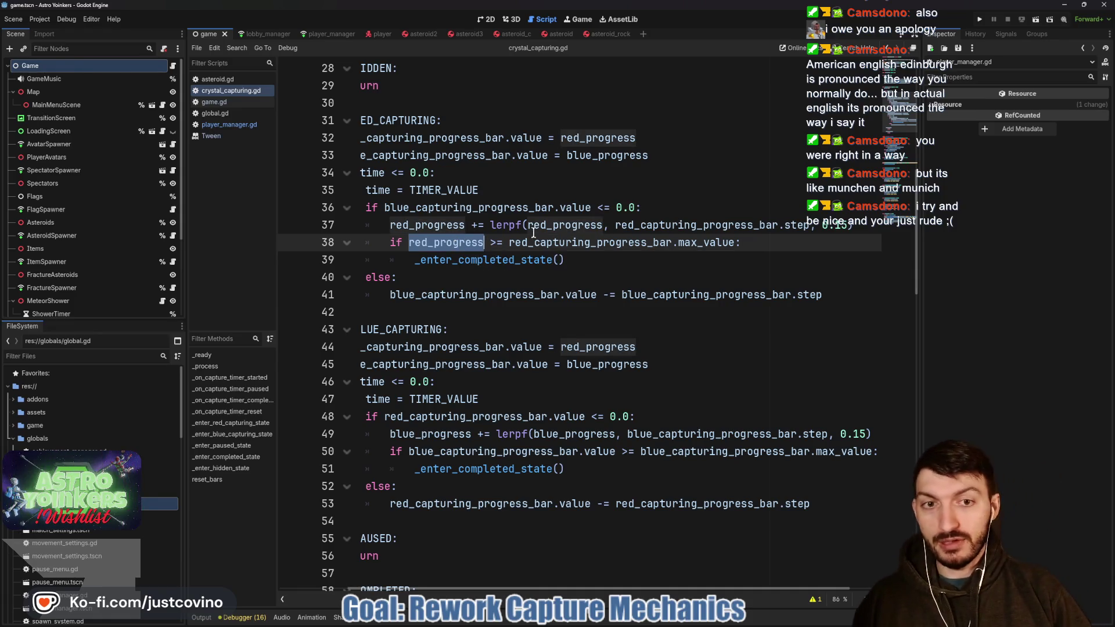
left_click_drag(755, 243, 508, 242)
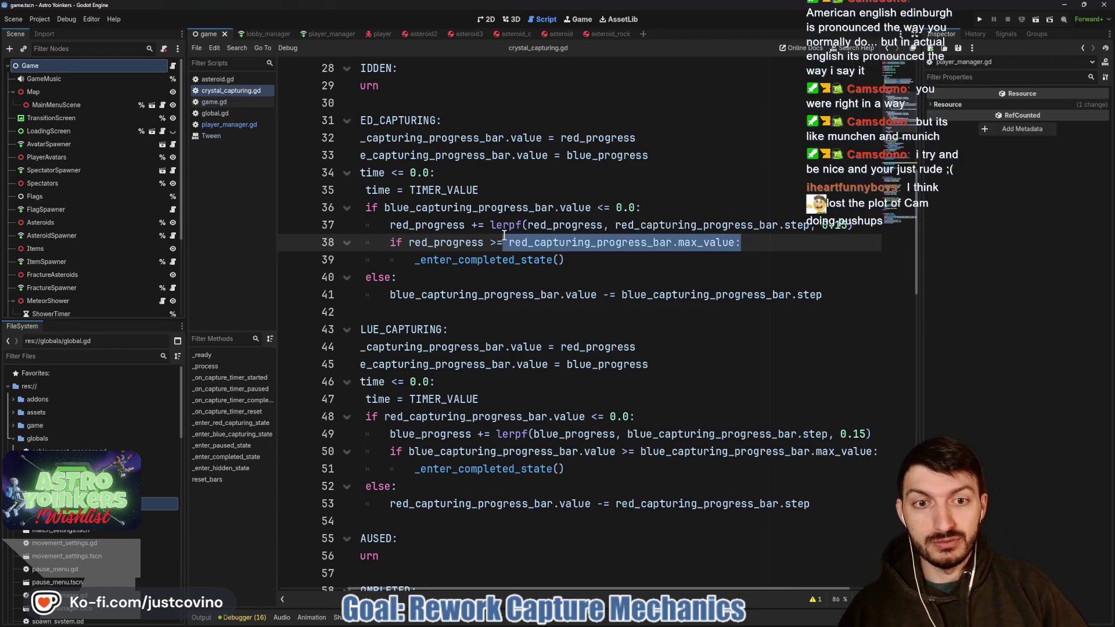
double_click(472, 259)
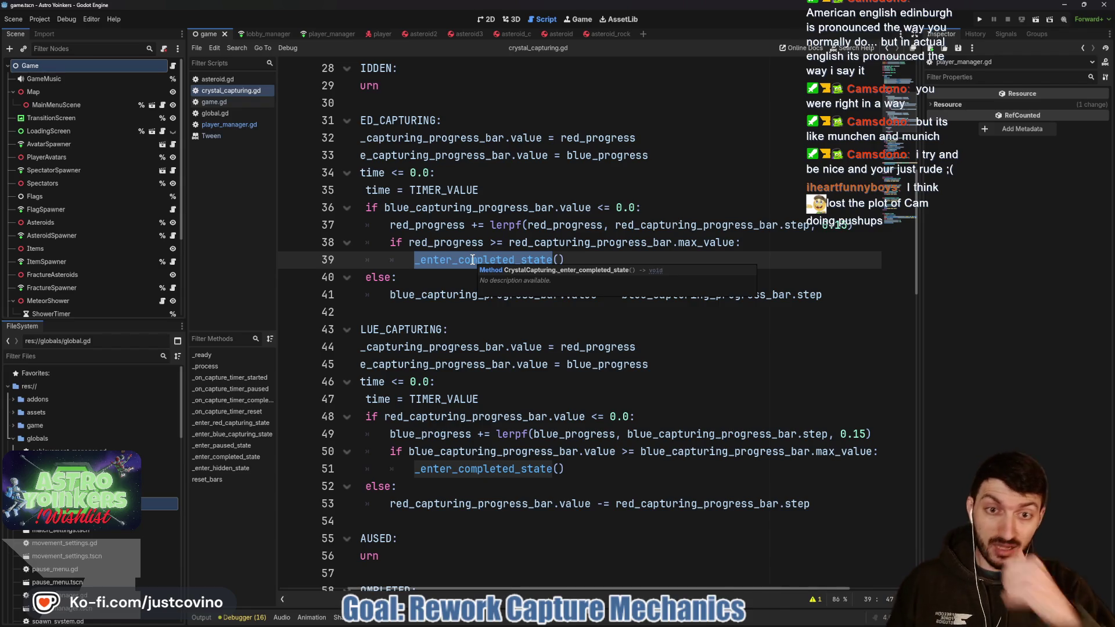
left_click_drag(384, 208, 712, 204)
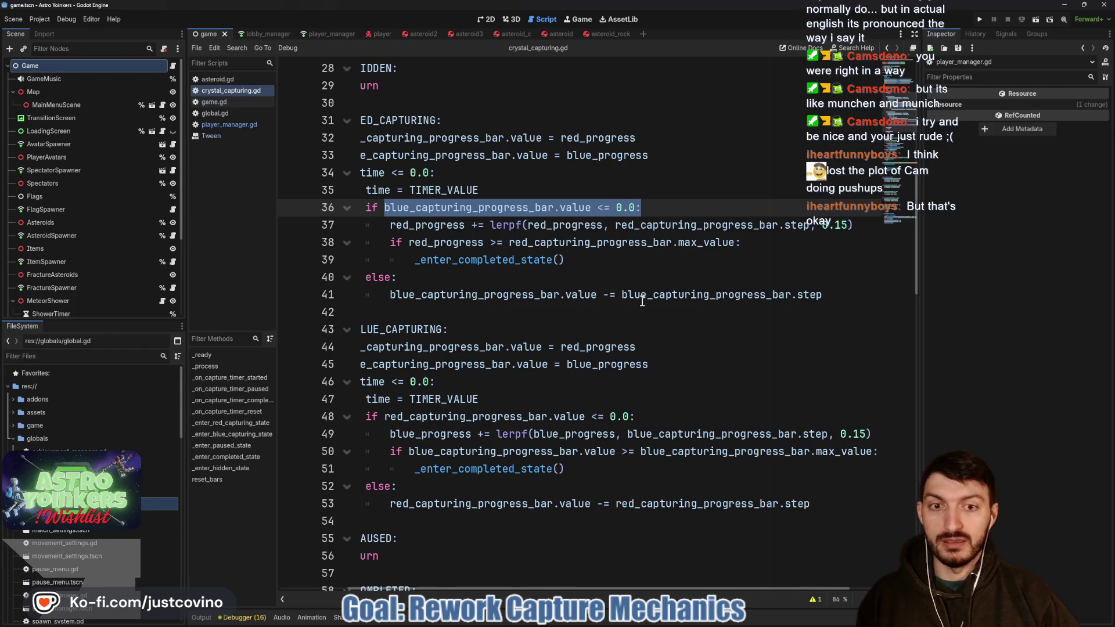
left_click(620, 295)
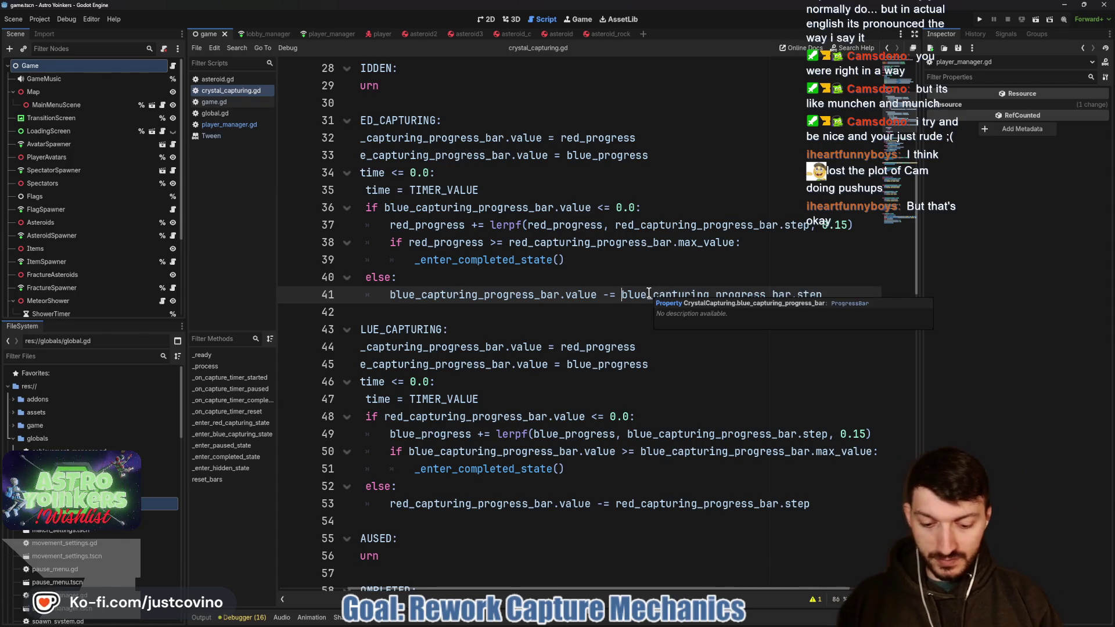
type("lerp")
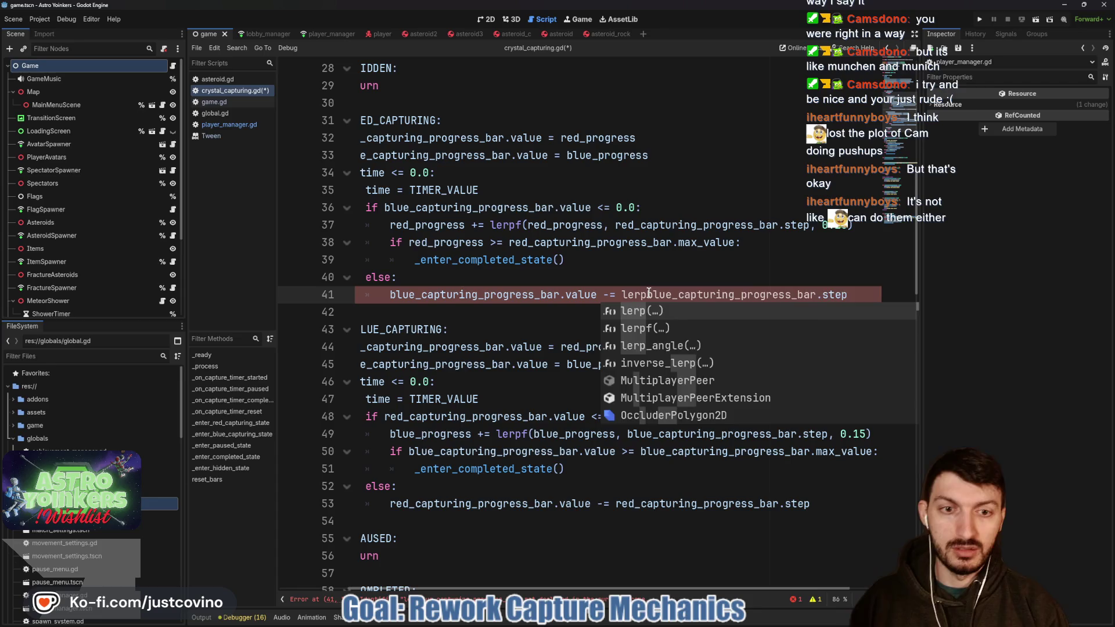
type("f(")
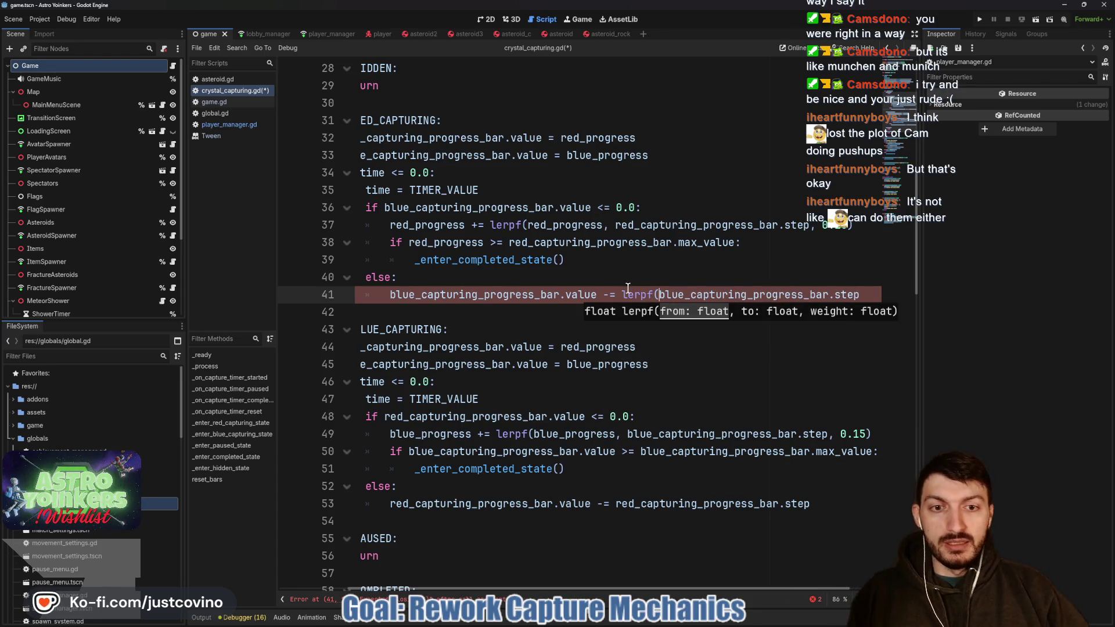
- On line 41, replace the blue bar value argument with blue_progress and add a comma after step
left_click_drag(597, 296, 389, 299)
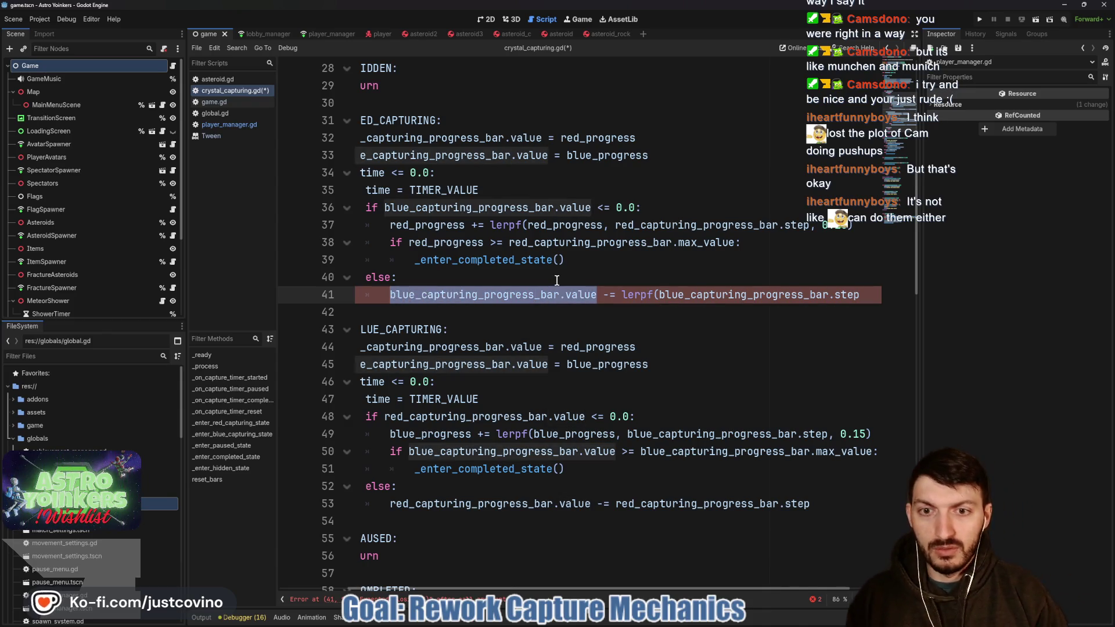
type("blue")
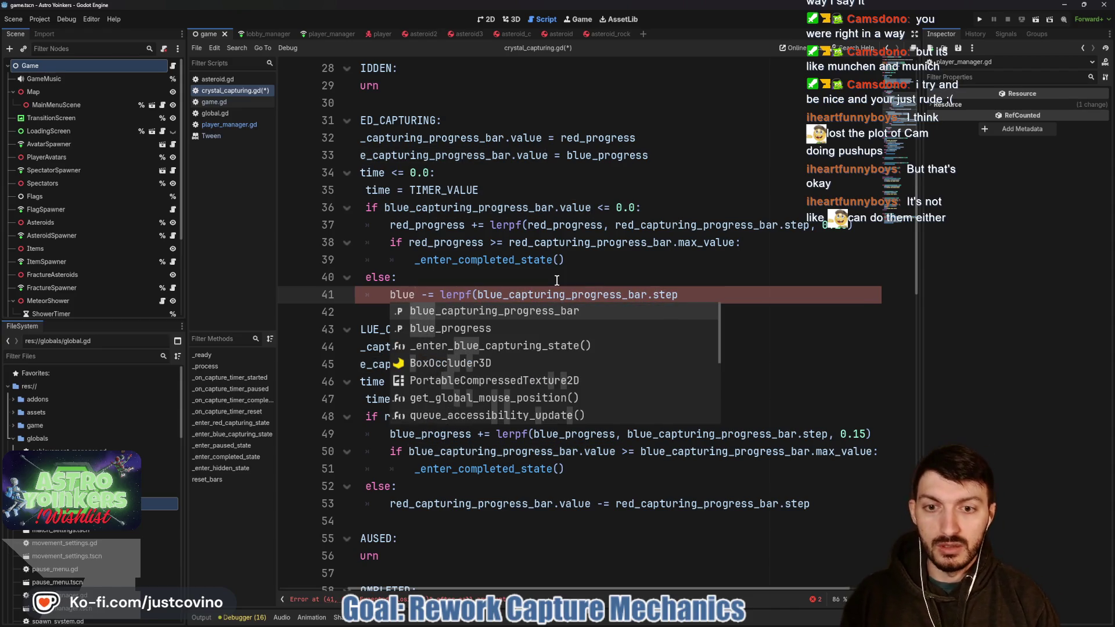
type("_progress")
key("Return")
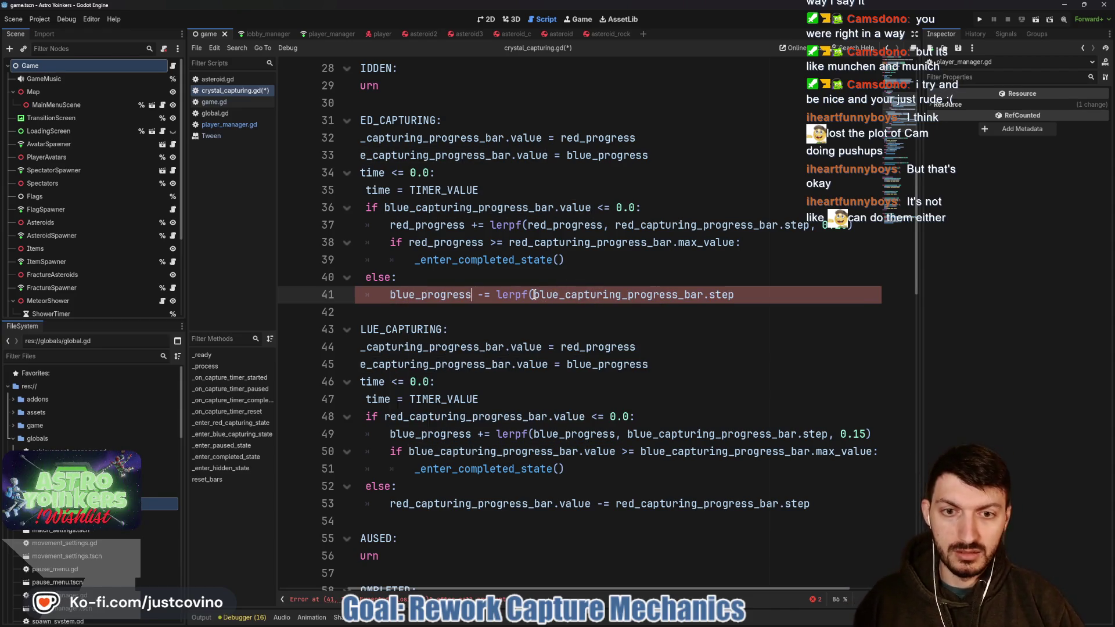
type("blue_progr")
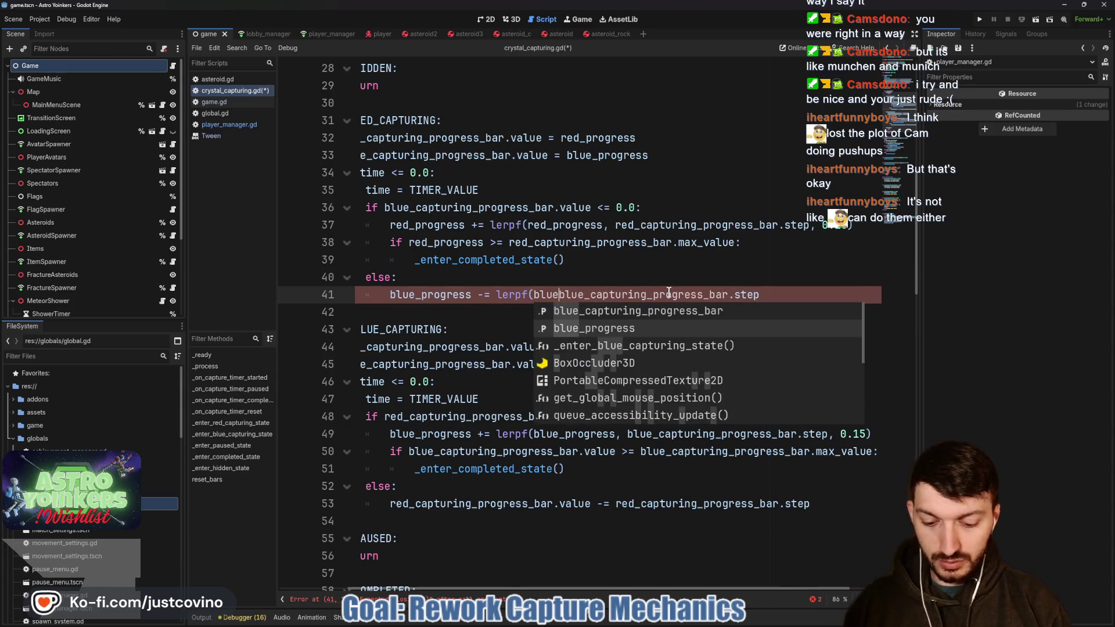
type("ess")
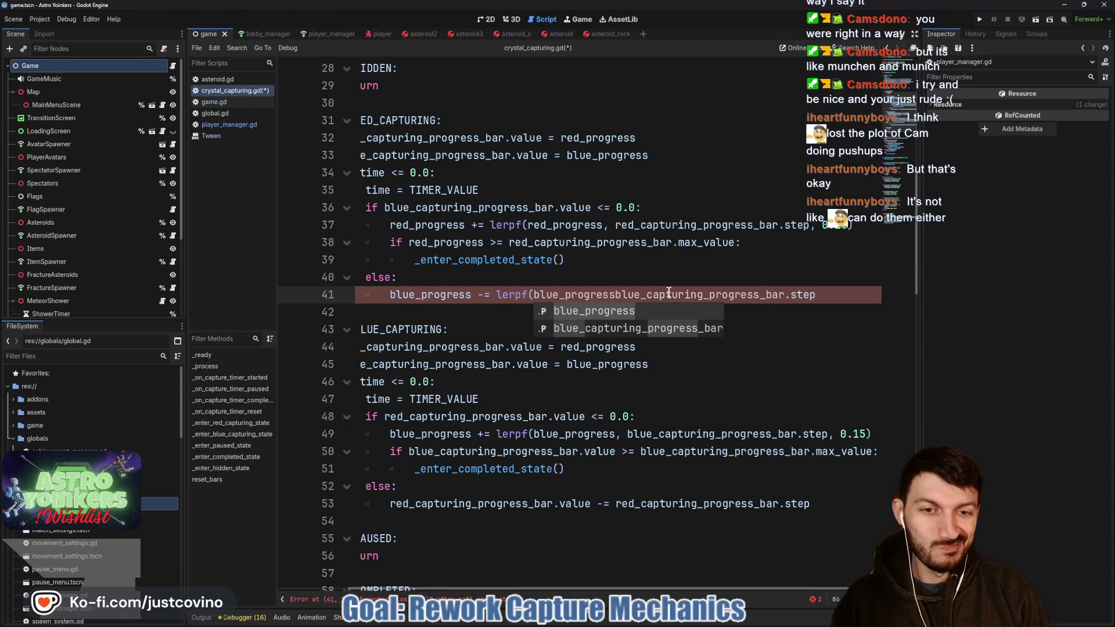
type(",")
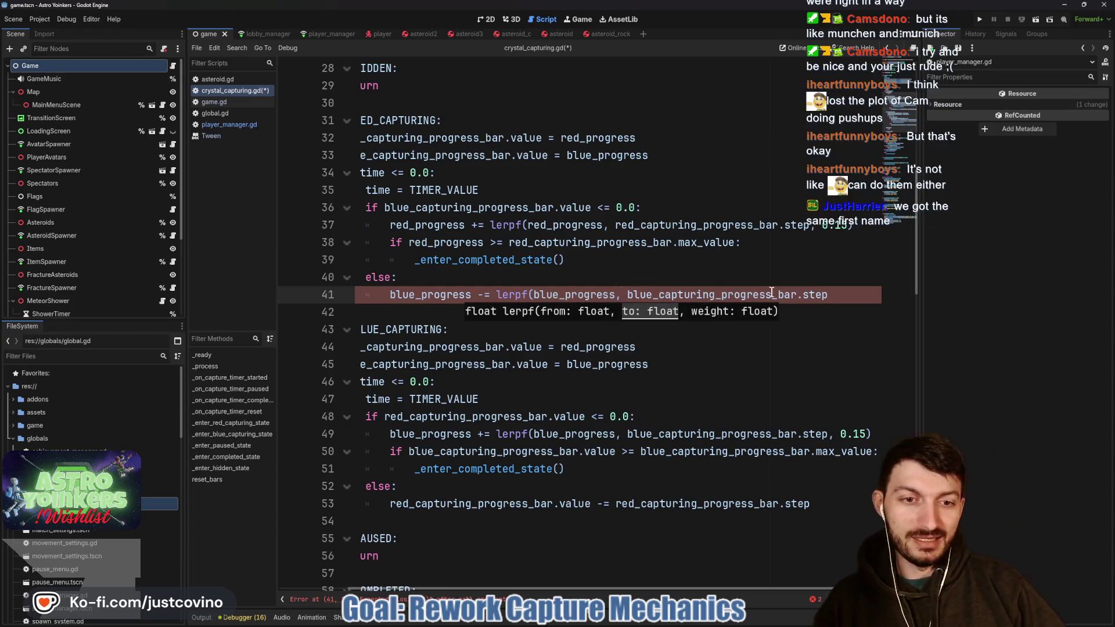
left_click(827, 297)
type(",")
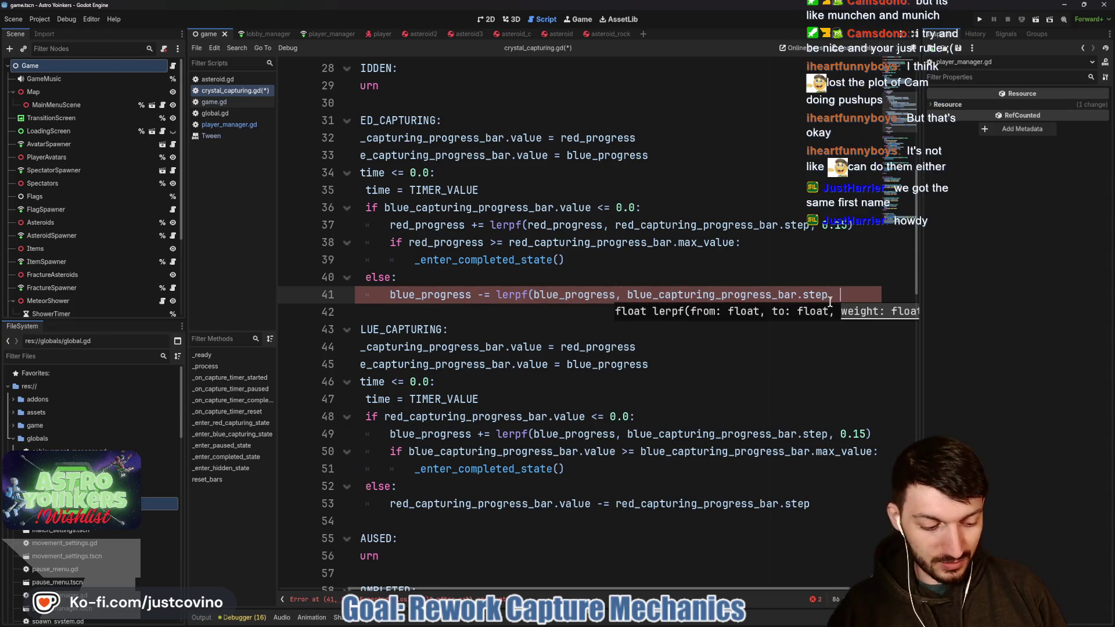
- Undo the accidental merge of lines 41 and 42
key("Delete")
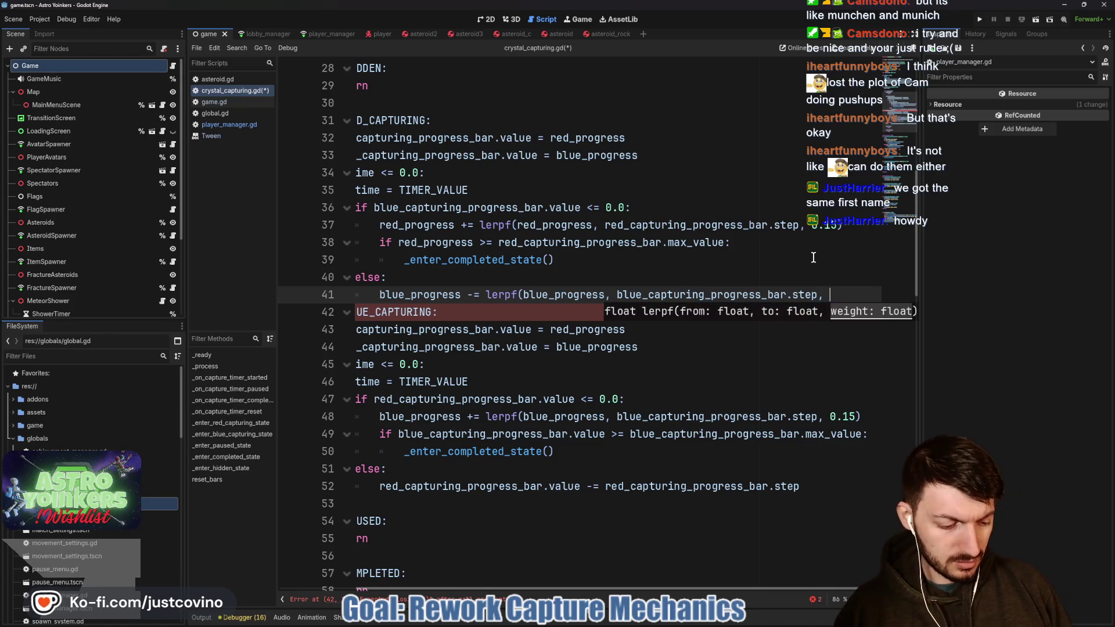
key("Delete")
key("End")
type(")")
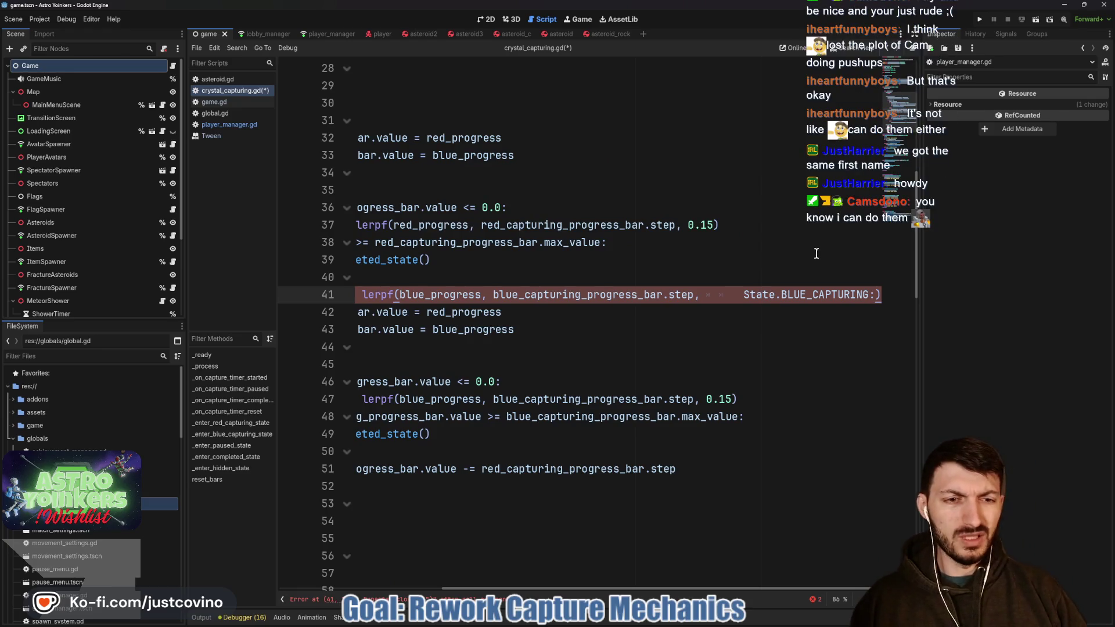
key("ctrl+z")
key("ctrl+z")
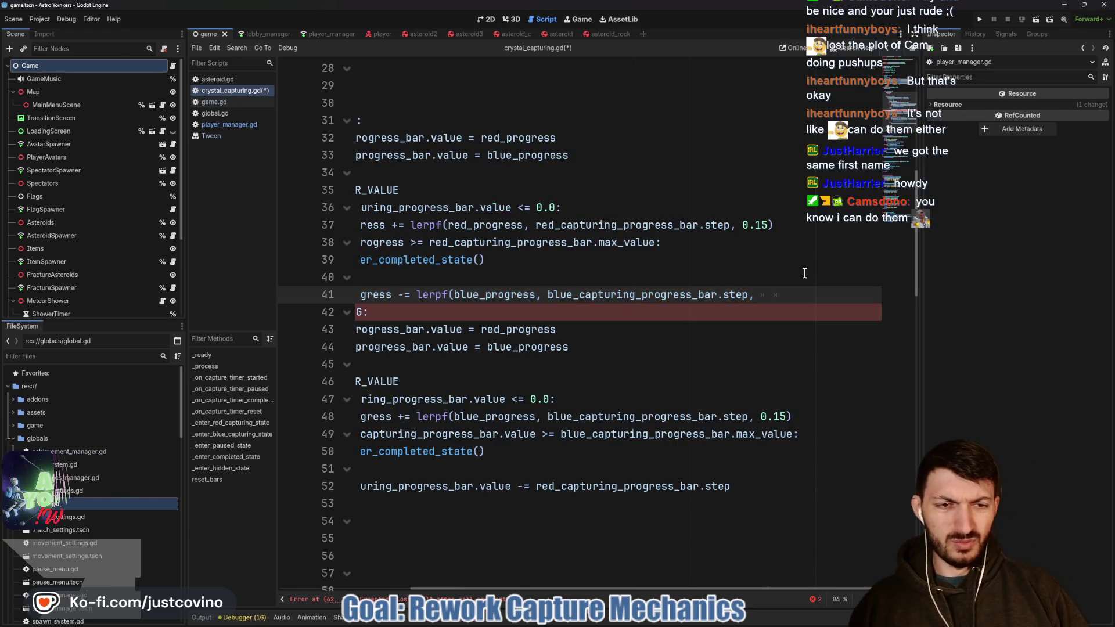
- Leave overtype mode, finish the lerpf call with '0.15)', and save
scroll(755, 293, "left", 5)
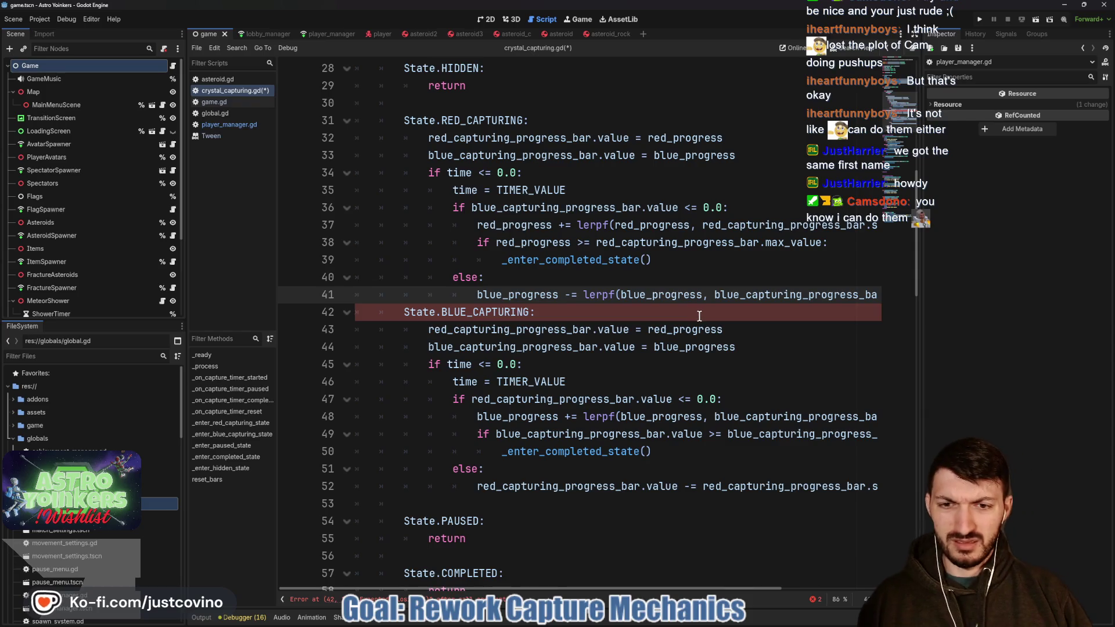
scroll(695, 315, "right", 4)
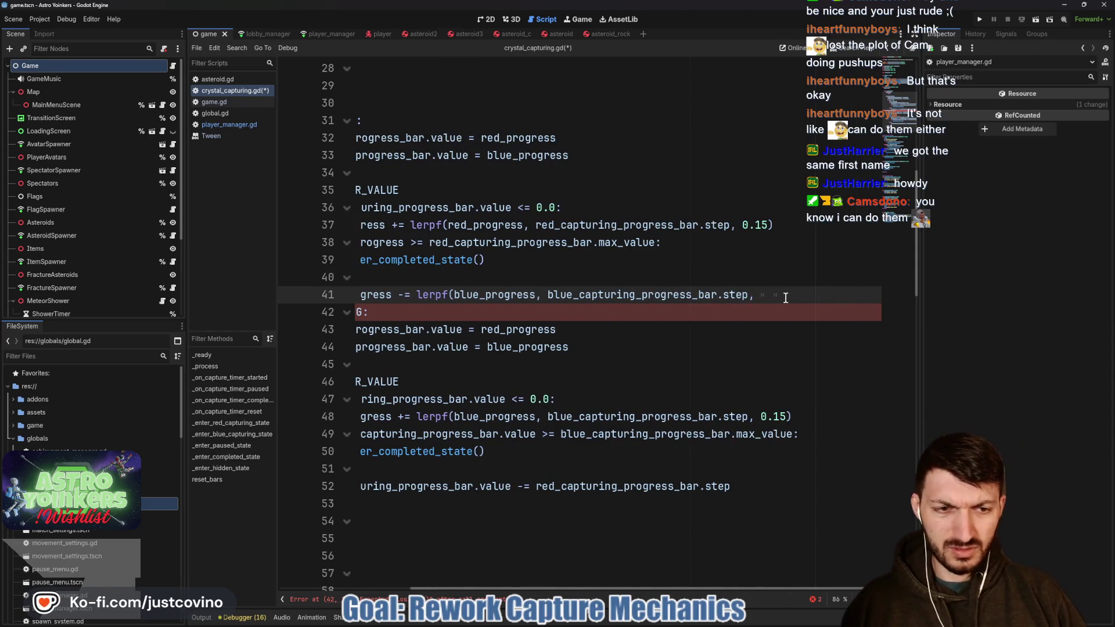
key("Insert")
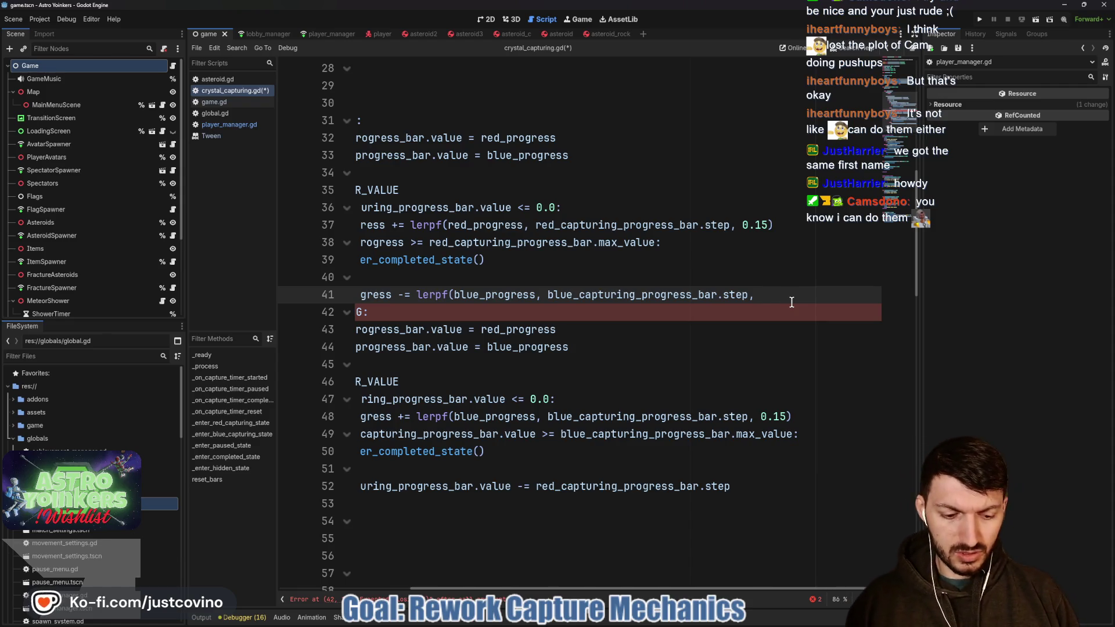
type(" 0.15)")
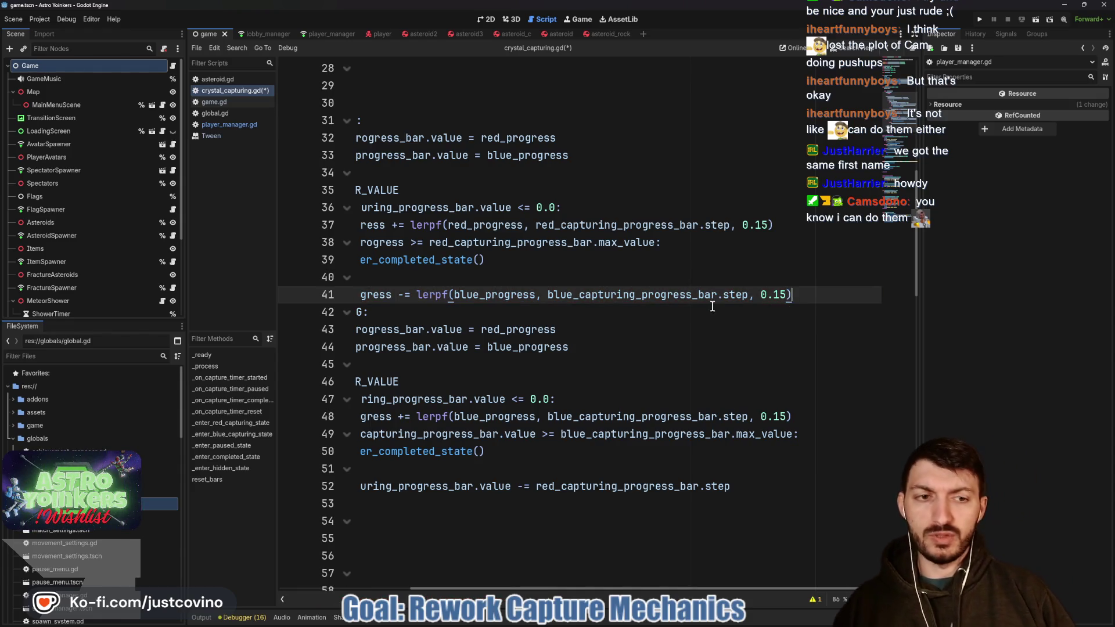
key("ctrl+s")
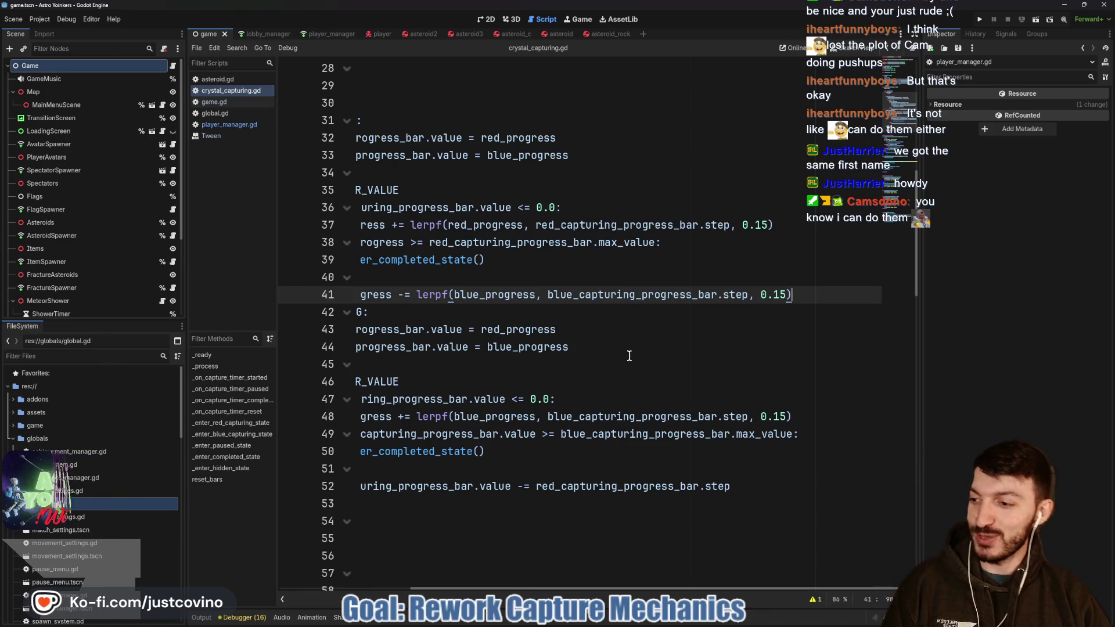
- Browse the chat's power-ups and rewards, view the Third reward, then drag the chat window aside
scroll(614, 359, "left", 3)
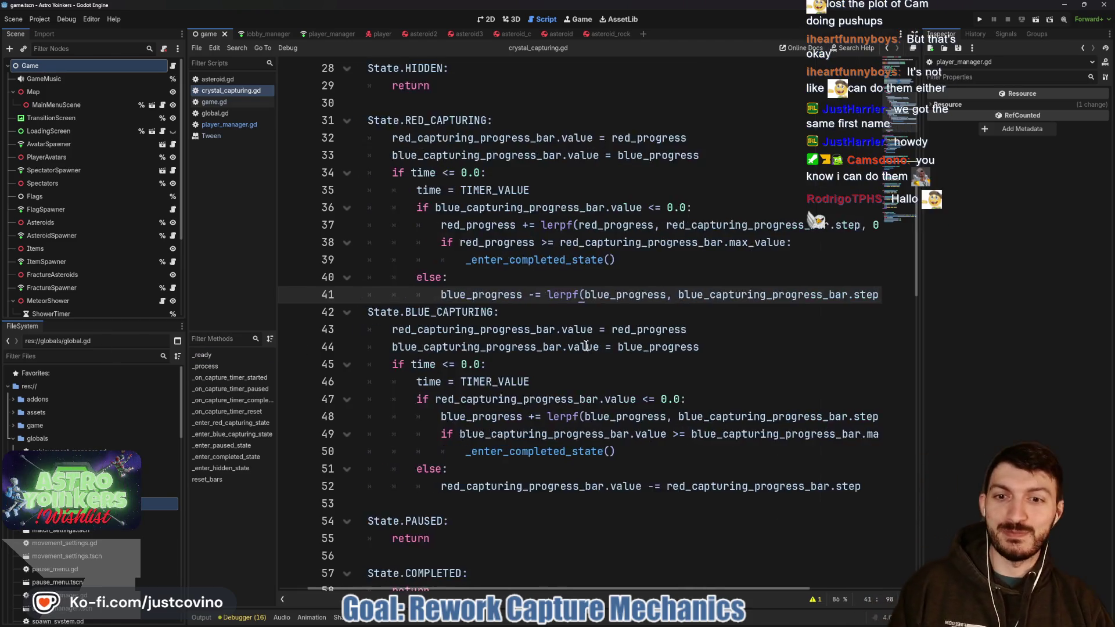
left_click(550, 313)
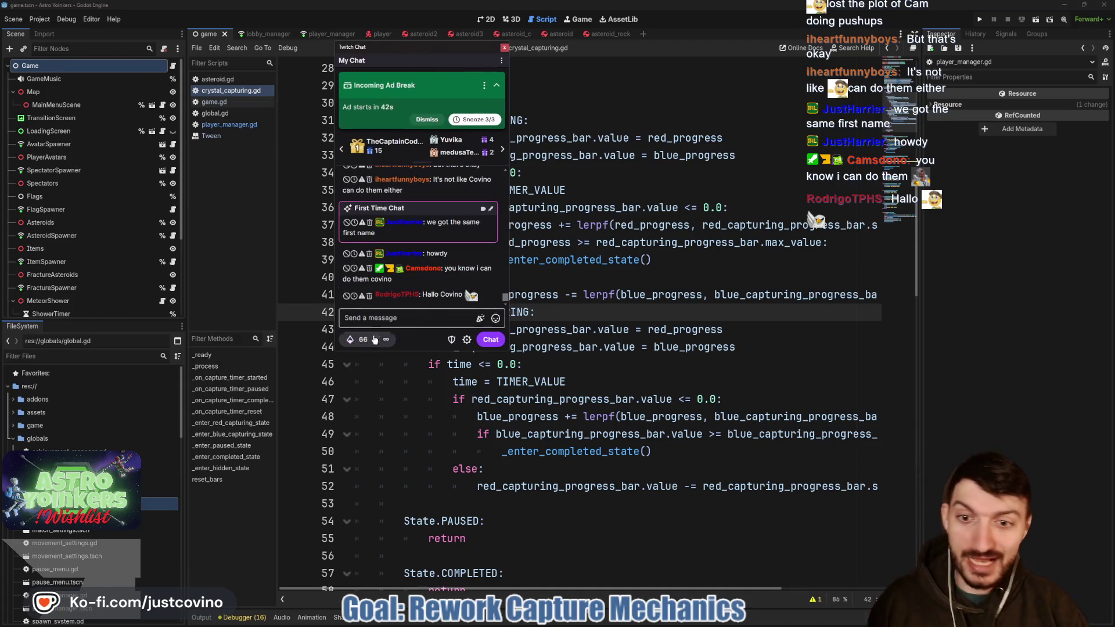
left_click(360, 335)
scroll(400, 250, "down", 2)
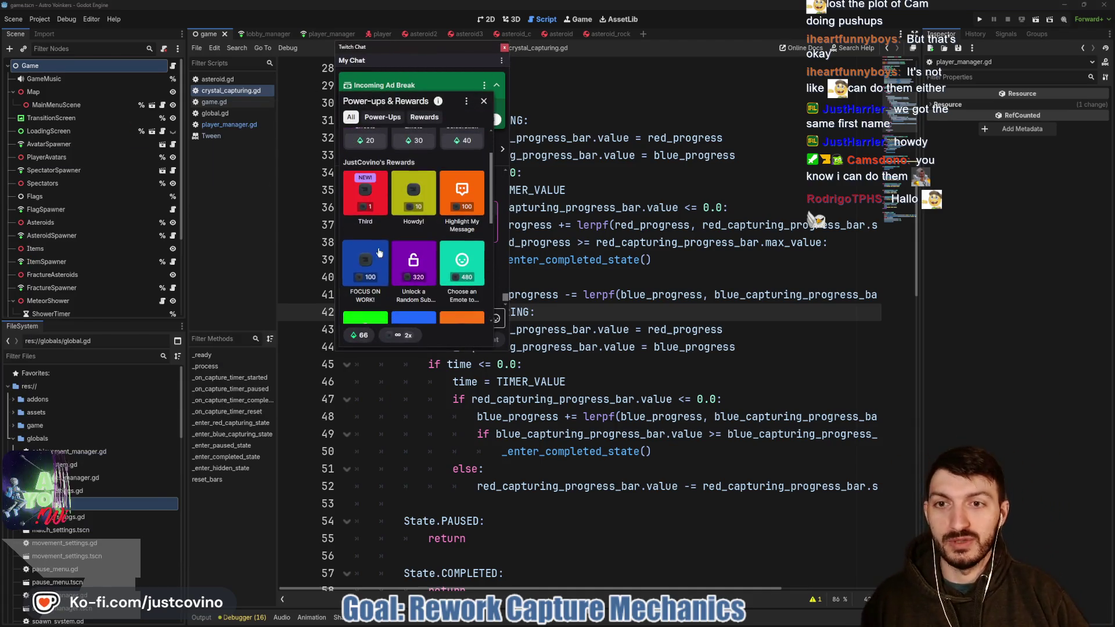
left_click(360, 185)
left_click(350, 103)
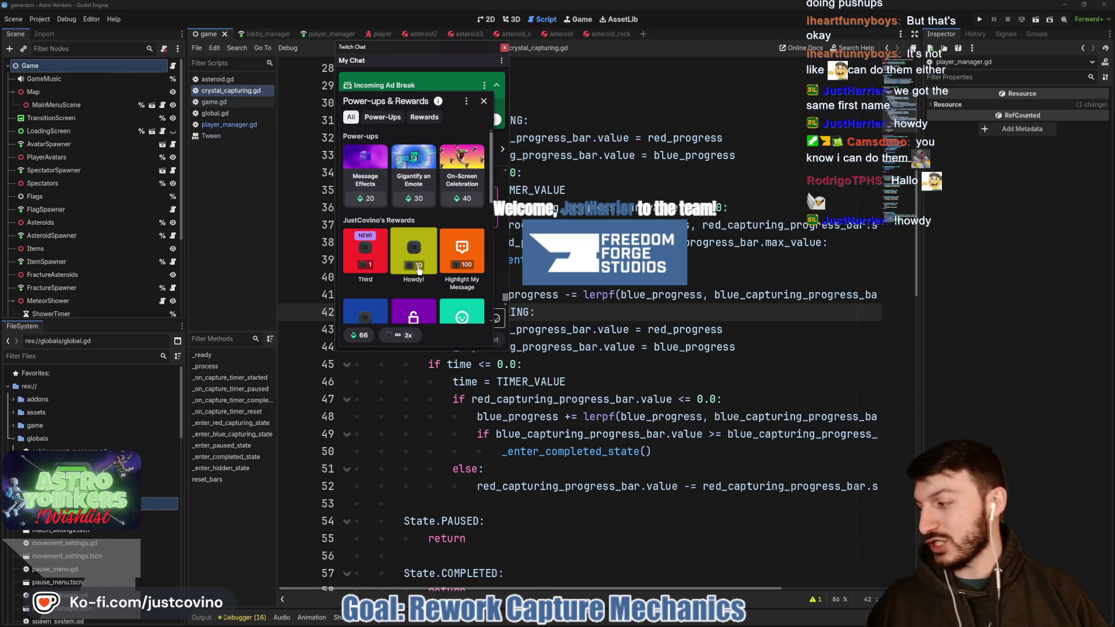
left_click(483, 102)
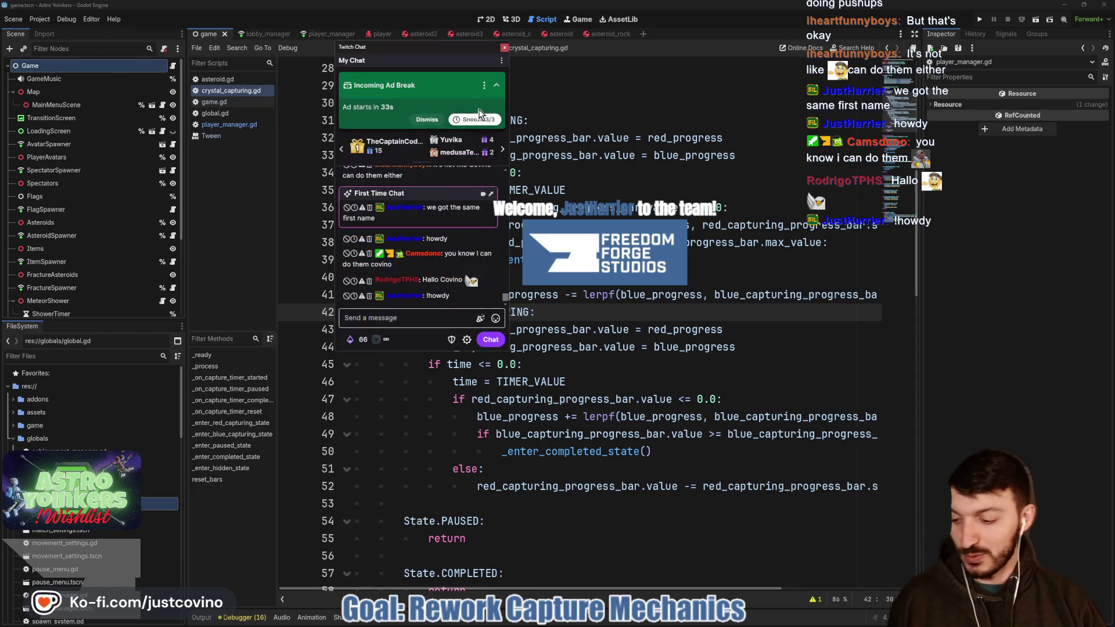
left_click_drag(406, 53, 0, 54)
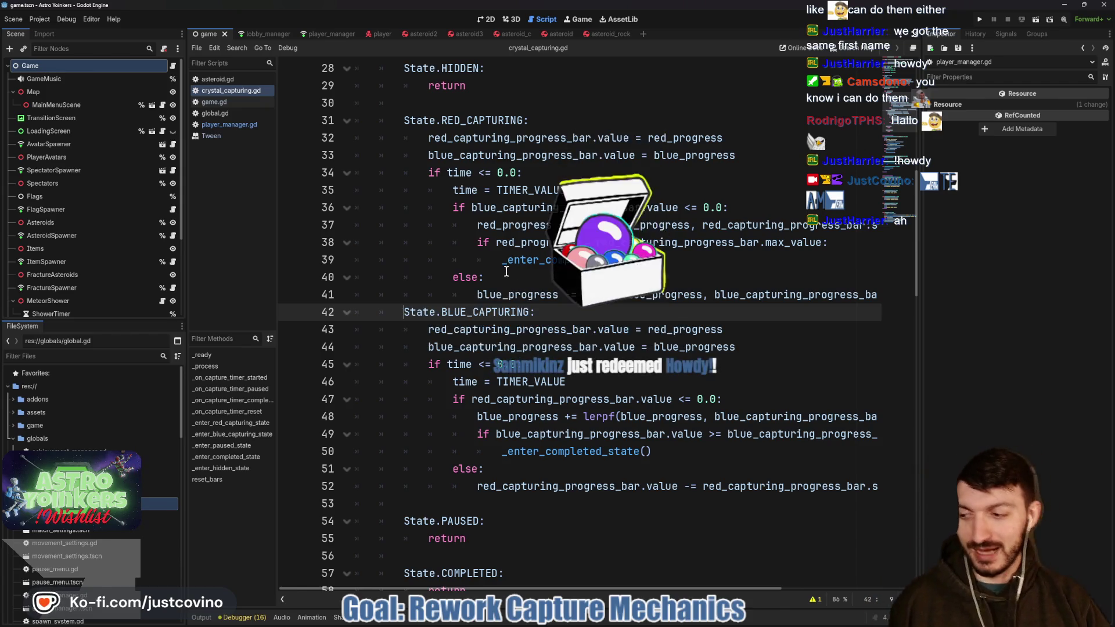
- Scroll through the capturing branches and select the old red decrement statement on line 52
scroll(511, 276, "down", 1)
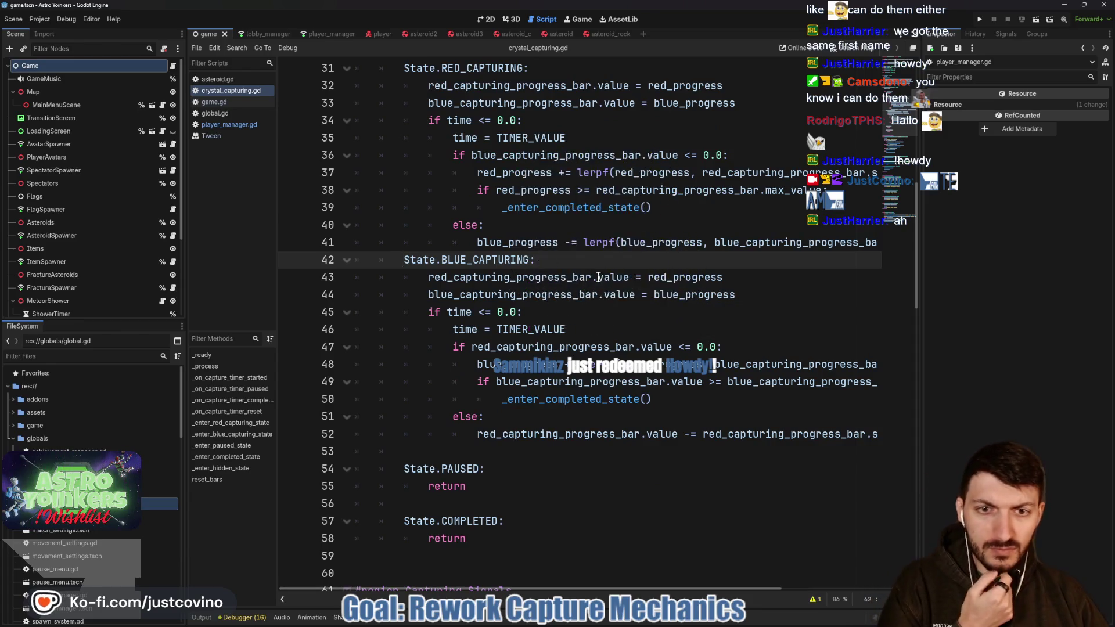
scroll(598, 277, "up", 1)
scroll(489, 289, "right", 2)
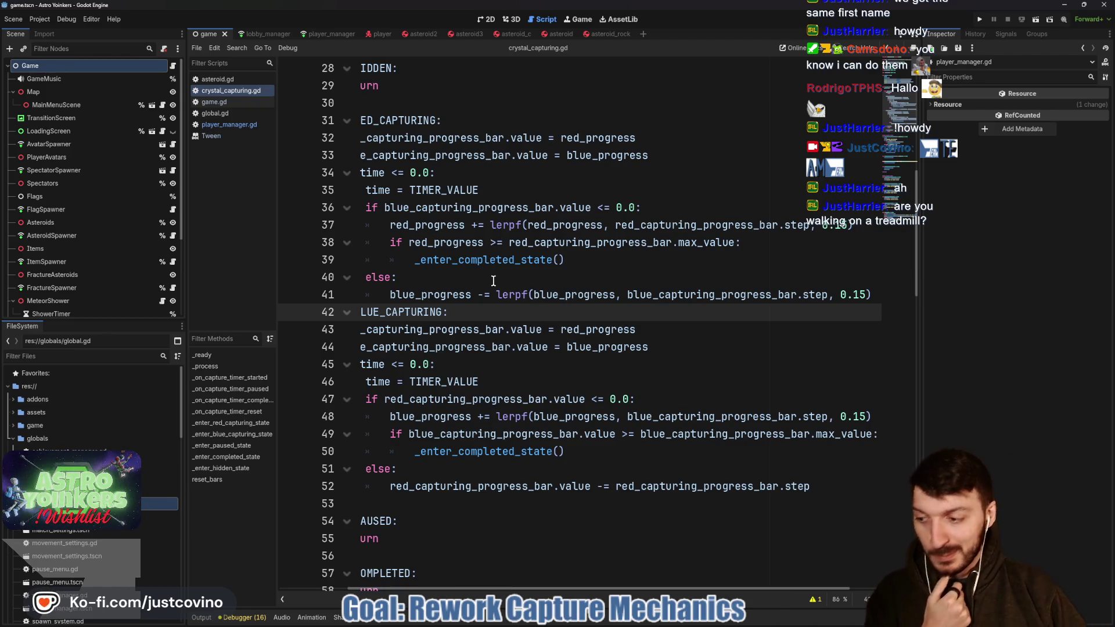
left_click(493, 281)
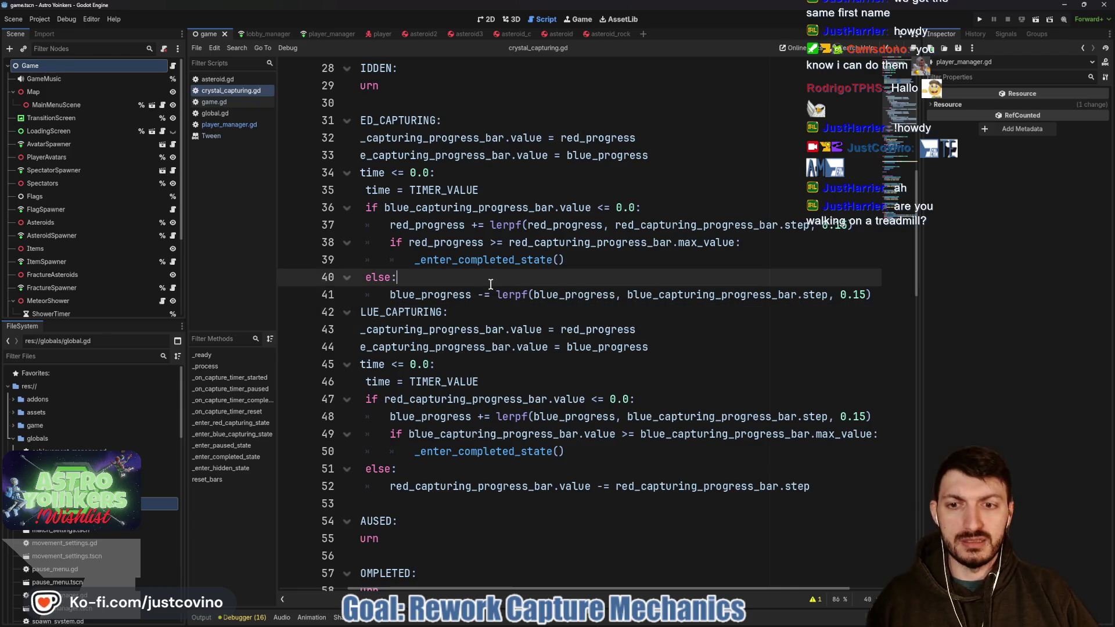
scroll(493, 281, "left", 3)
scroll(549, 277, "down", 1)
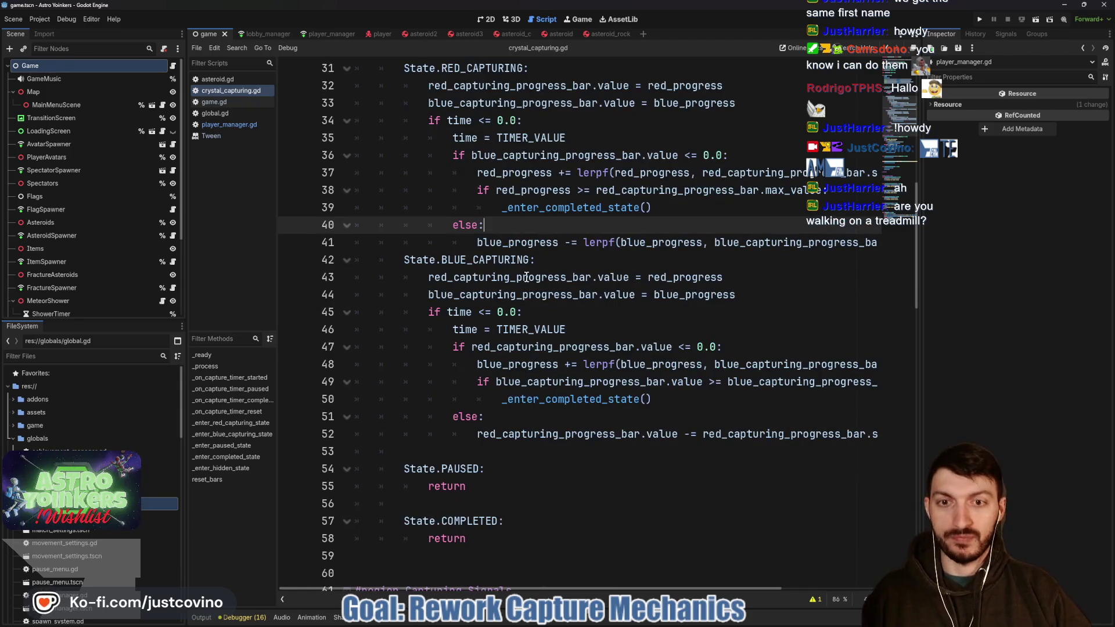
scroll(505, 292, "down", 1)
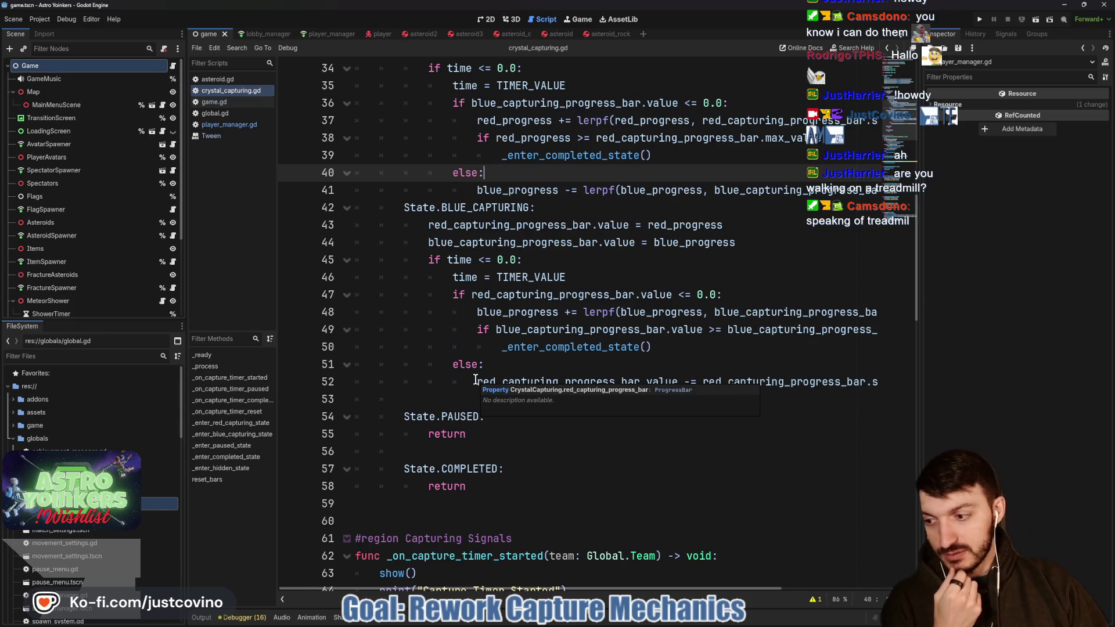
scroll(482, 348, "down", 1)
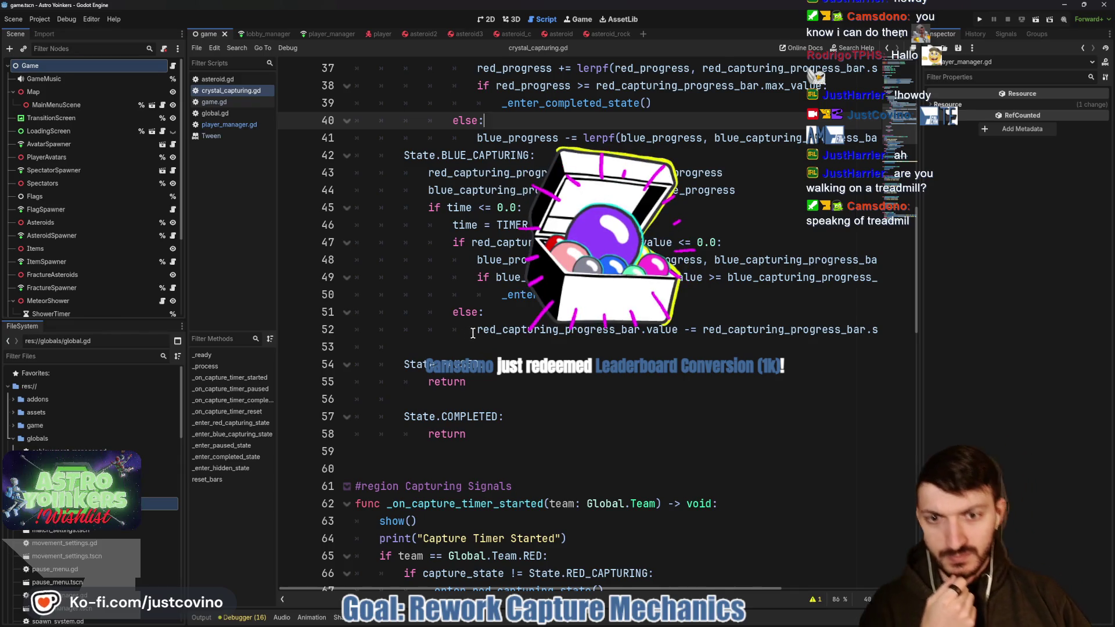
left_click_drag(473, 332, 886, 331)
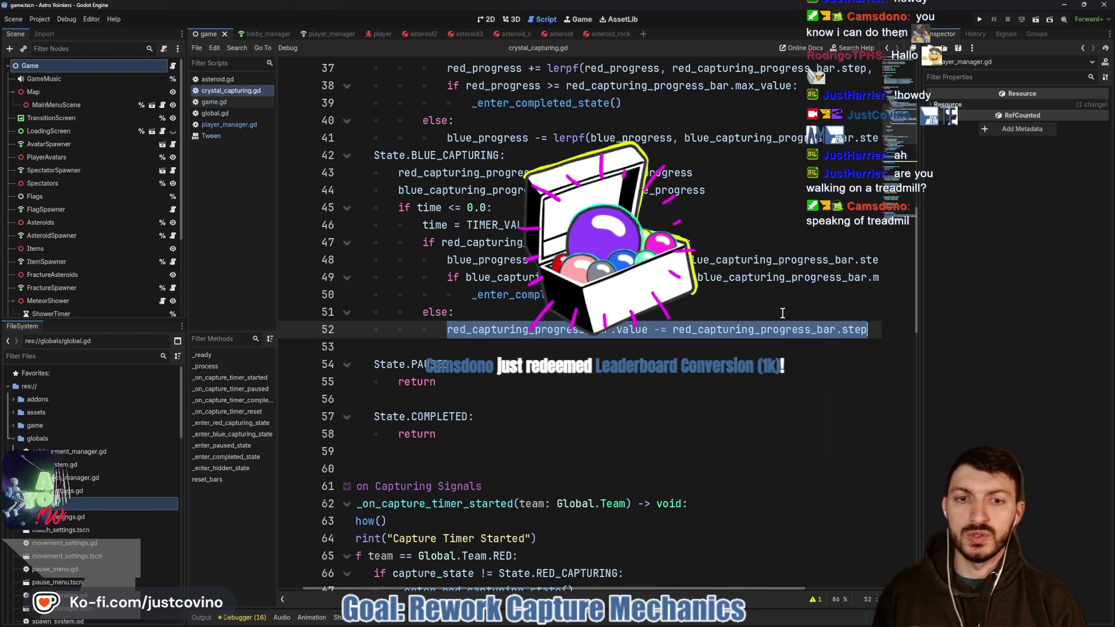
- Replace line 52 with 'red_progress -= lerpf(red_progress, red_capturing_progress_bar.step, 0.15)' and save
type("red_")
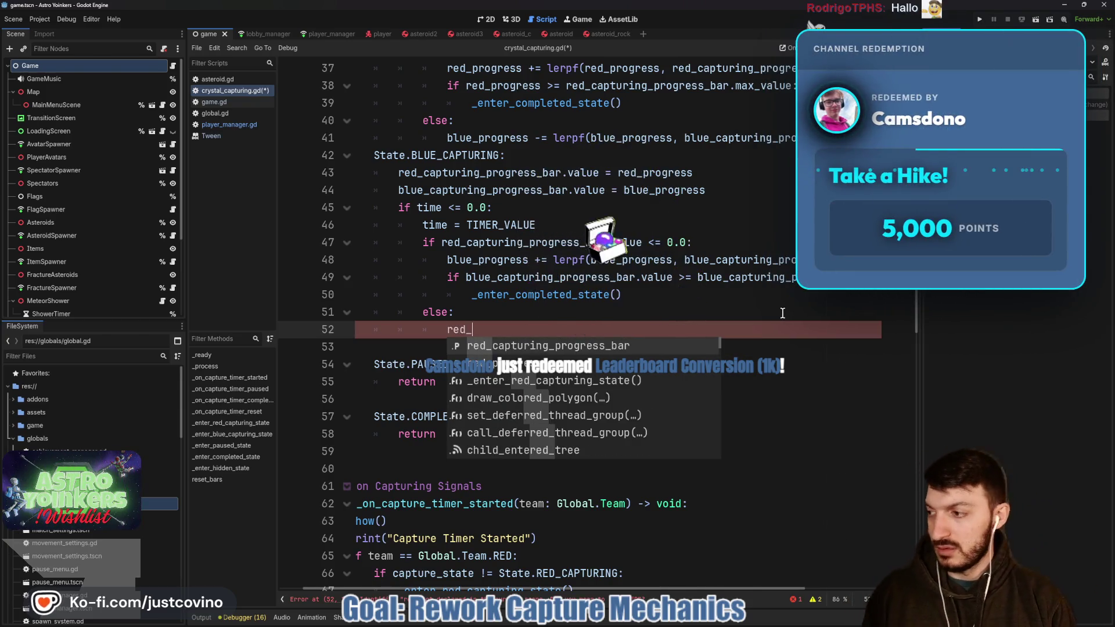
type("progress")
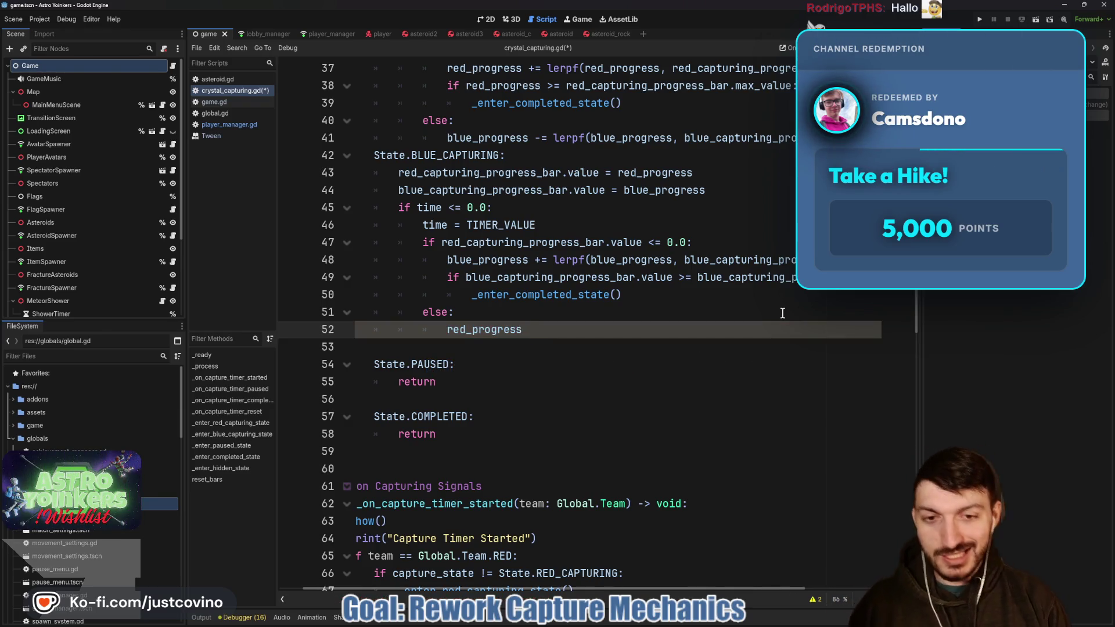
type(" -= ")
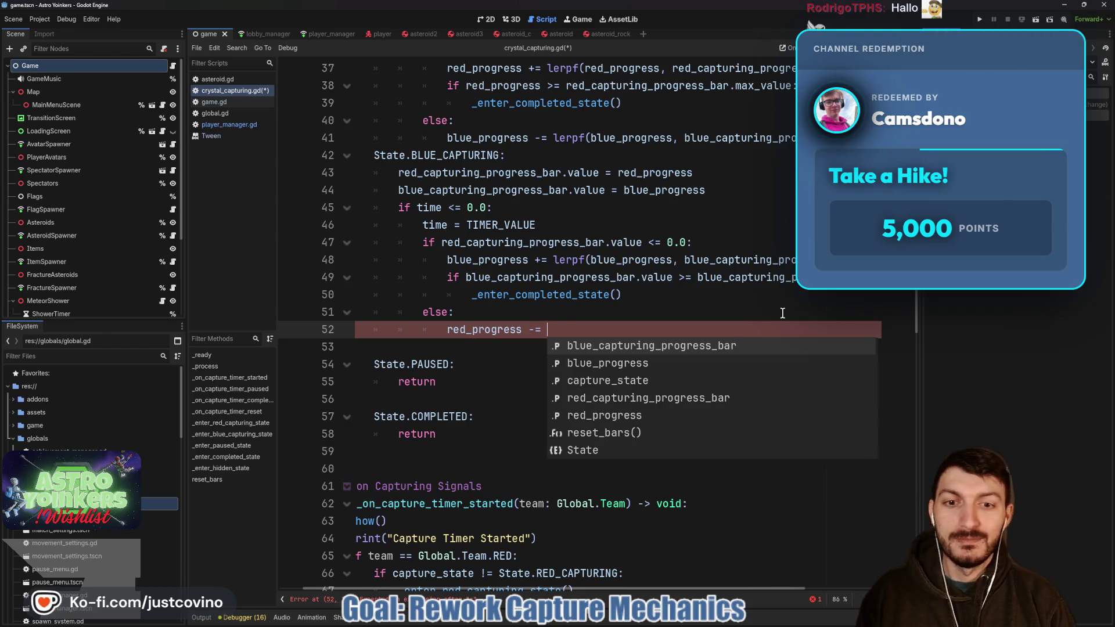
type("lerpf")
key("Return")
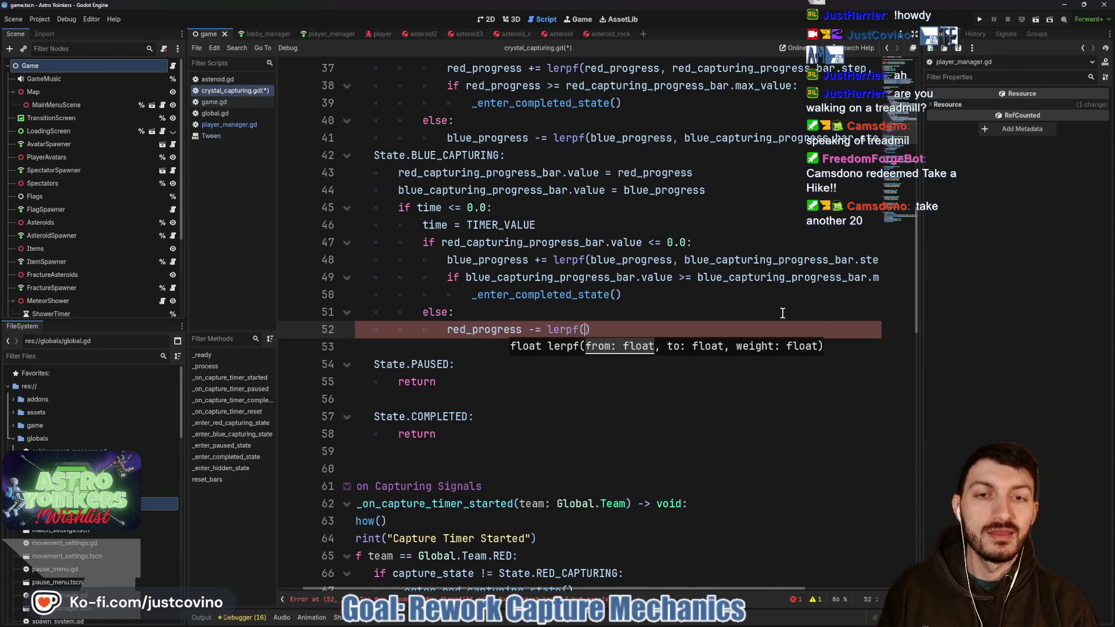
type("red")
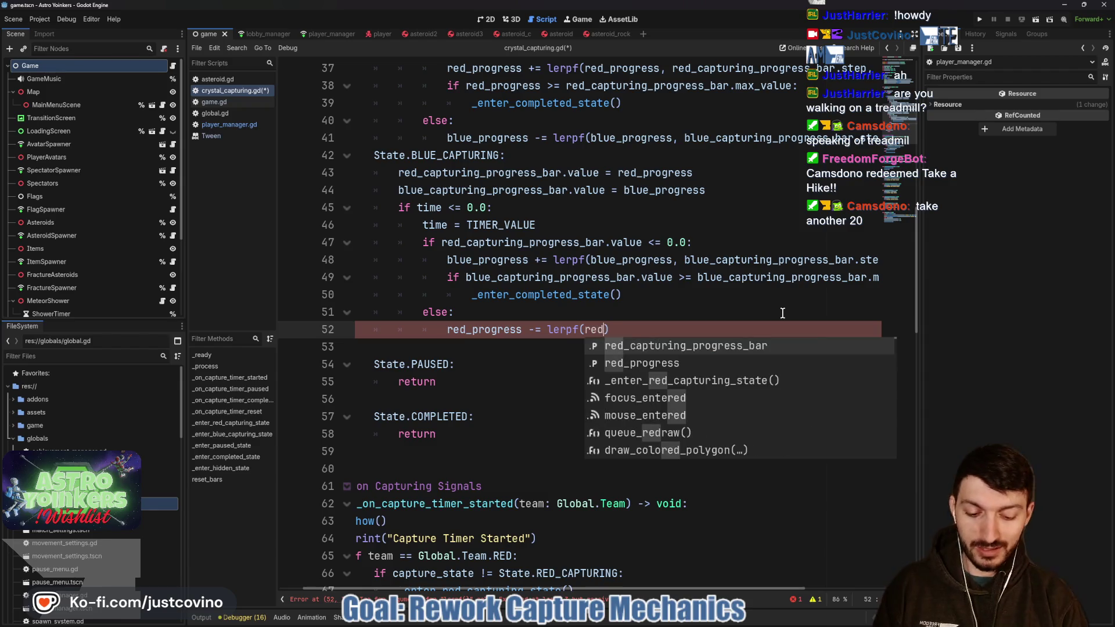
type("_progress, ")
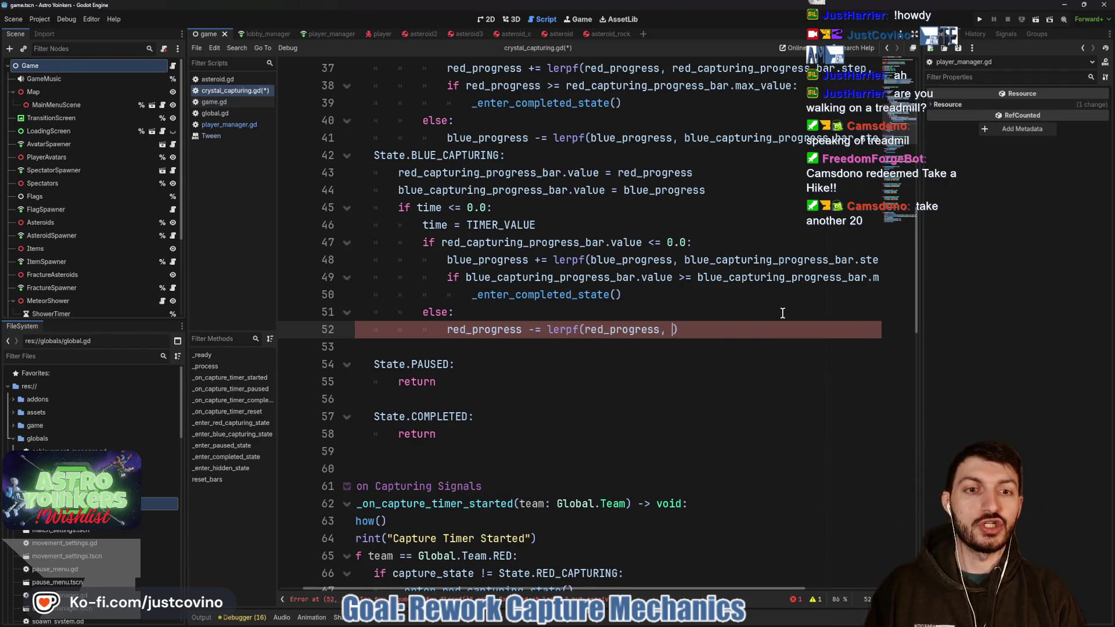
type("red_")
key("Return")
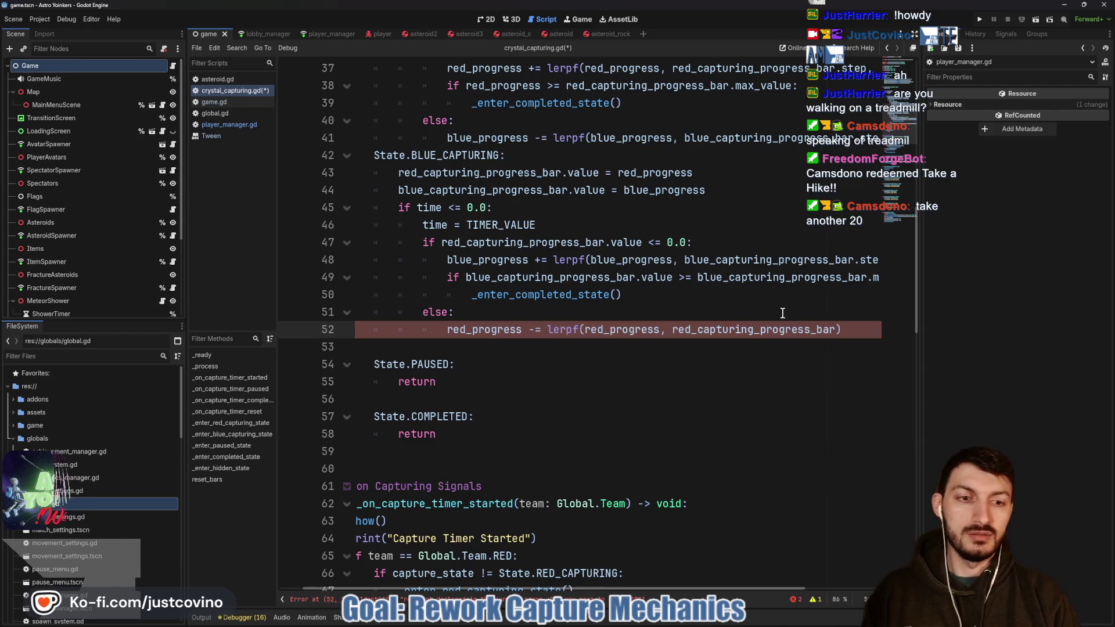
type(".step, 0.15")
left_click(782, 313)
key("ctrl+s")
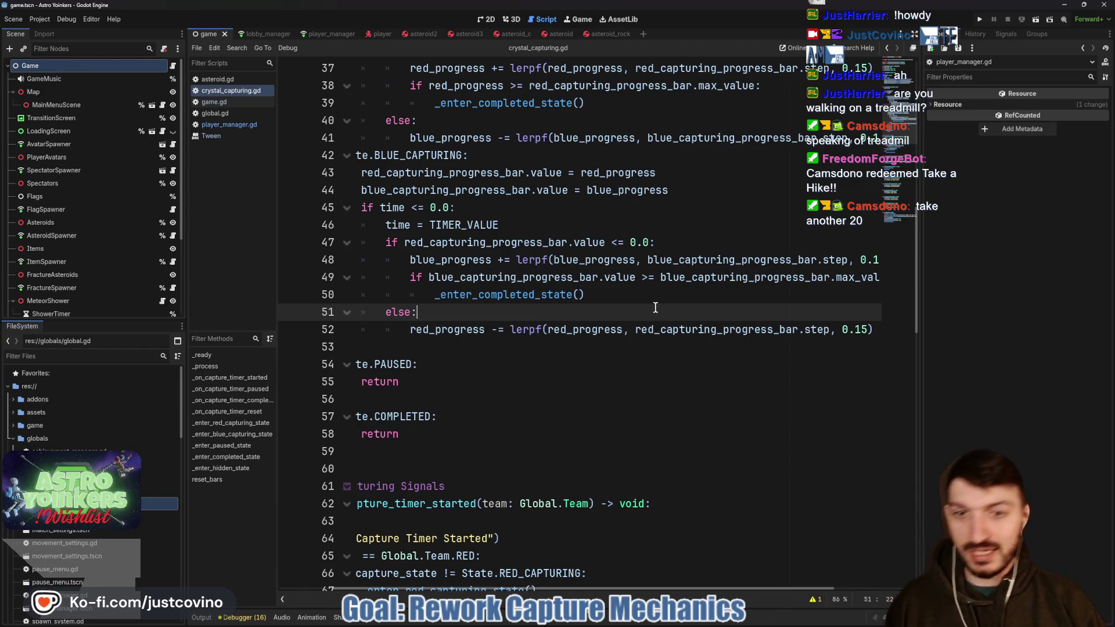
scroll(652, 309, "left", 5)
left_click(490, 346)
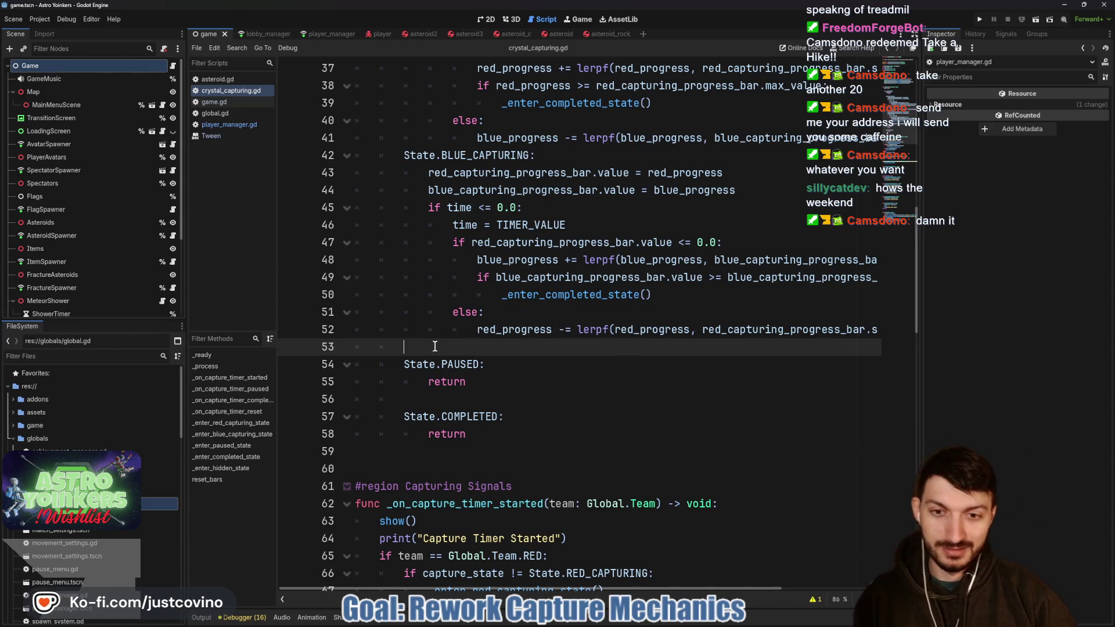
scroll(444, 315, "up", 2)
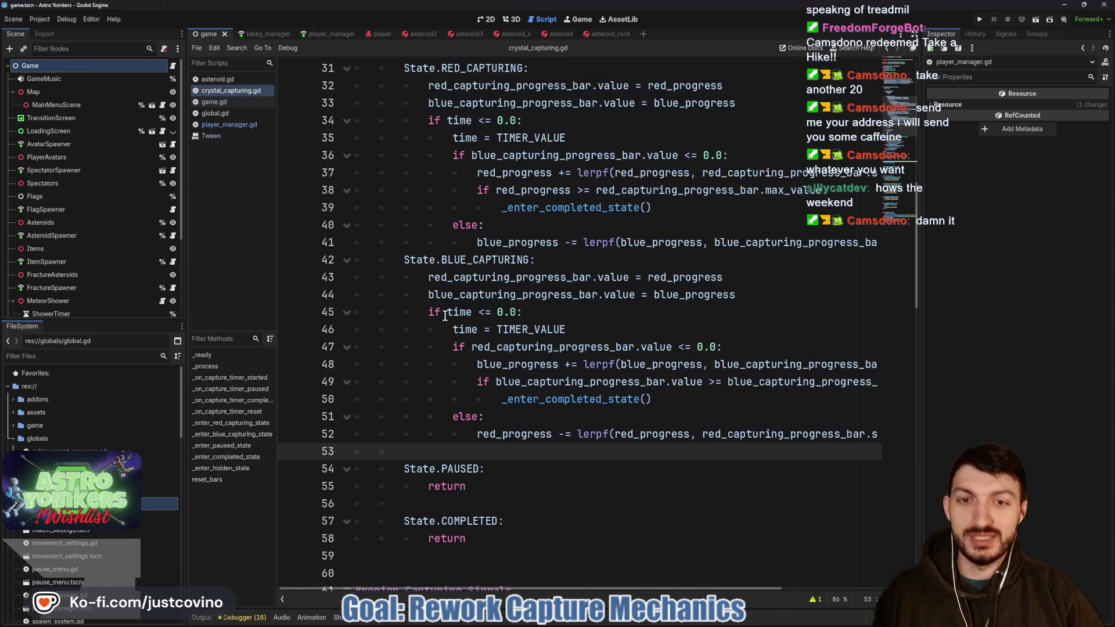
- Insert a blank line above the State.BLUE_CAPTURING branch on line 42 and save
left_click(405, 259)
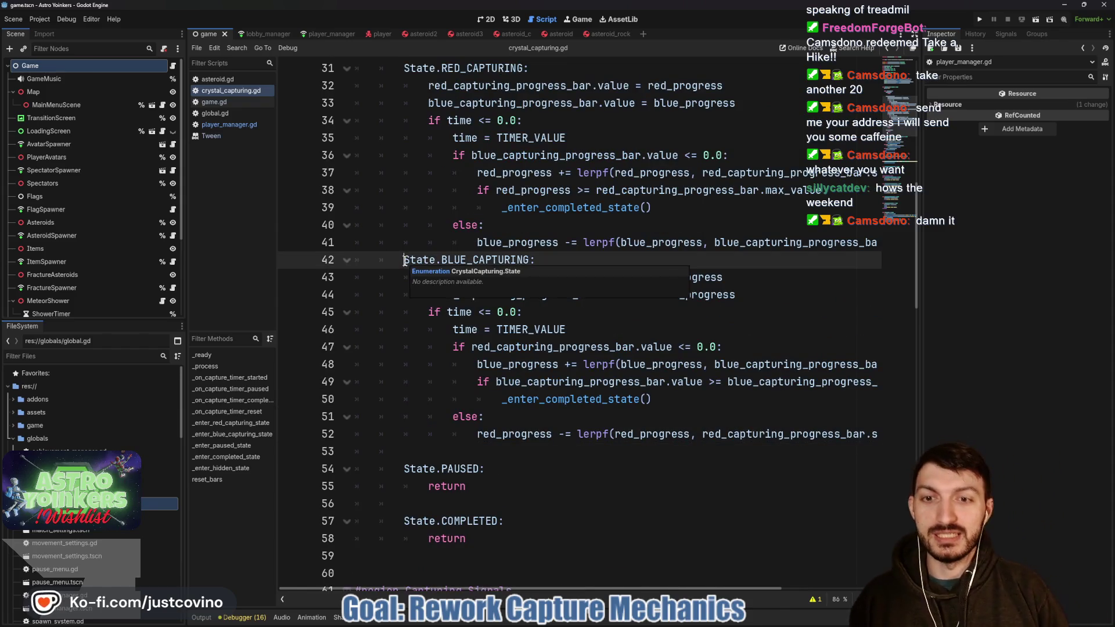
key("Return")
scroll(416, 261, "up", 2)
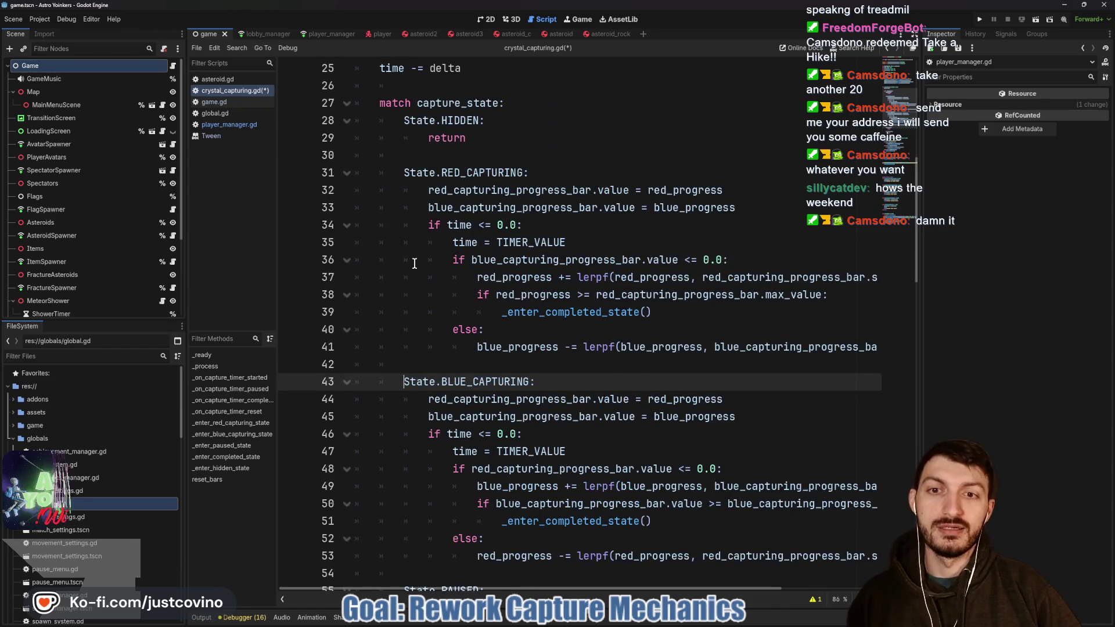
key("ctrl+s")
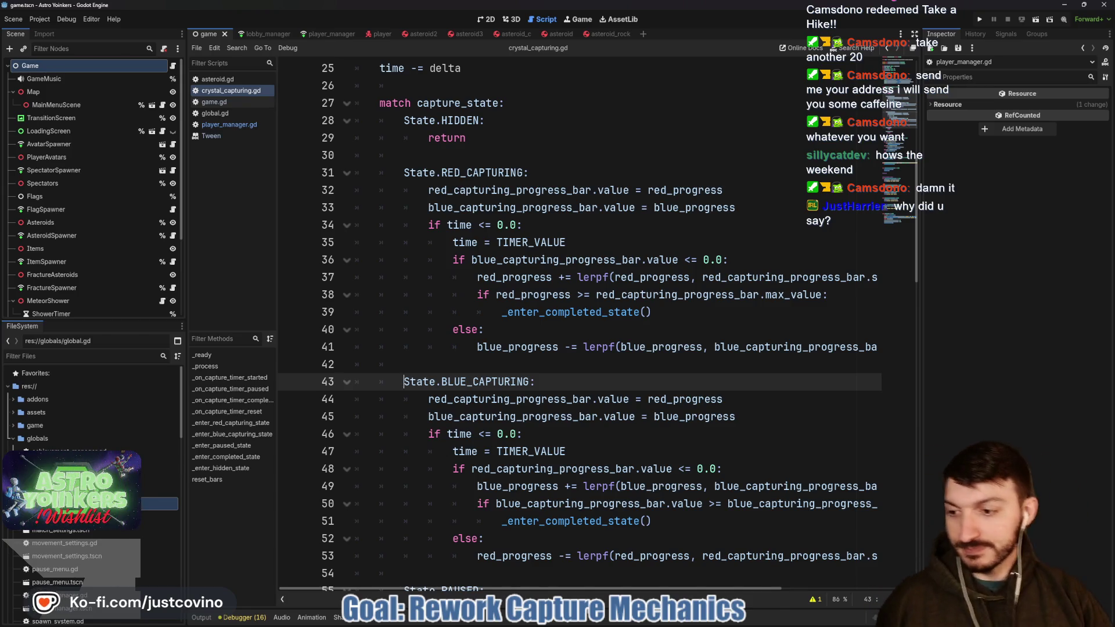
- Scroll through the script to review it, ending on blank line 77
left_click(517, 364)
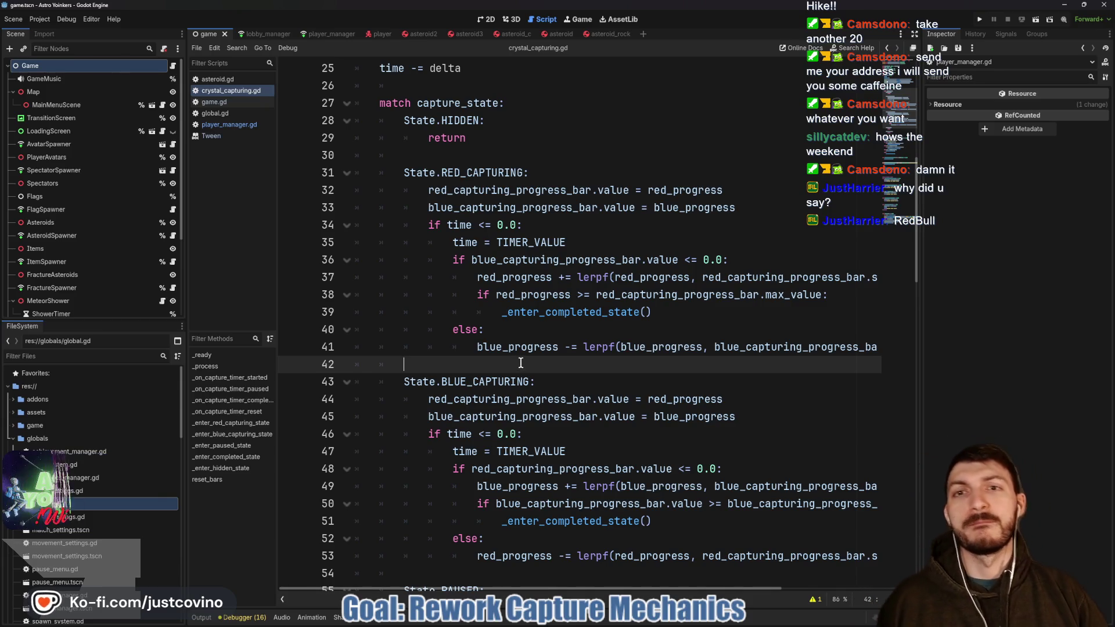
scroll(518, 364, "up", 1)
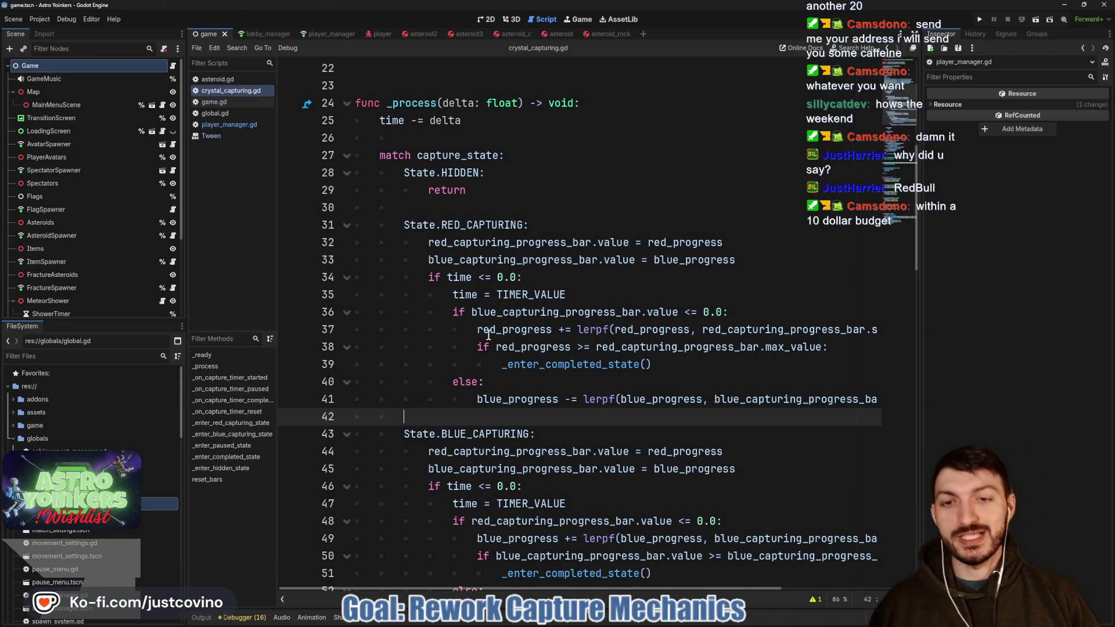
scroll(488, 335, "down", 7)
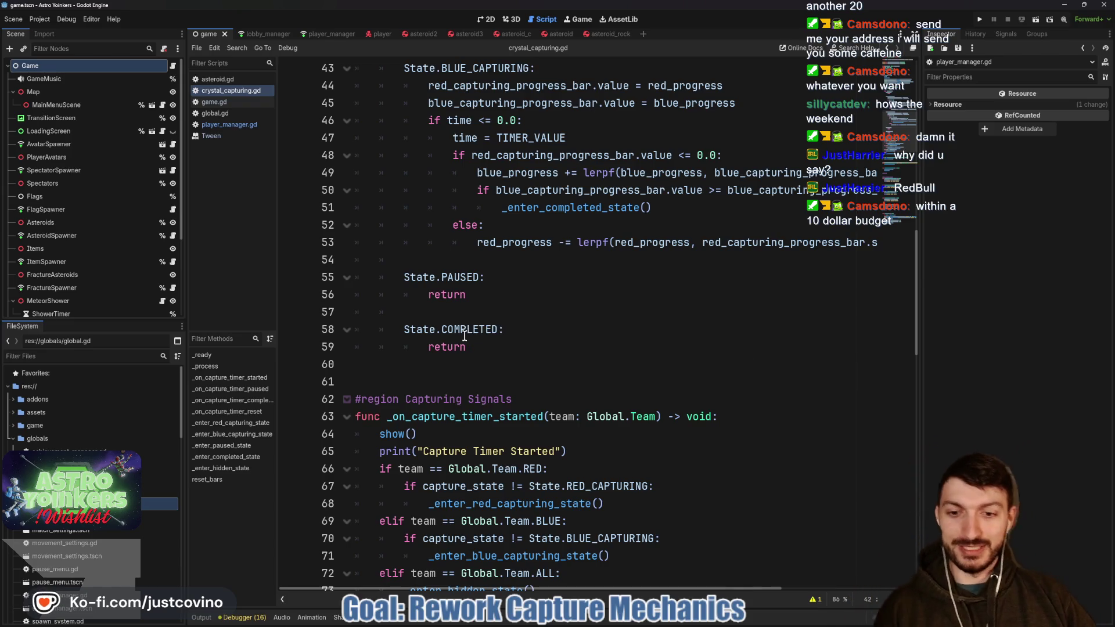
scroll(462, 328, "down", 4)
scroll(465, 333, "down", 3)
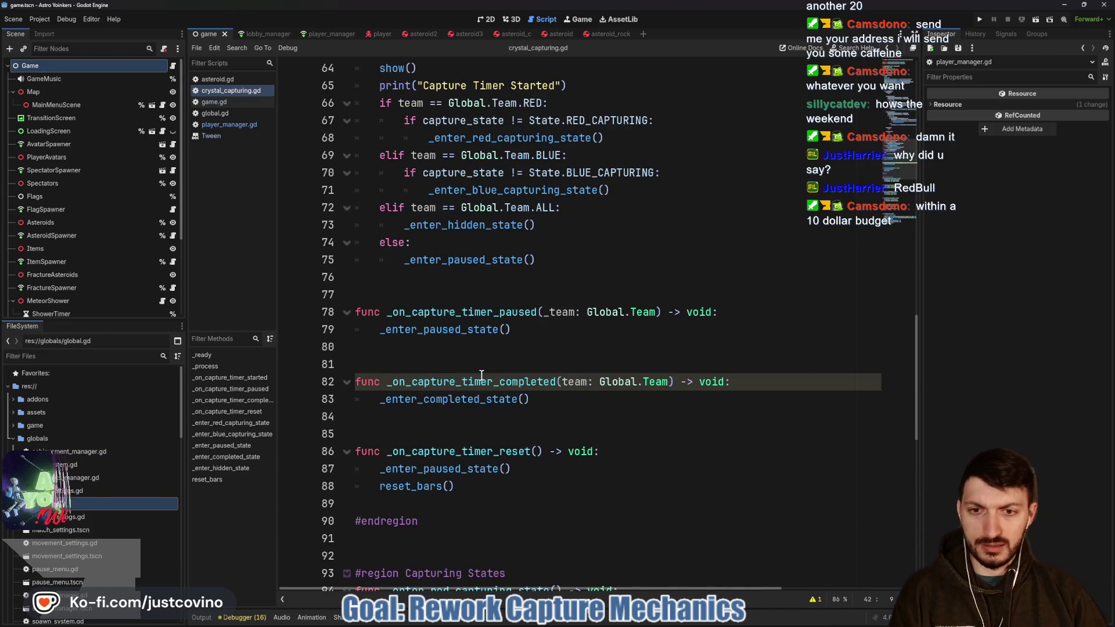
scroll(471, 360, "up", 8)
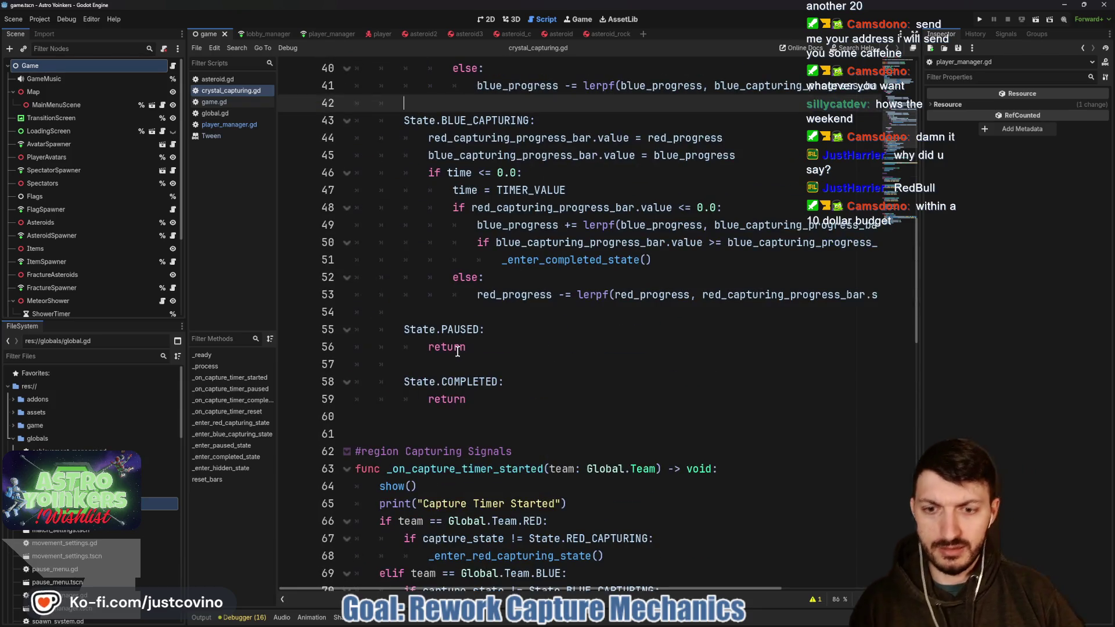
scroll(464, 360, "down", 3)
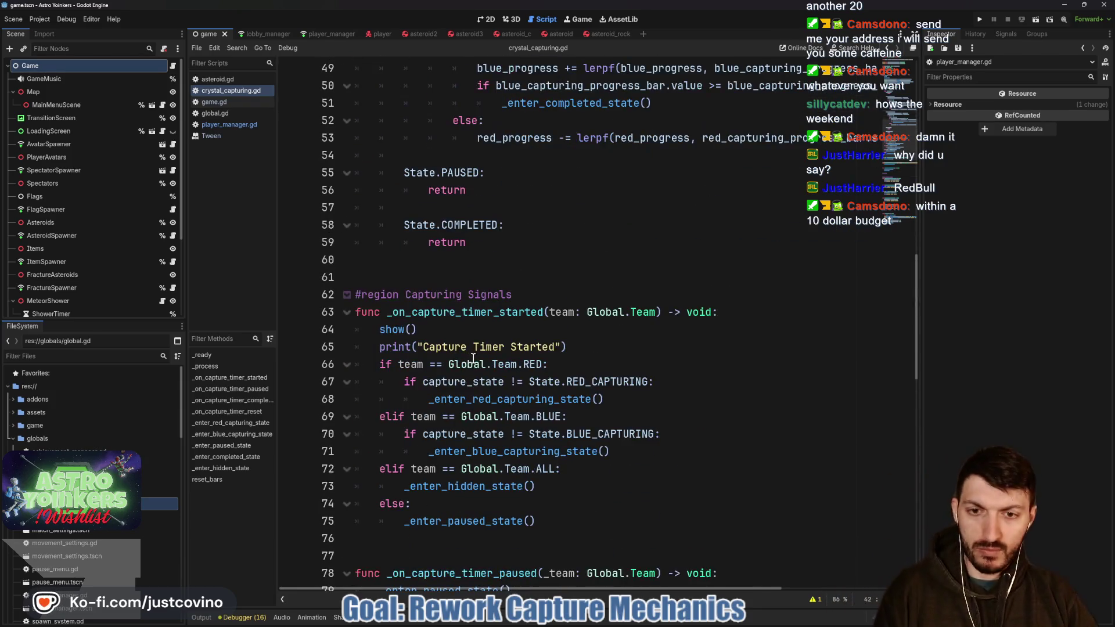
scroll(477, 376, "down", 4)
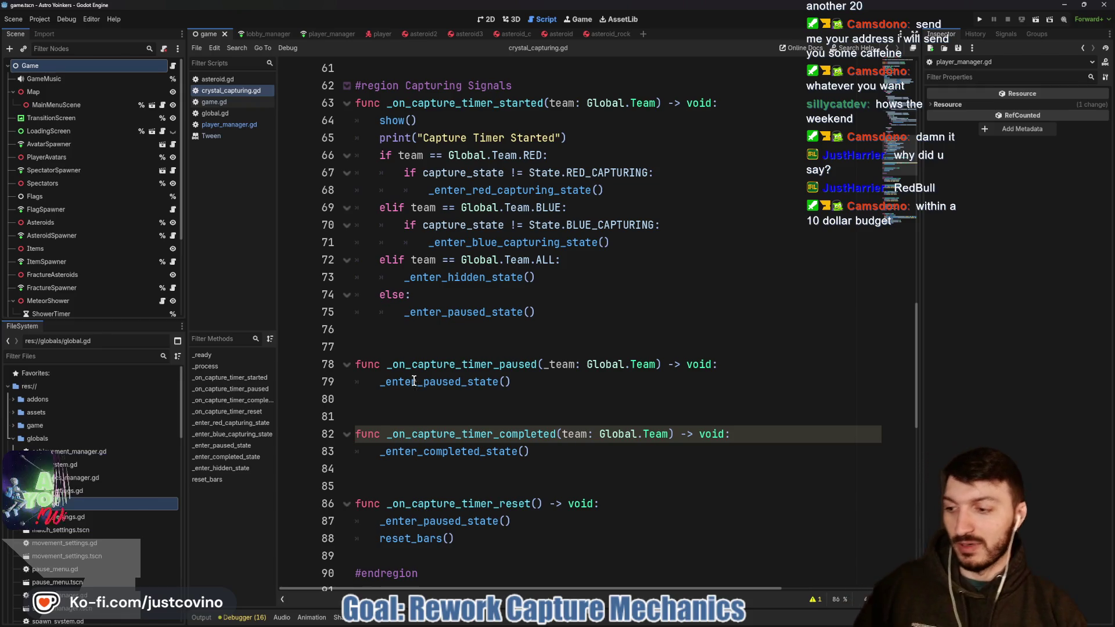
left_click(581, 329)
left_click(573, 339)
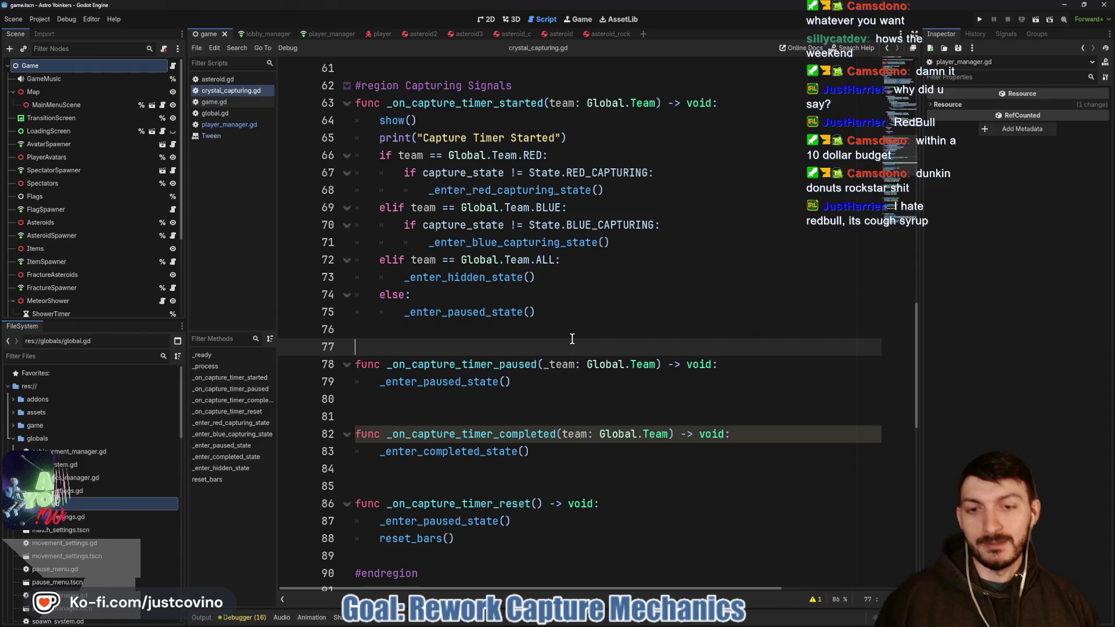
left_click(534, 330)
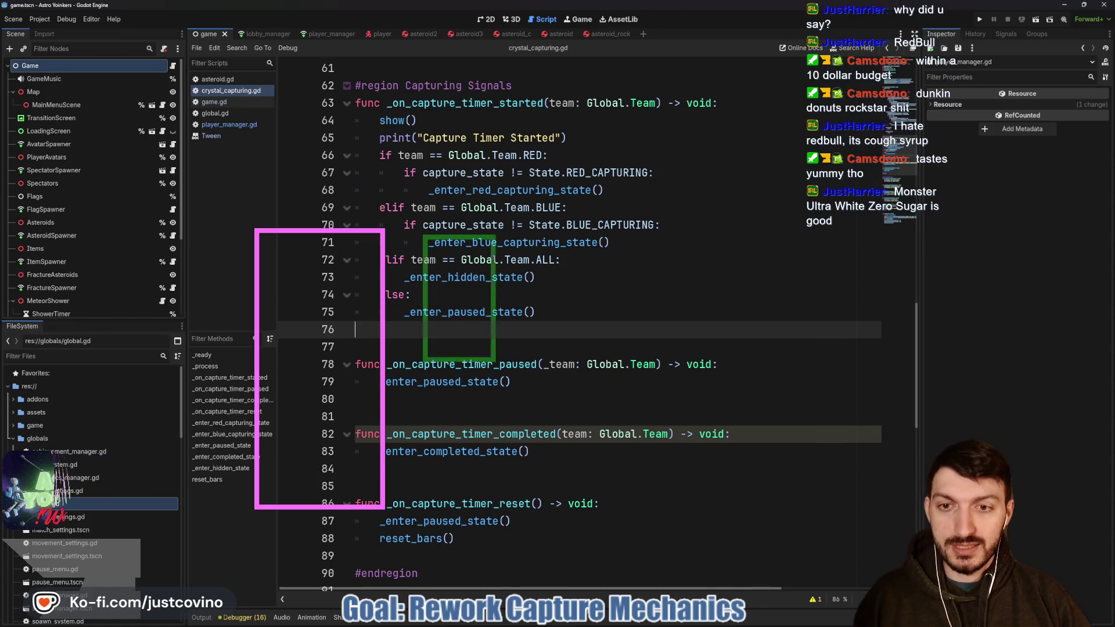
mouse_move(604, 210)
left_mouse_down()
mouse_move(643, 406)
mouse_move(787, 509)
left_mouse_up()
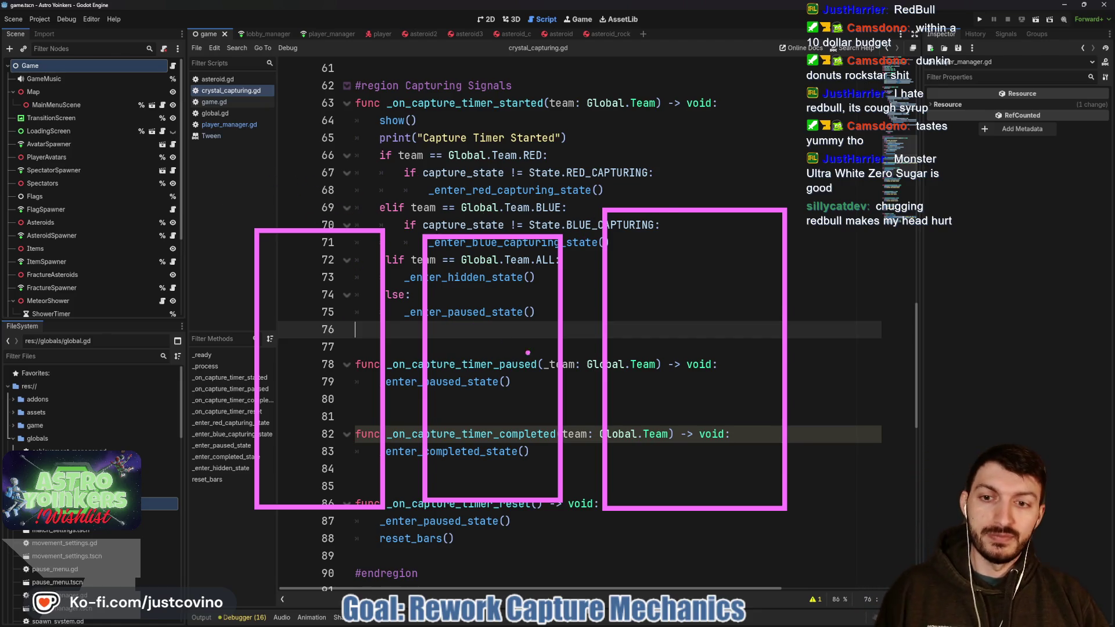
key("Escape")
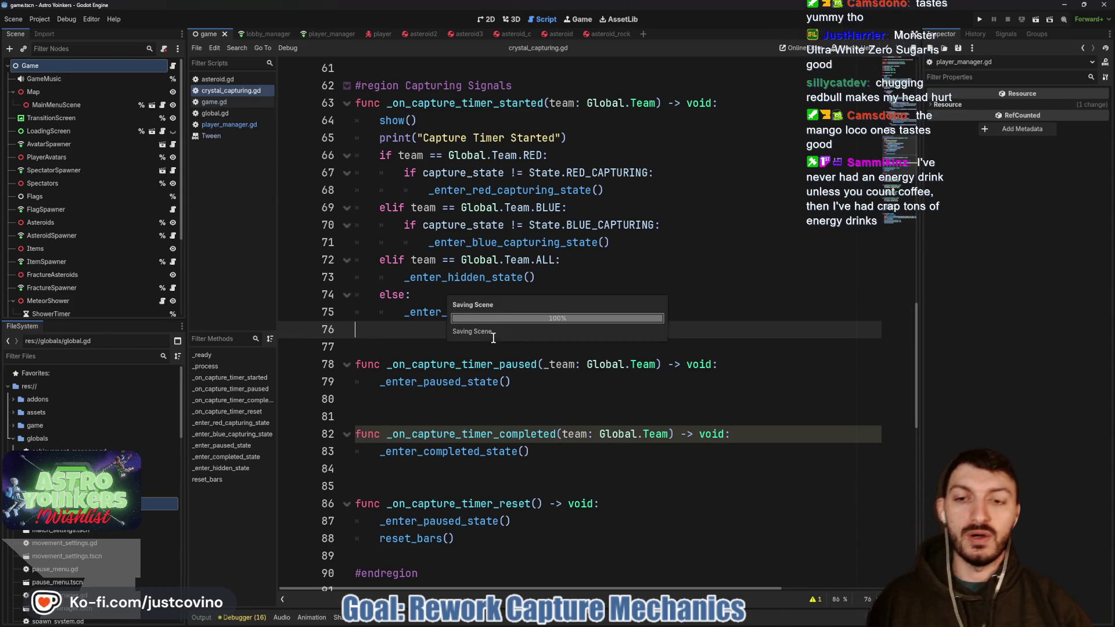
scroll(470, 332, "down", 1)
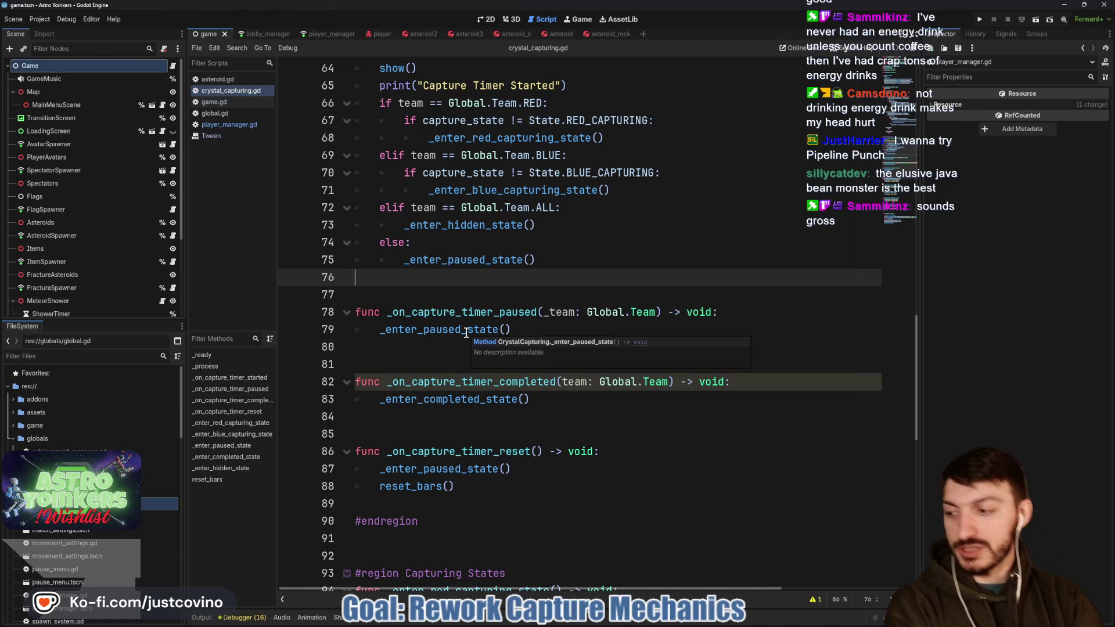
left_click(434, 295)
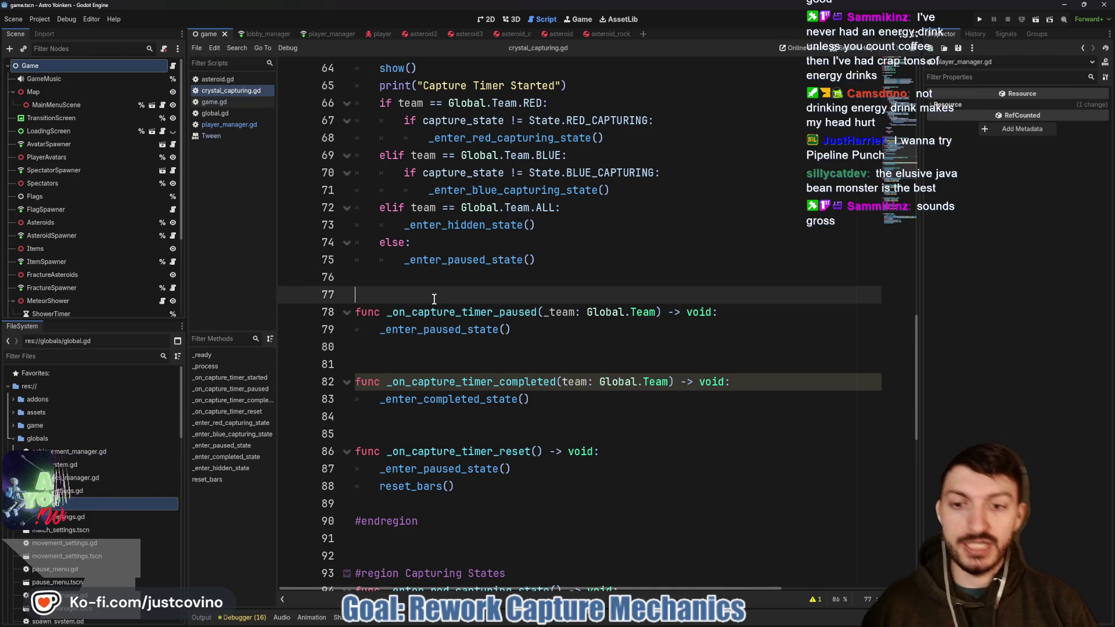
key("ctrl+s")
left_click(436, 353)
key("ctrl+s")
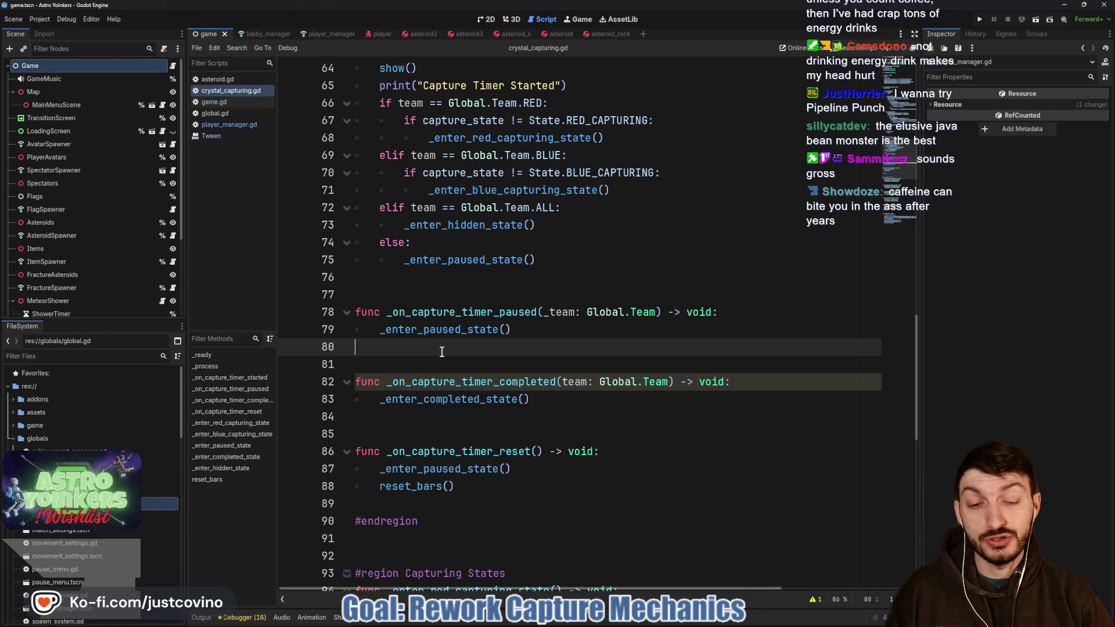
scroll(450, 364, "down", 1)
left_click(446, 364)
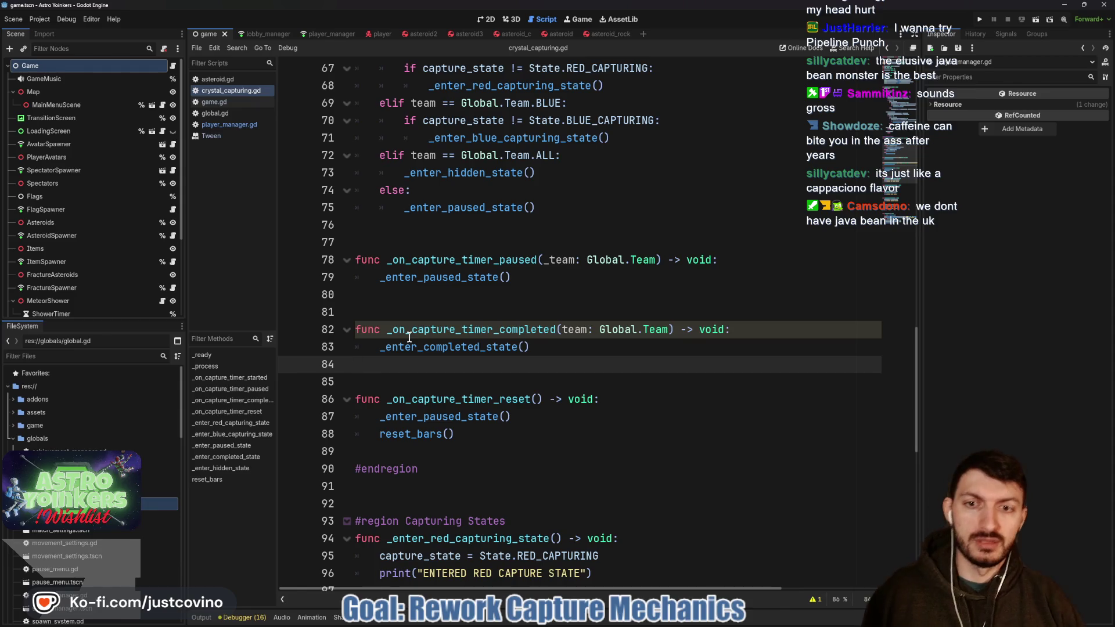
scroll(409, 336, "up", 4)
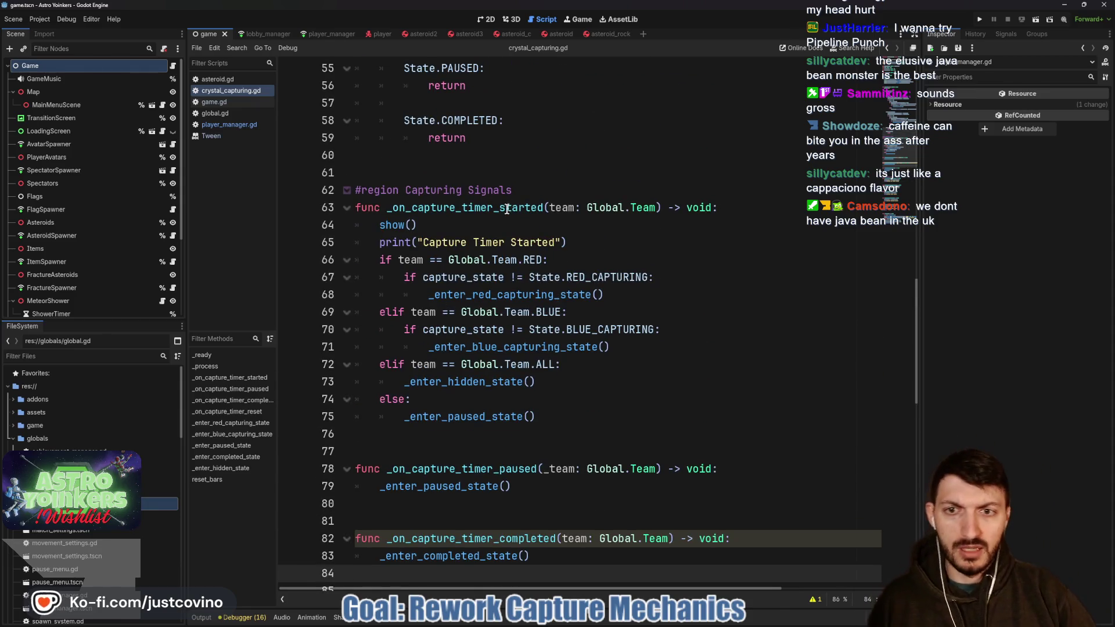
scroll(507, 209, "down", 6)
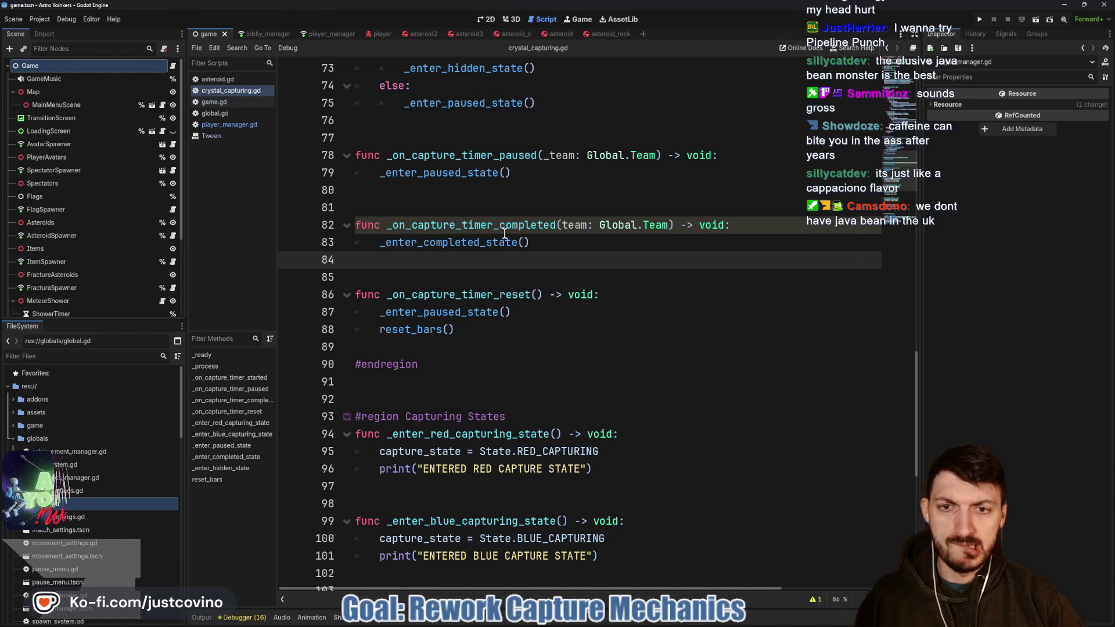
scroll(509, 250, "down", 1)
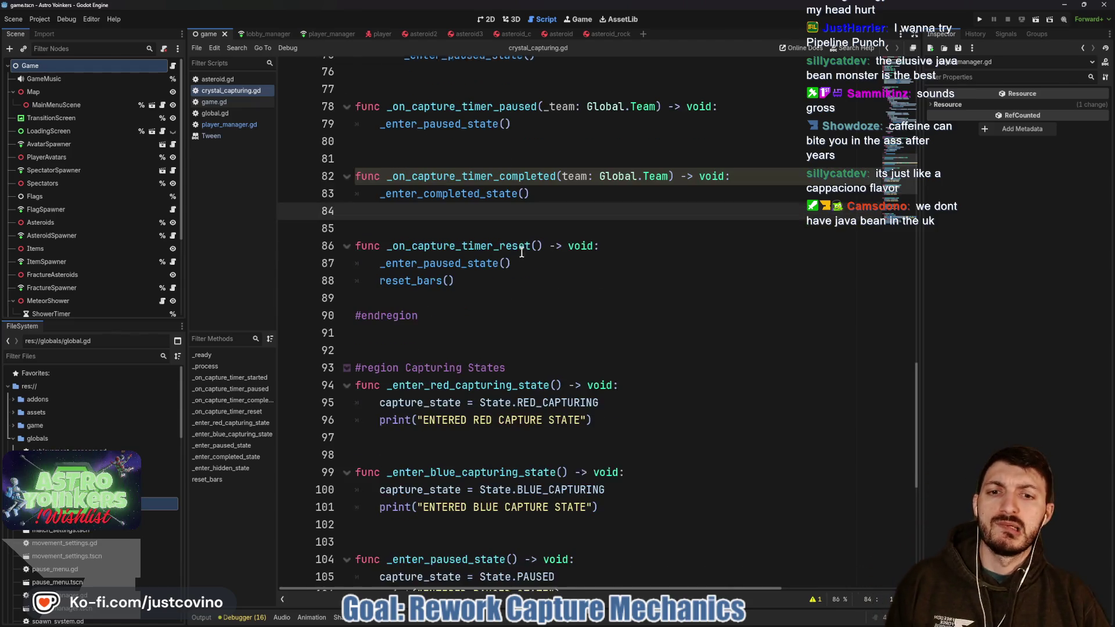
double_click(473, 242)
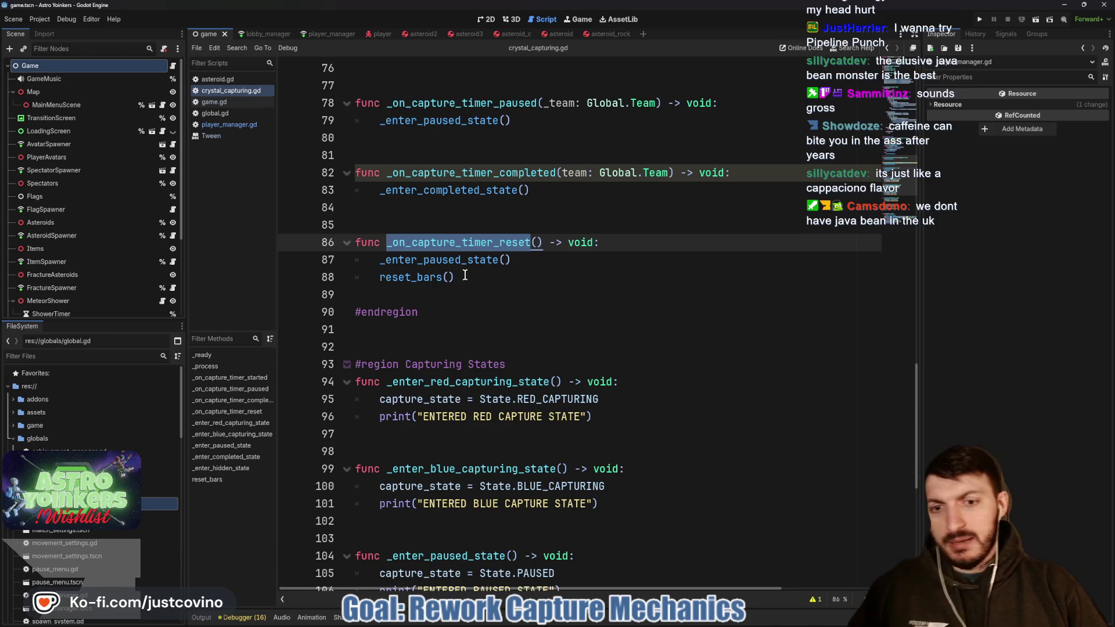
scroll(484, 277, "up", 15)
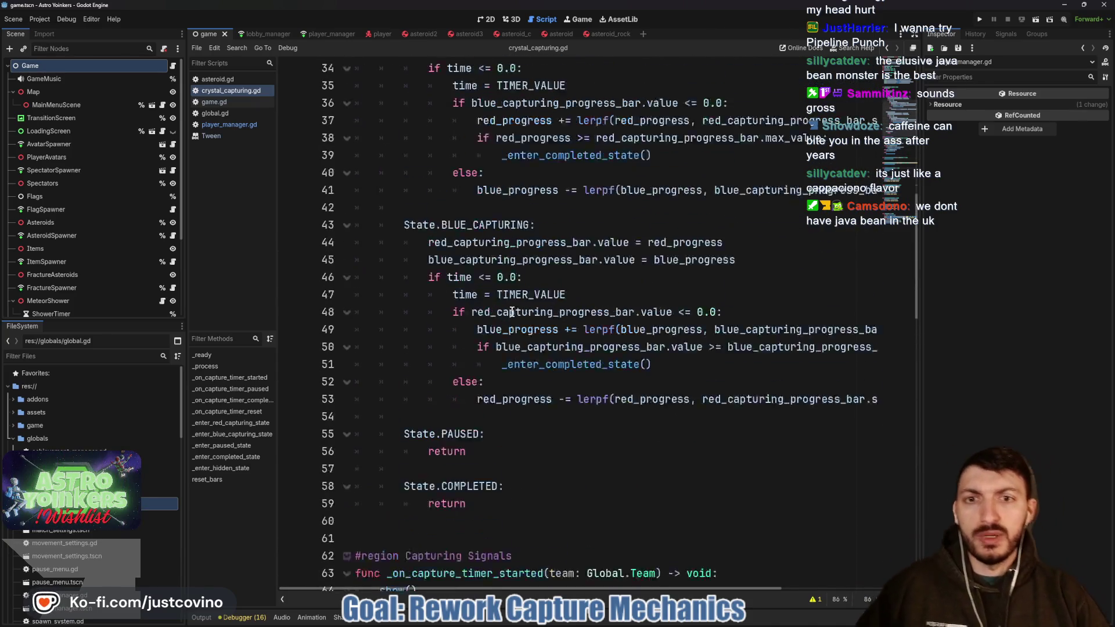
- Look over crystal_capturing.gd, dismiss the line 31 context menu, and open the asteroid scene
scroll(485, 297, "up", 4)
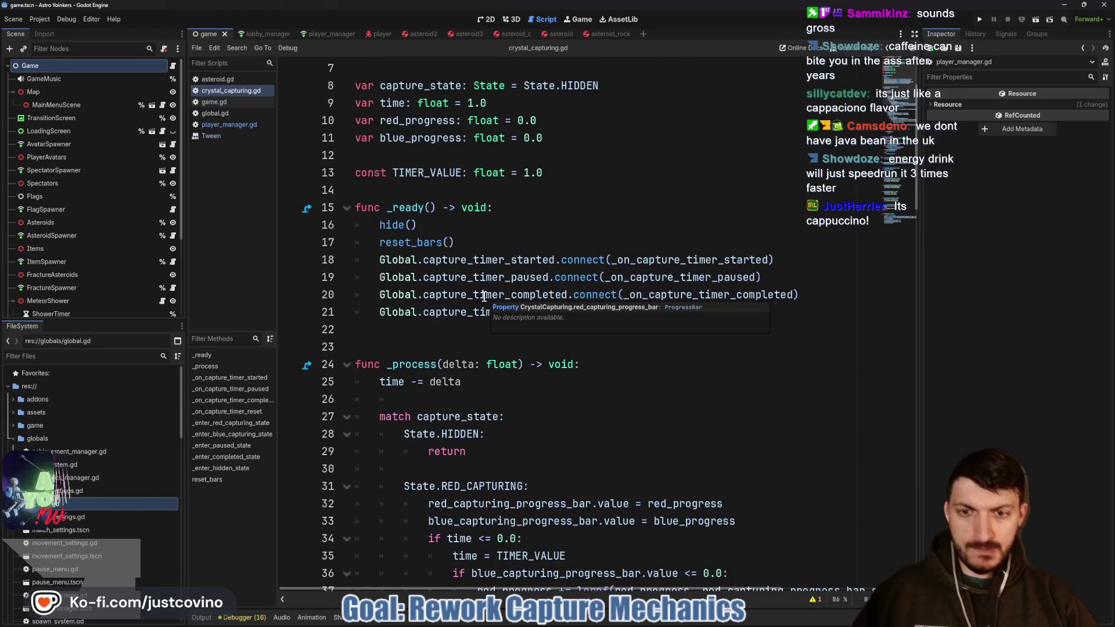
scroll(491, 280, "up", 2)
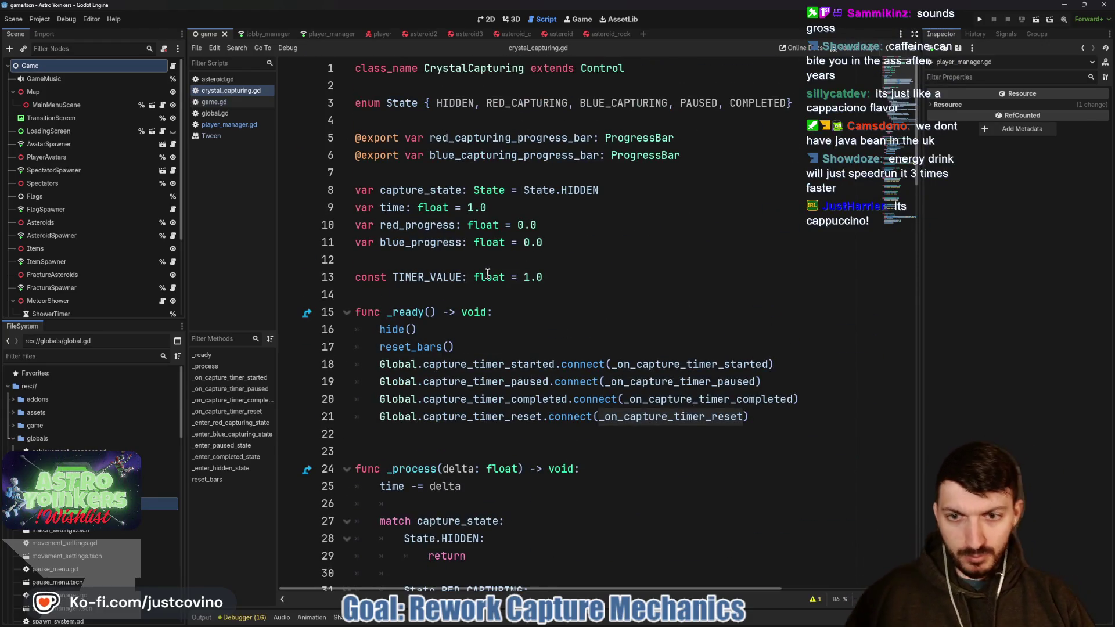
scroll(487, 273, "down", 6)
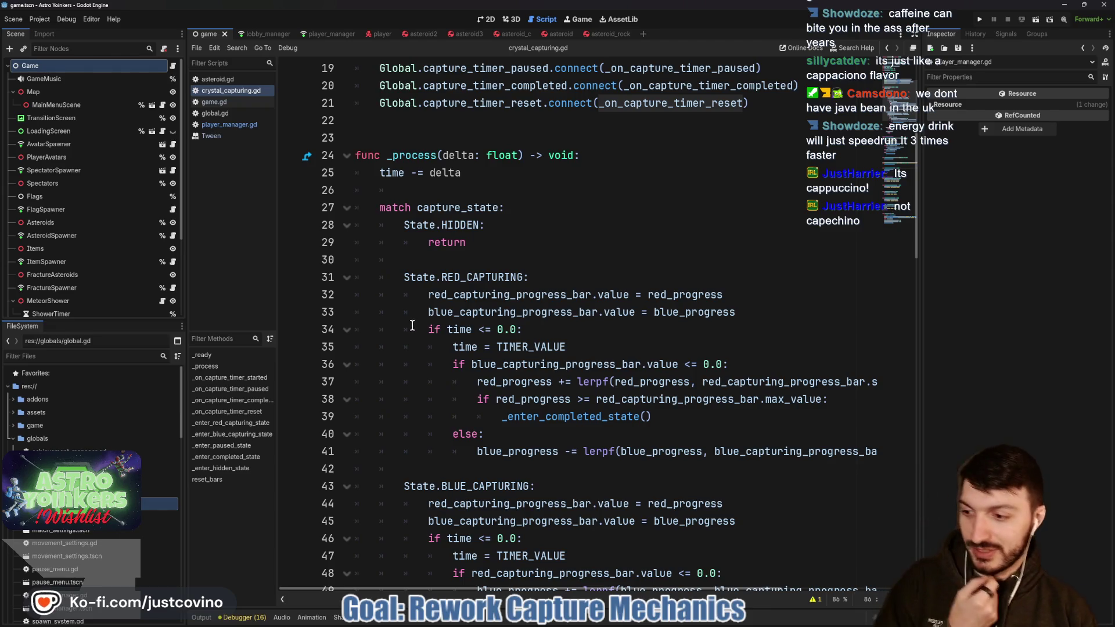
right_click(460, 275)
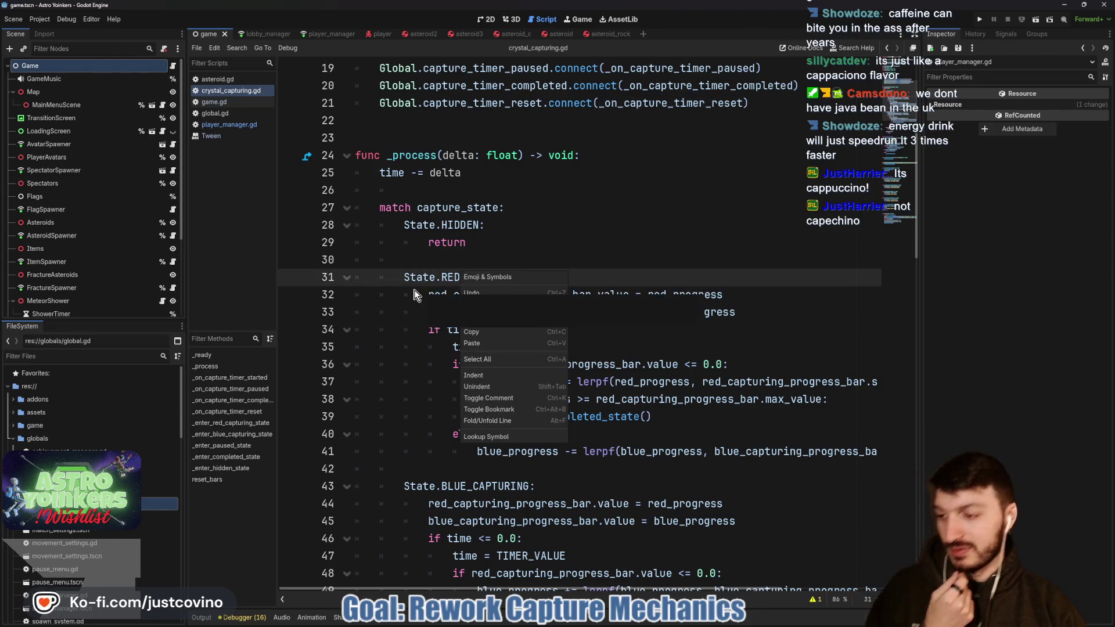
left_click(488, 258)
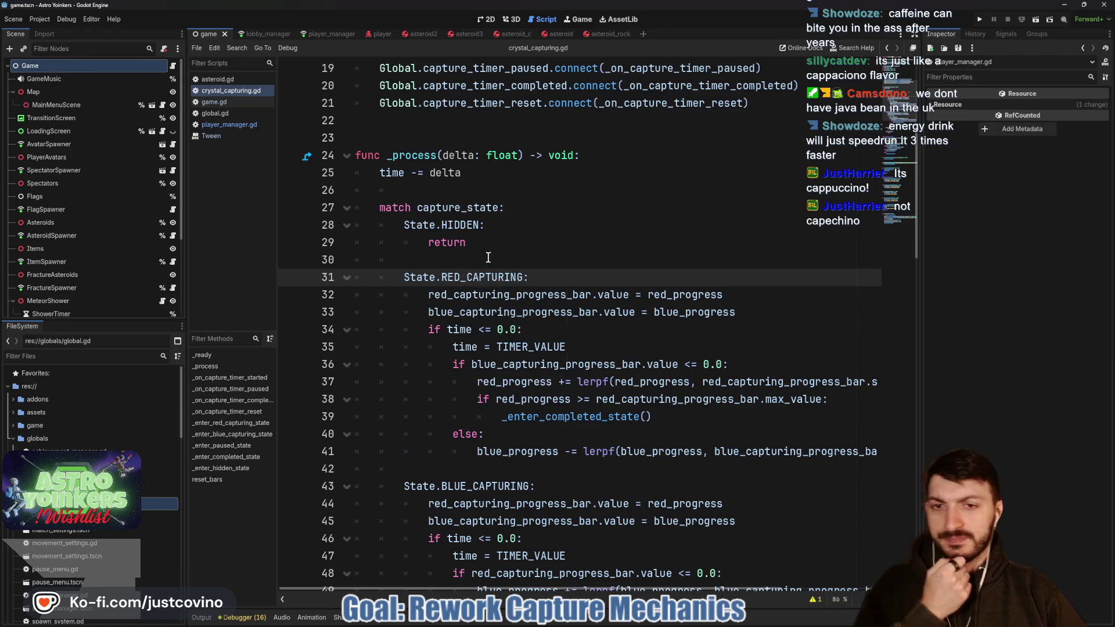
scroll(510, 289, "up", 3)
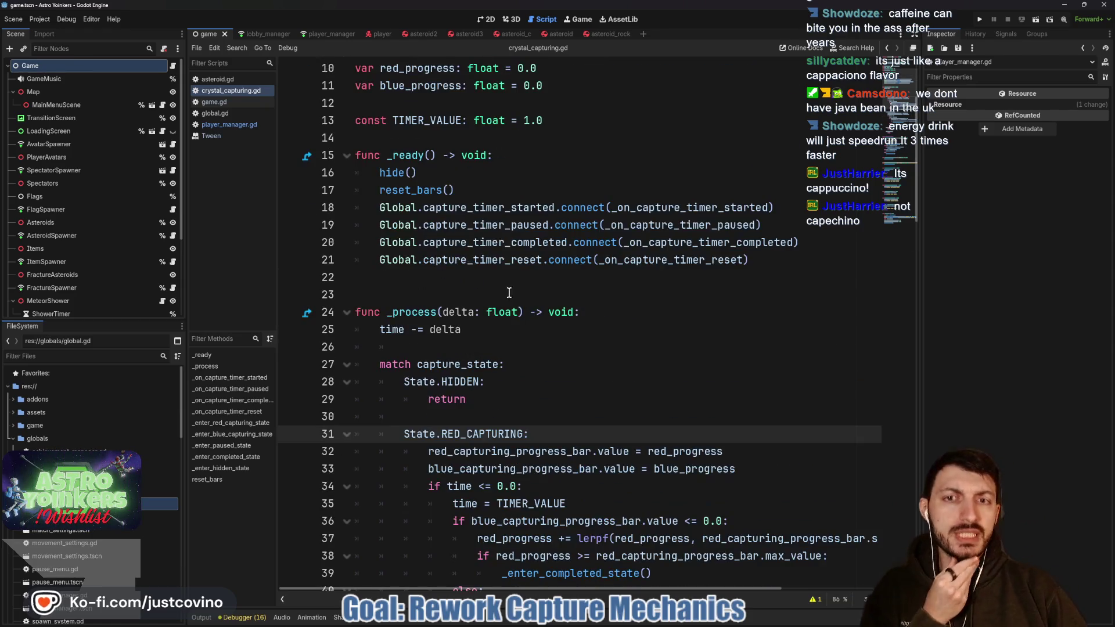
left_click(560, 34)
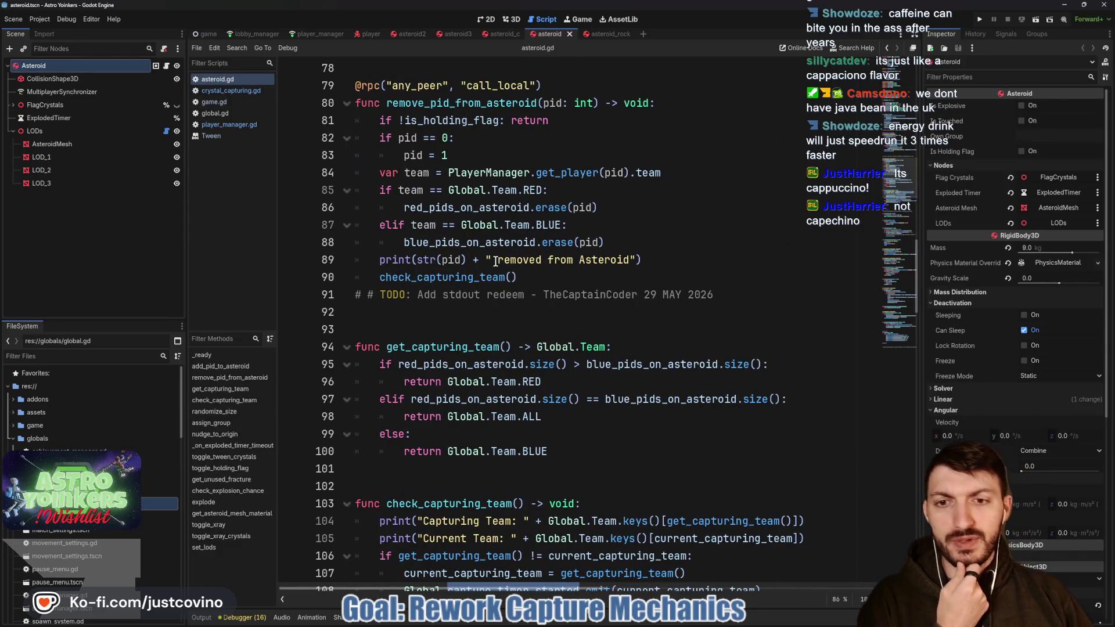
- Add a blank line after the check_capturing_team() call on line 90 and save asteroid.gd
left_click(556, 276)
key("Return")
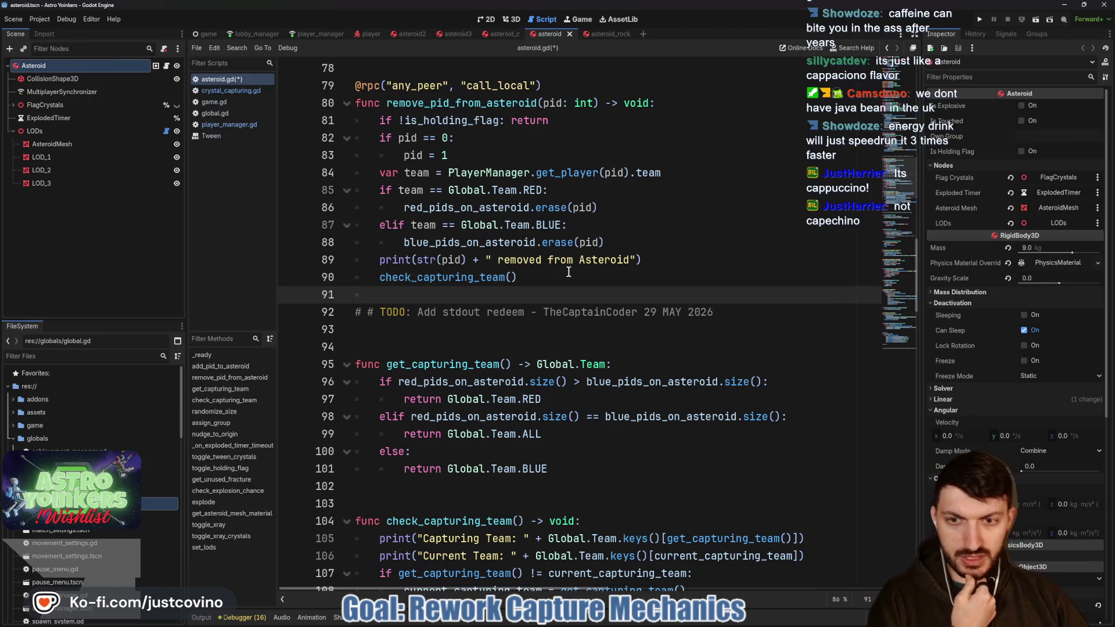
key("ctrl+s")
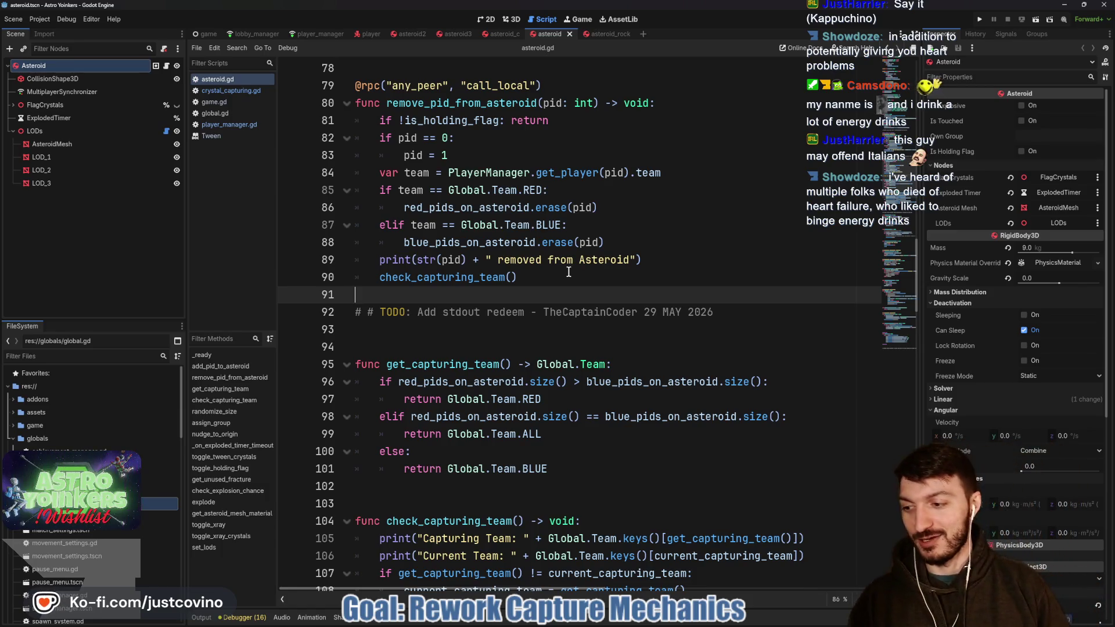
left_click(591, 284)
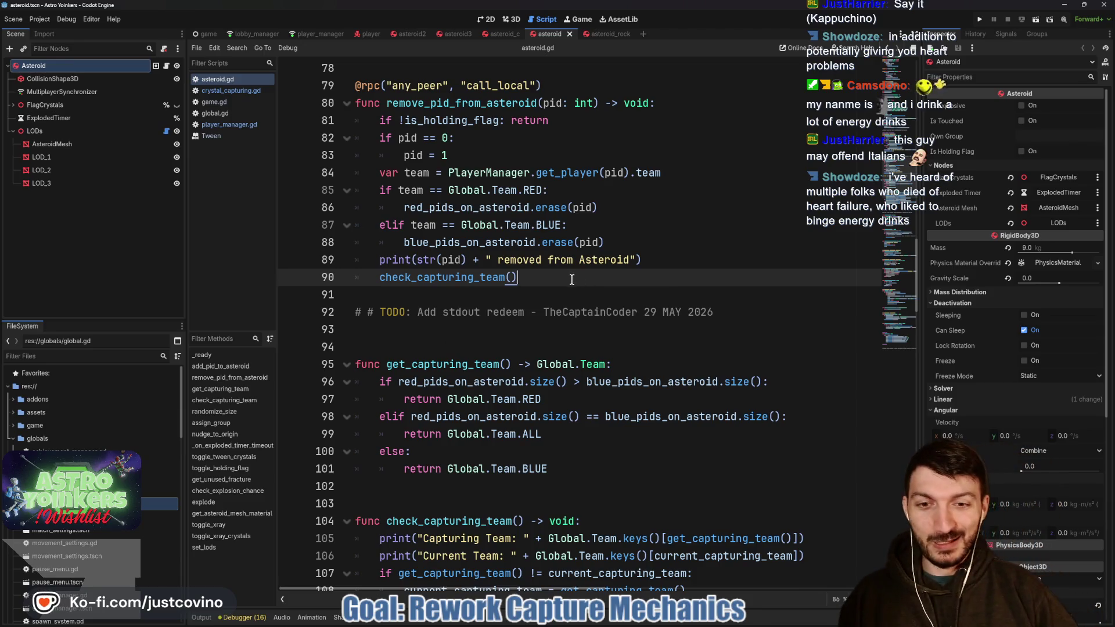
left_click(538, 292)
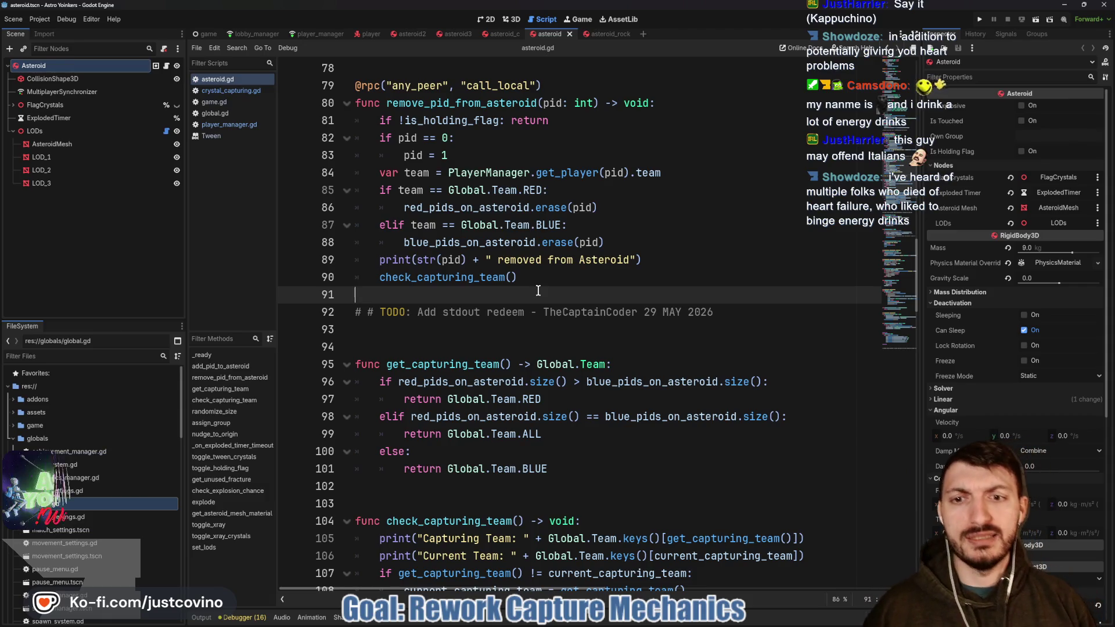
- Jump to the check_capturing_team definition and select capture_timer_reset on line 113
left_click(441, 276)
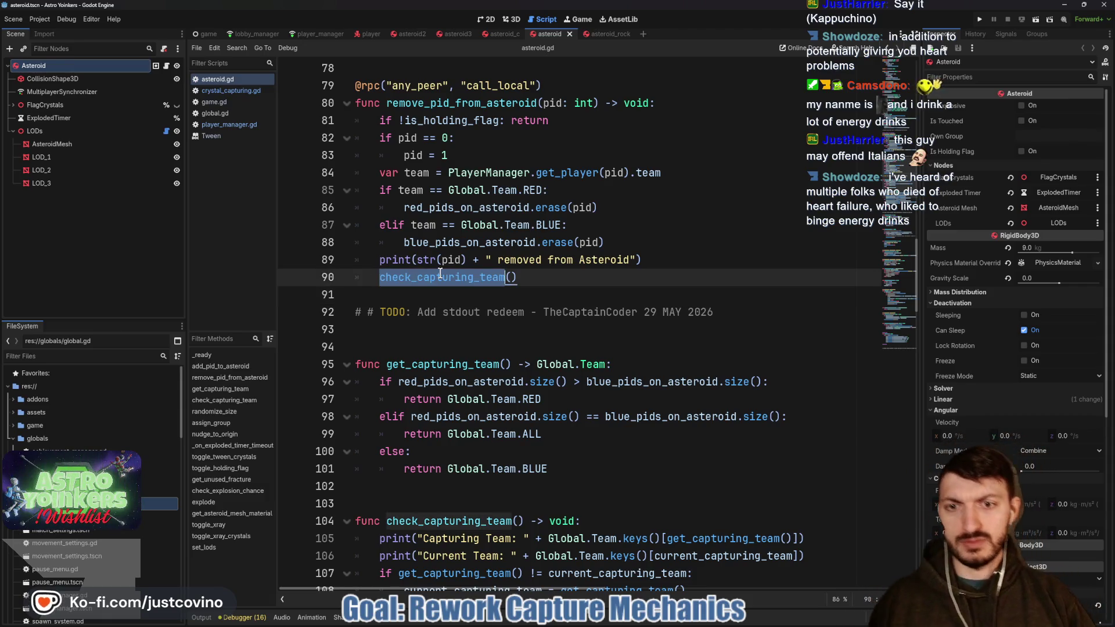
left_click(441, 275, "ctrl")
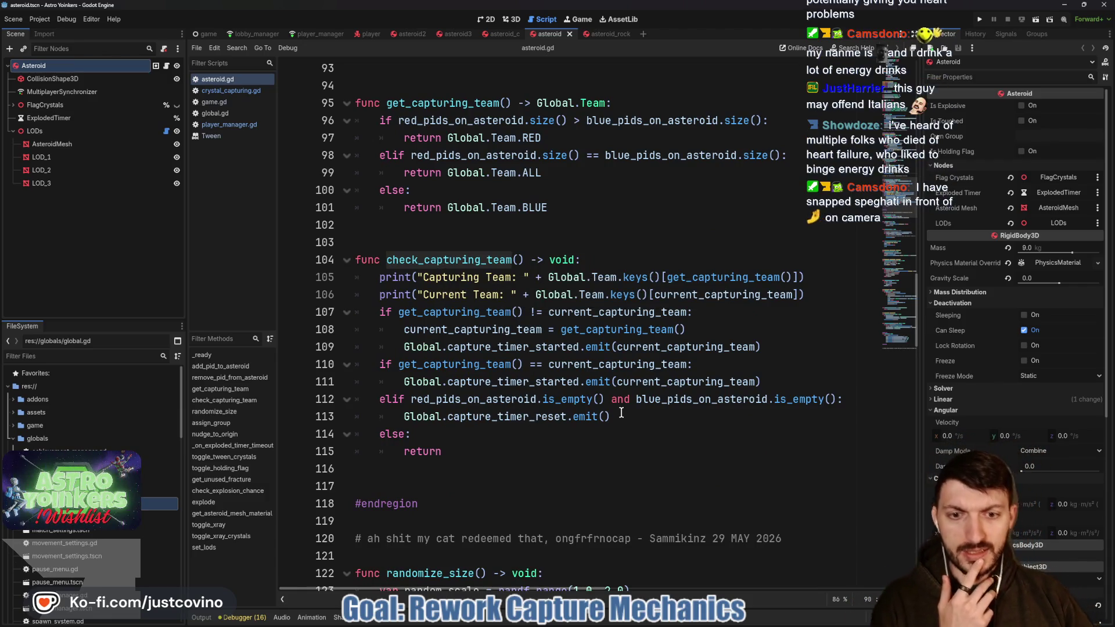
double_click(522, 418)
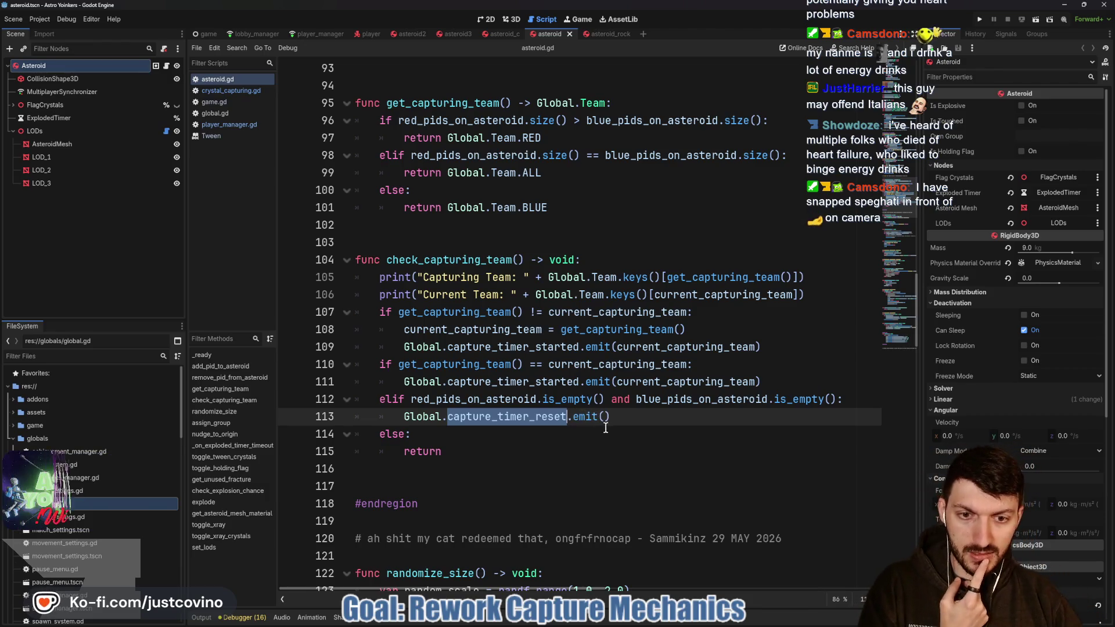
- Insert print("RESET EMITTED") after line 113's reset emit, save, and return to crystal_capturing.gd
left_click(622, 417)
key("Return")
type("pr")
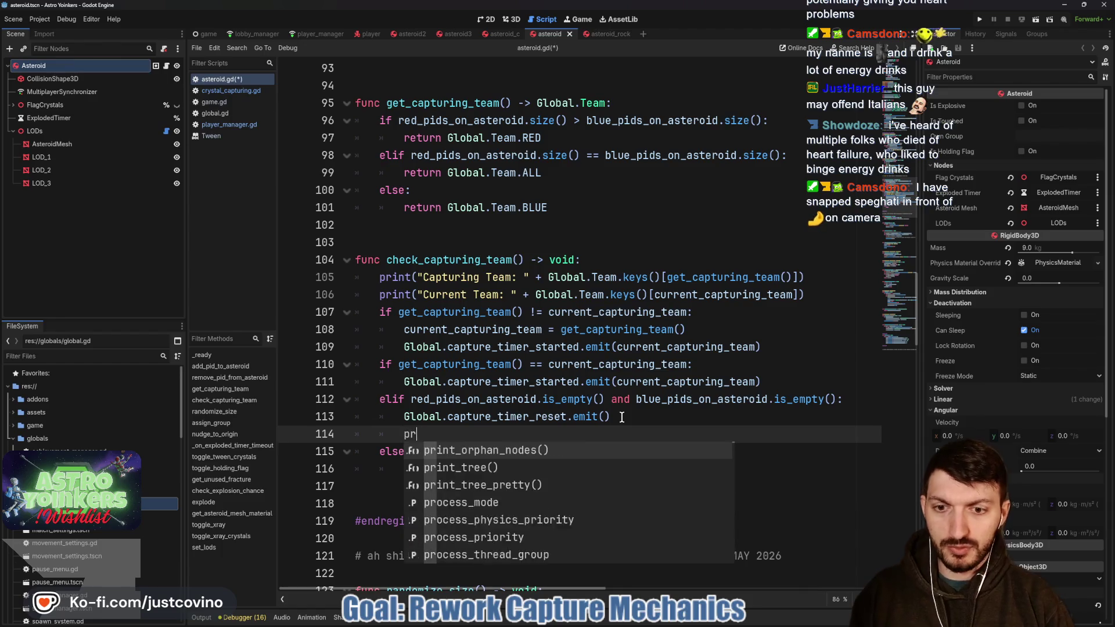
type("int(\"")
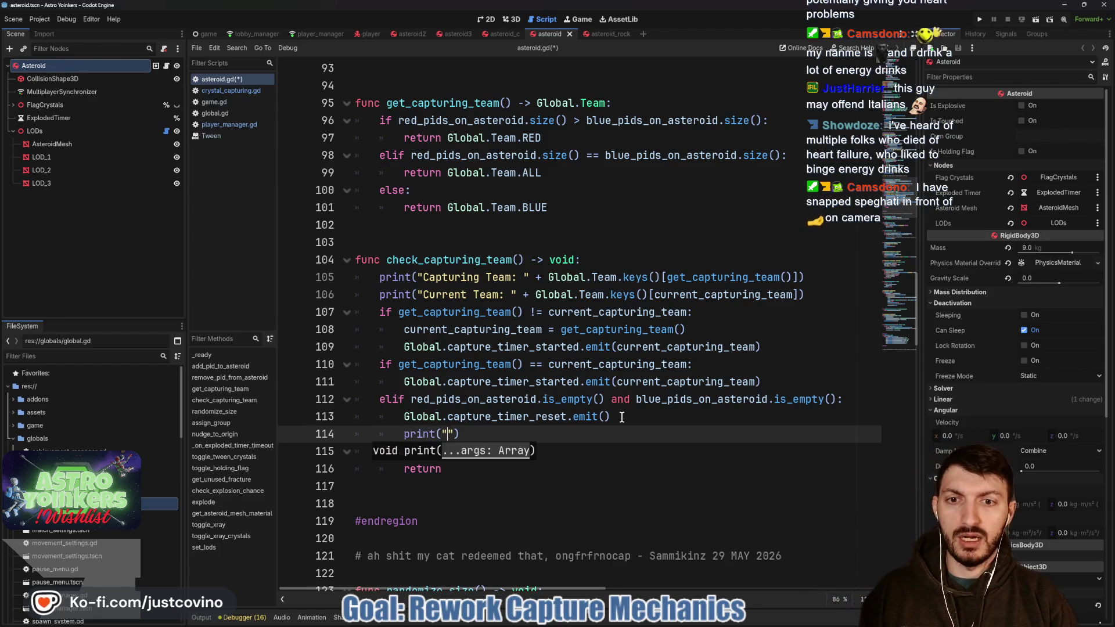
type("RESET EMITTED")
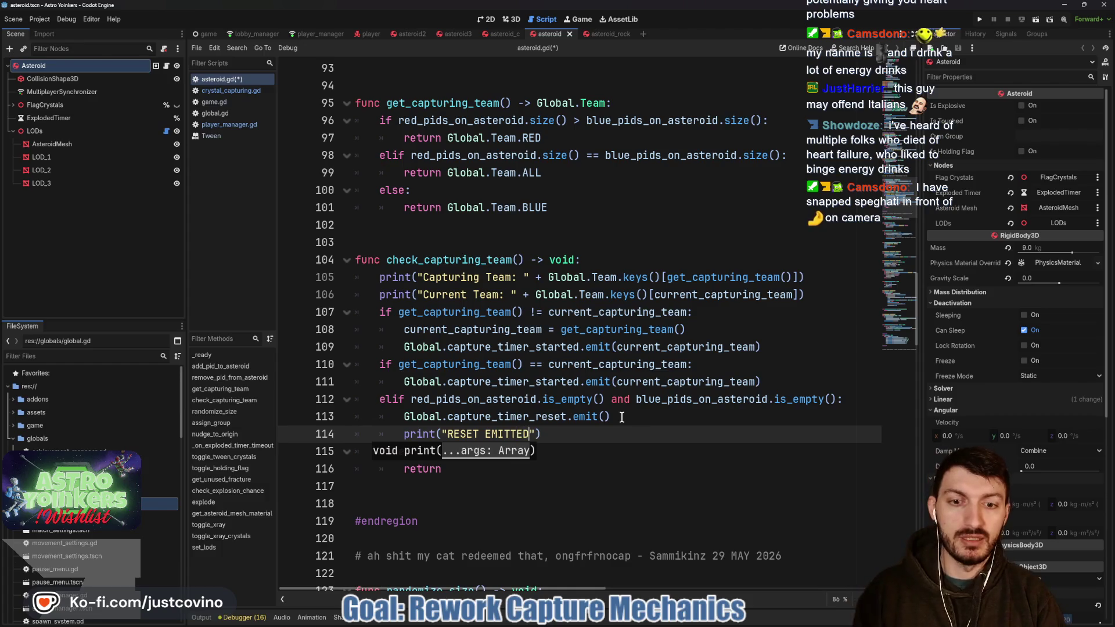
key("ctrl+s")
left_click(605, 425)
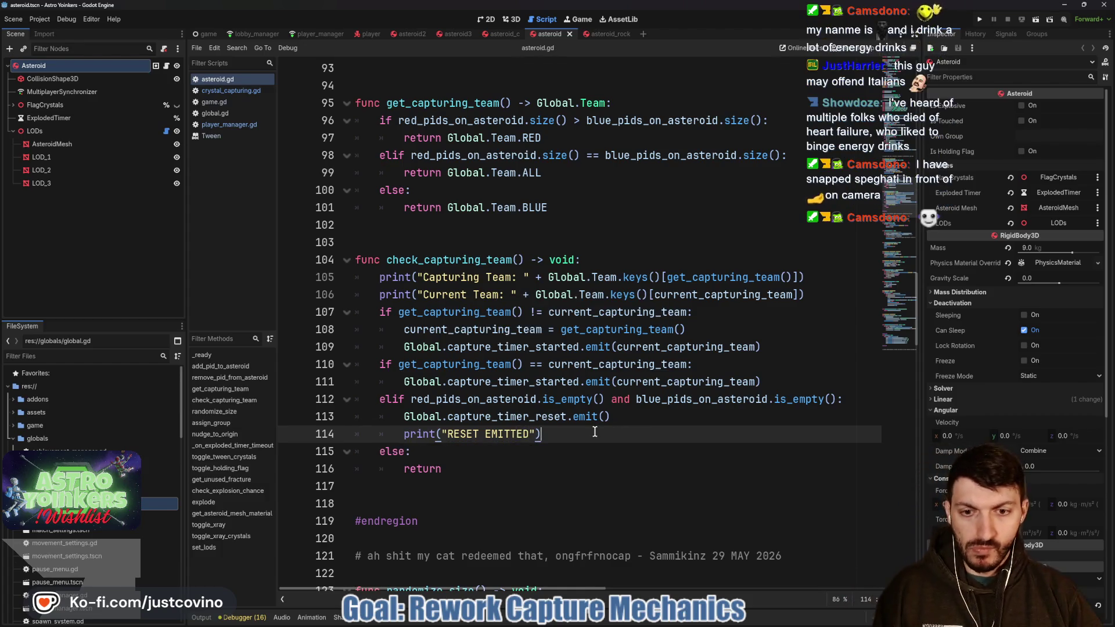
left_click(235, 91)
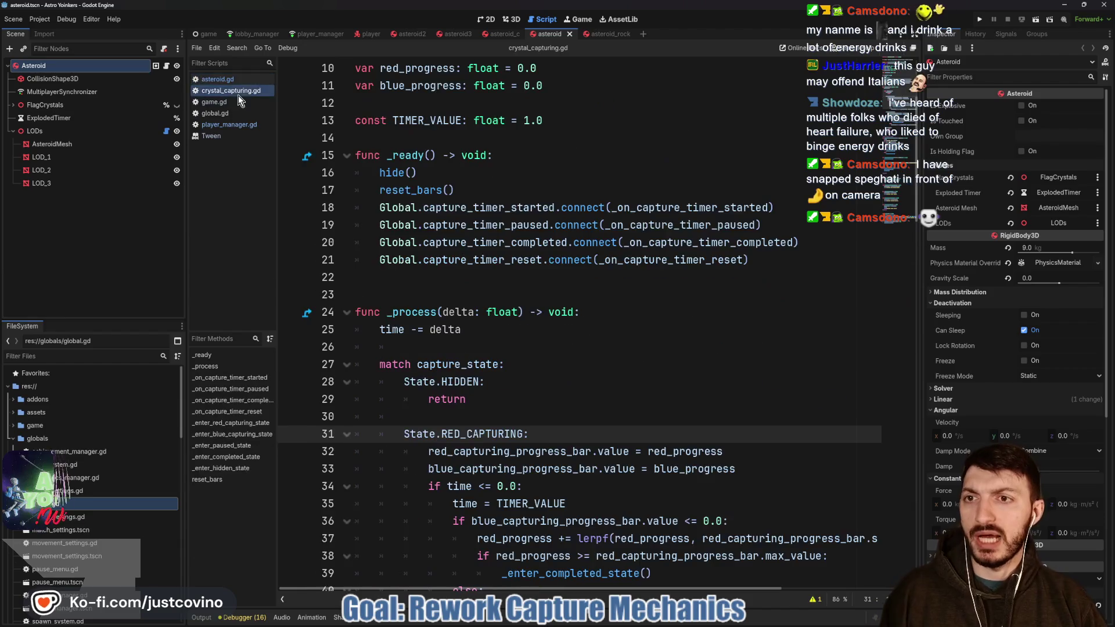
- Jump from line 21 to the _on_capture_timer_reset handler and find its reset_bars call on line 88
left_click(678, 262)
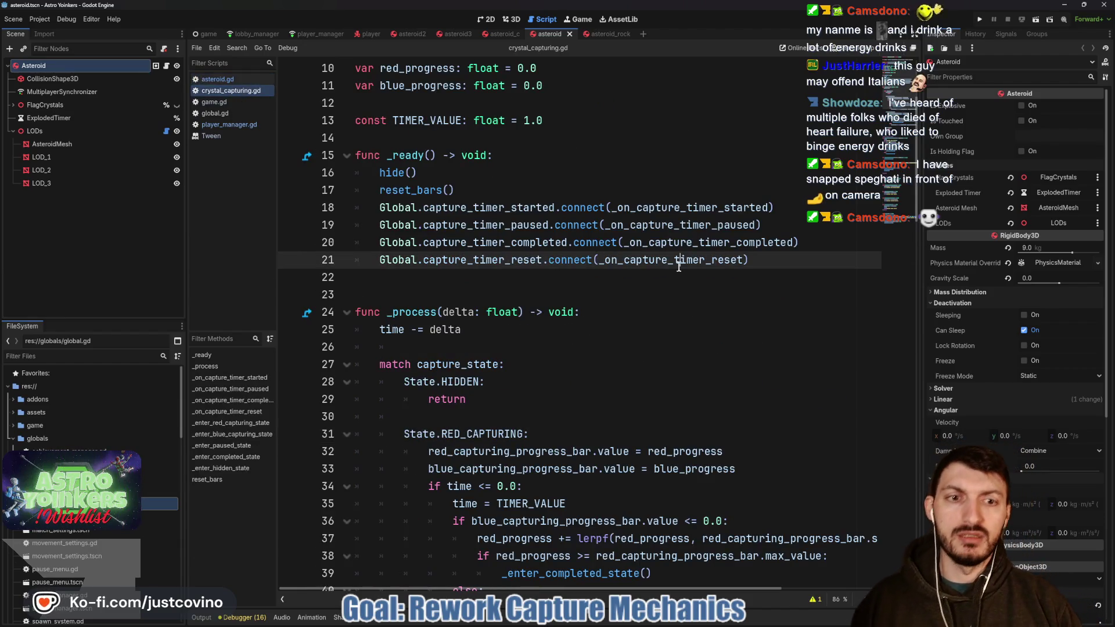
left_click(637, 261, "ctrl")
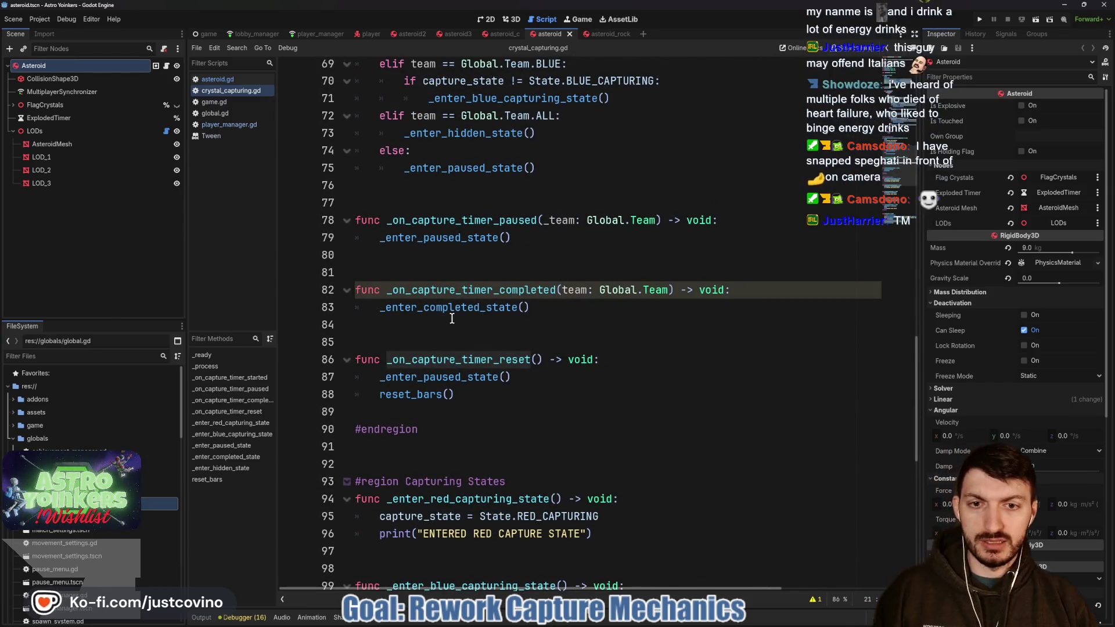
scroll(445, 312, "down", 1)
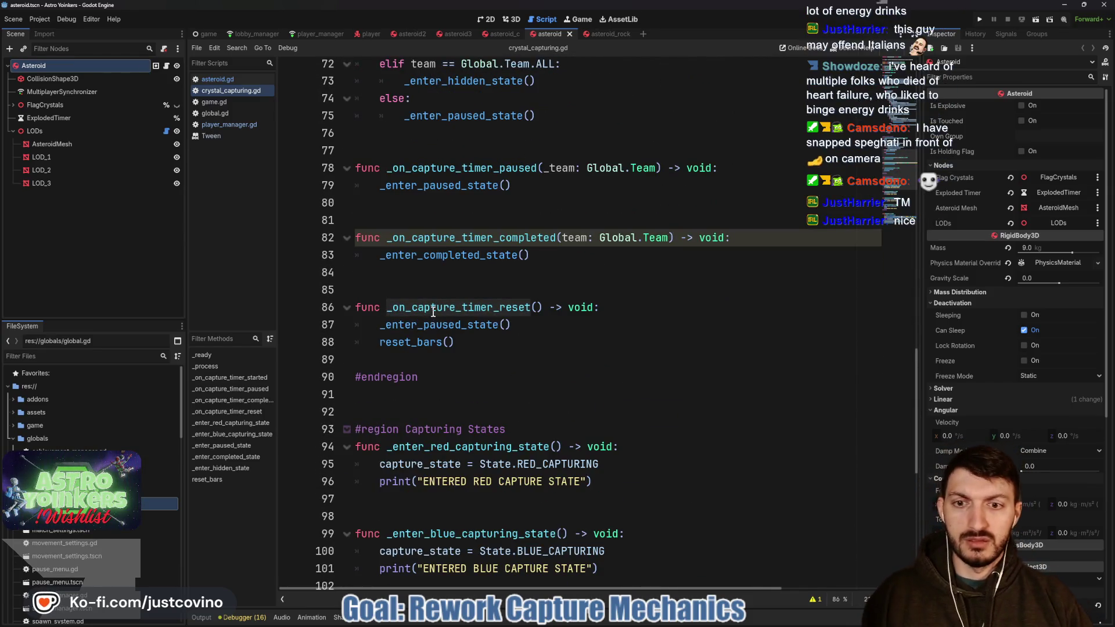
double_click(429, 325)
left_click(425, 342)
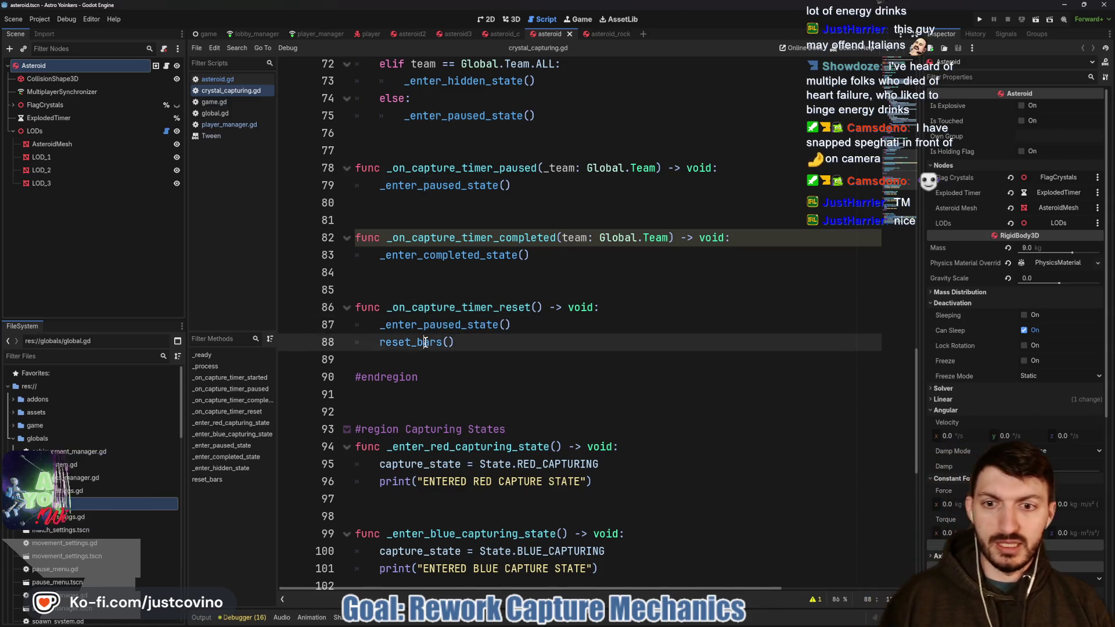
double_click(425, 342)
scroll(435, 301, "down", 3)
scroll(445, 258, "up", 1)
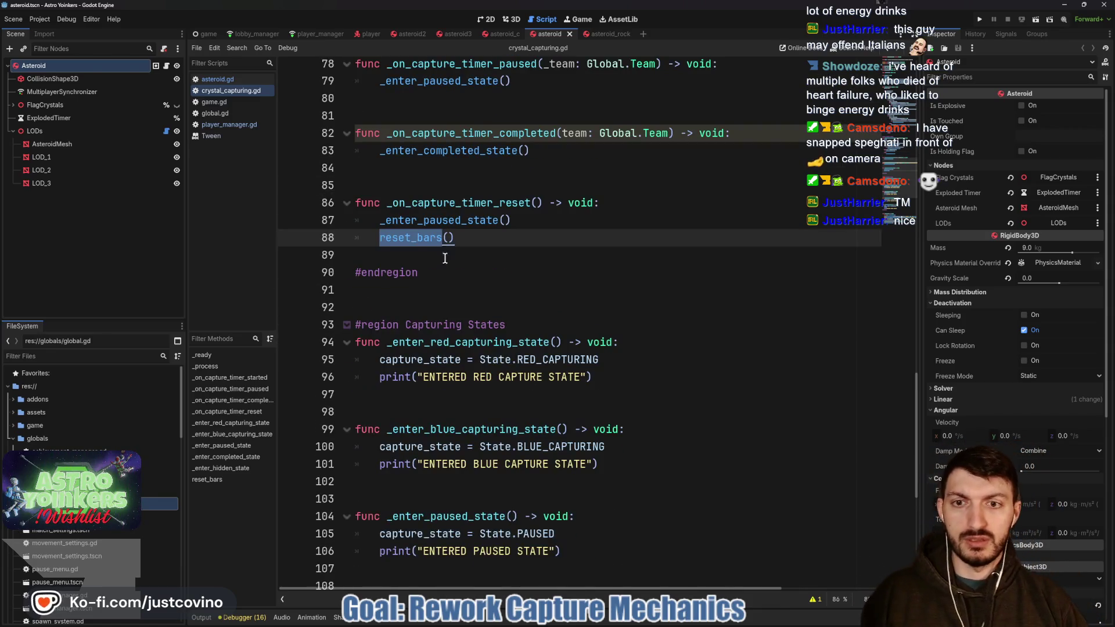
- Open the reset_bars definition and review how it tweens both capture bars to 0.0
left_click(400, 236, "ctrl")
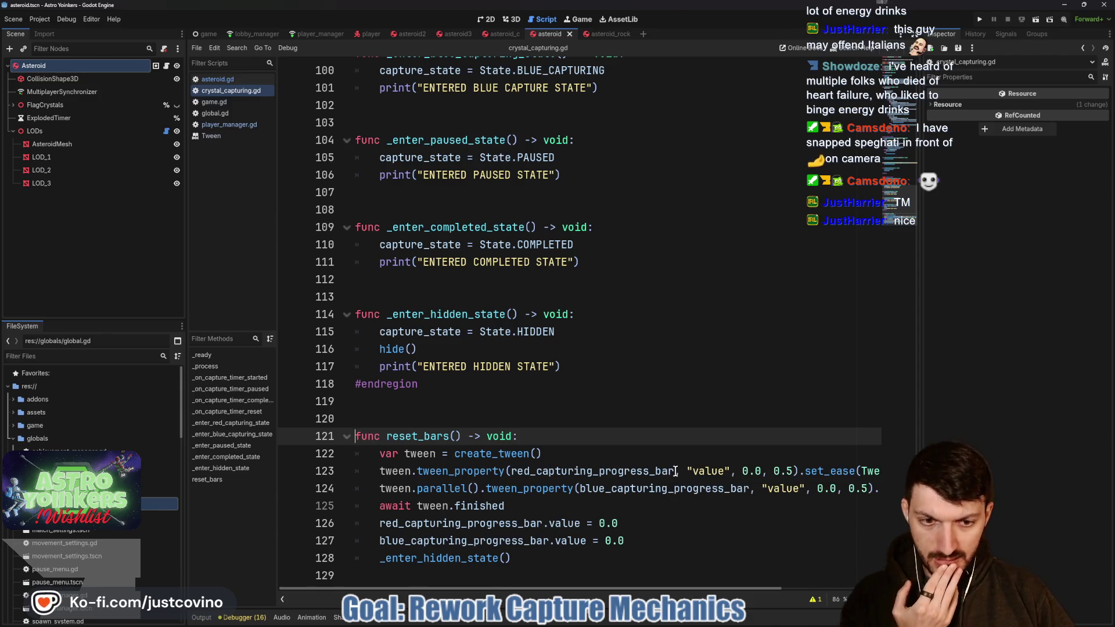
left_click_drag(674, 471, 512, 475)
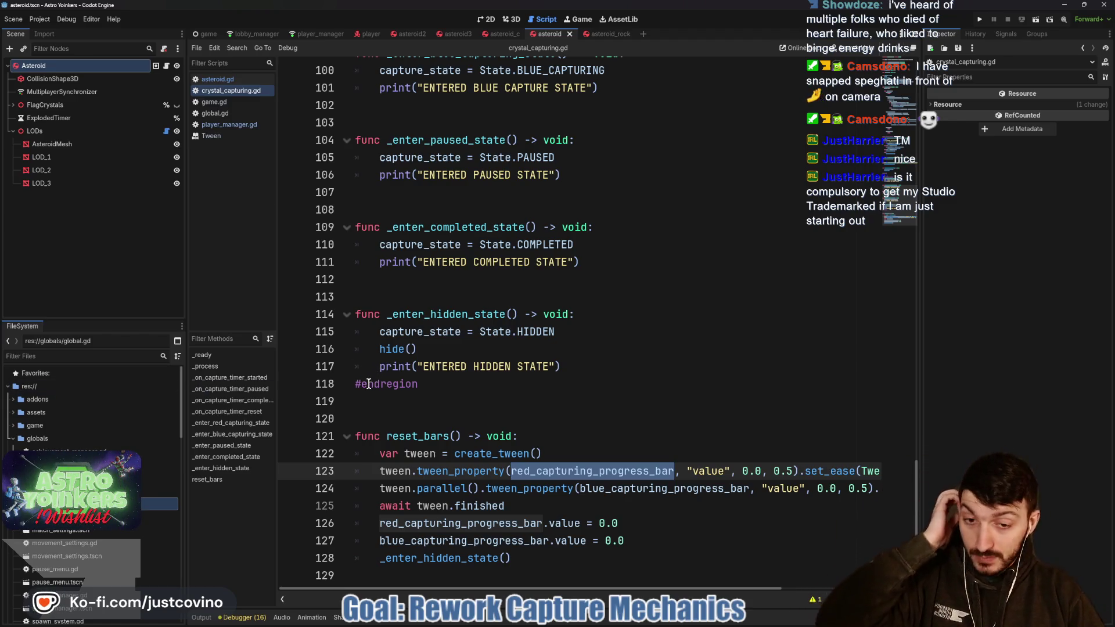
mouse_move(640, 251)
left_mouse_down()
mouse_move(640, 356)
mouse_move(651, 245)
left_mouse_up()
mouse_move(720, 224)
left_mouse_down()
mouse_move(607, 239)
mouse_move(645, 217)
left_mouse_up()
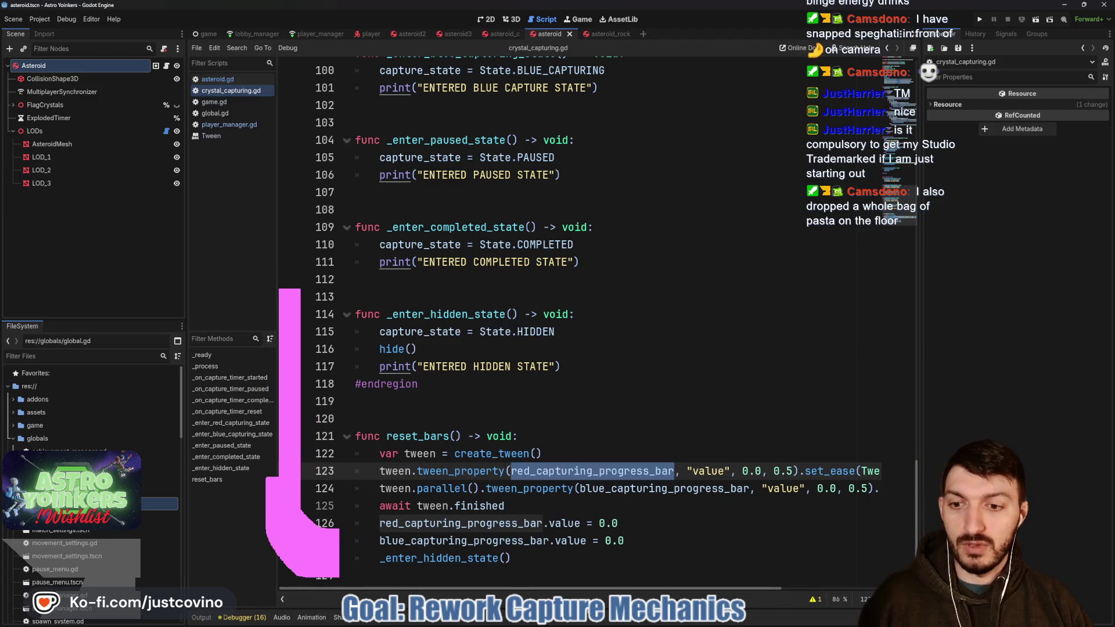
left_click_drag(290, 180, 250, 241)
left_click_drag(306, 177, 306, 261)
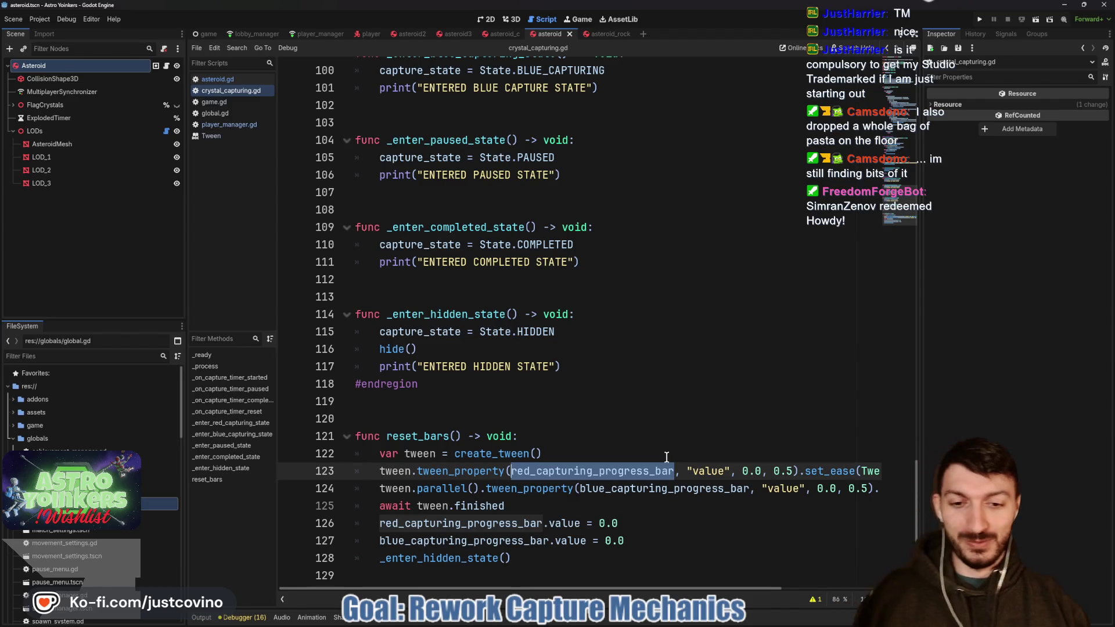
left_click(552, 458)
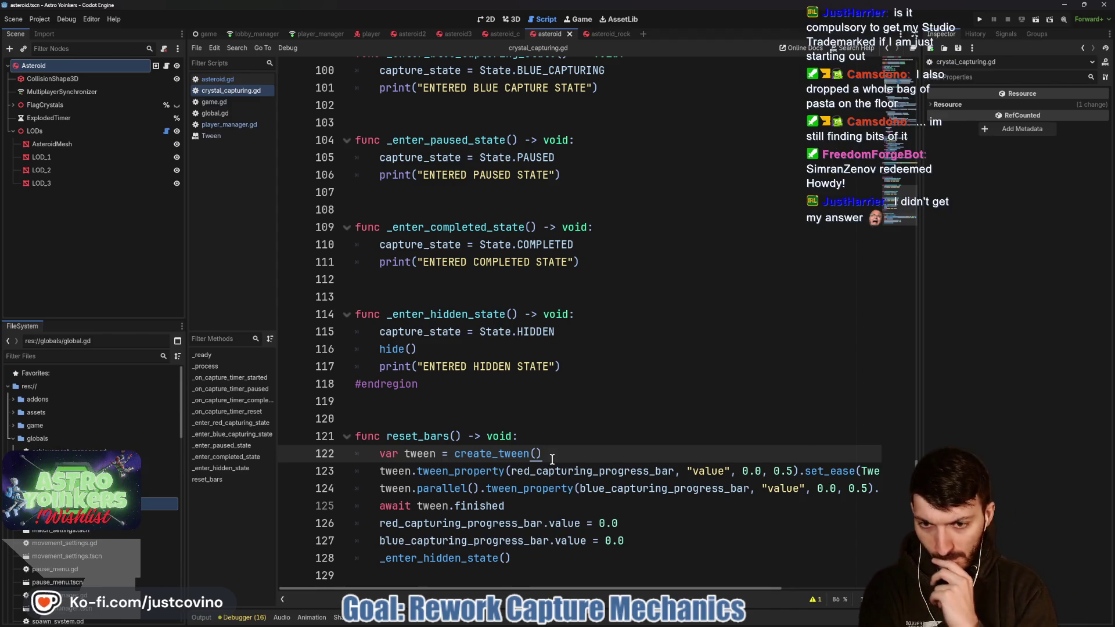
- Add red_progress = 0.0 and blue_progress = 0.0 after the bar resets in reset_bars
left_click(656, 540)
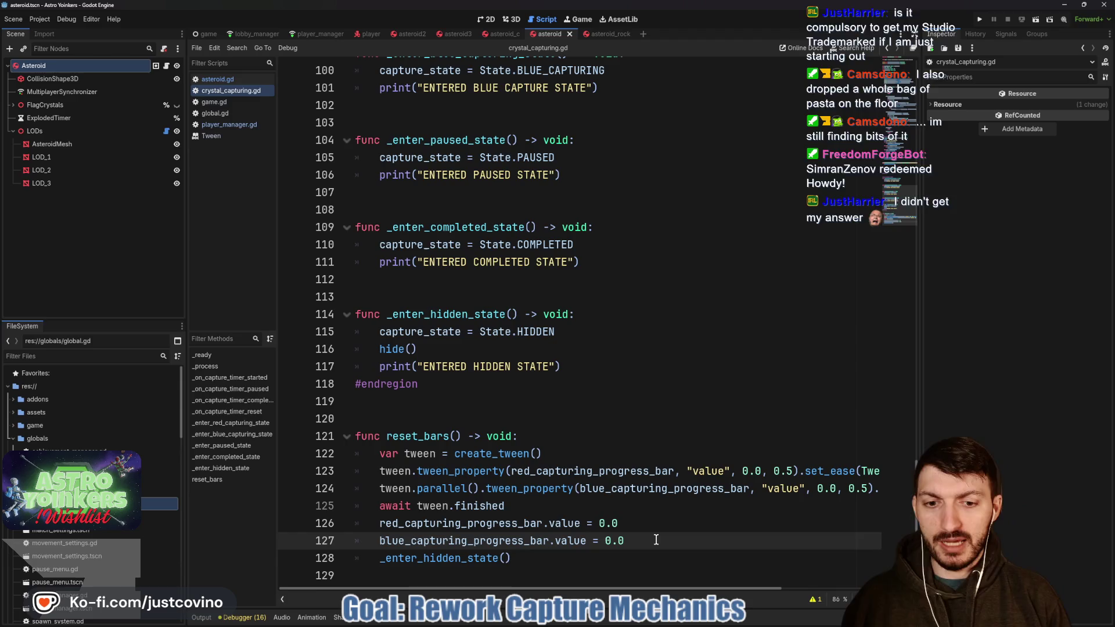
key("Return")
type("red")
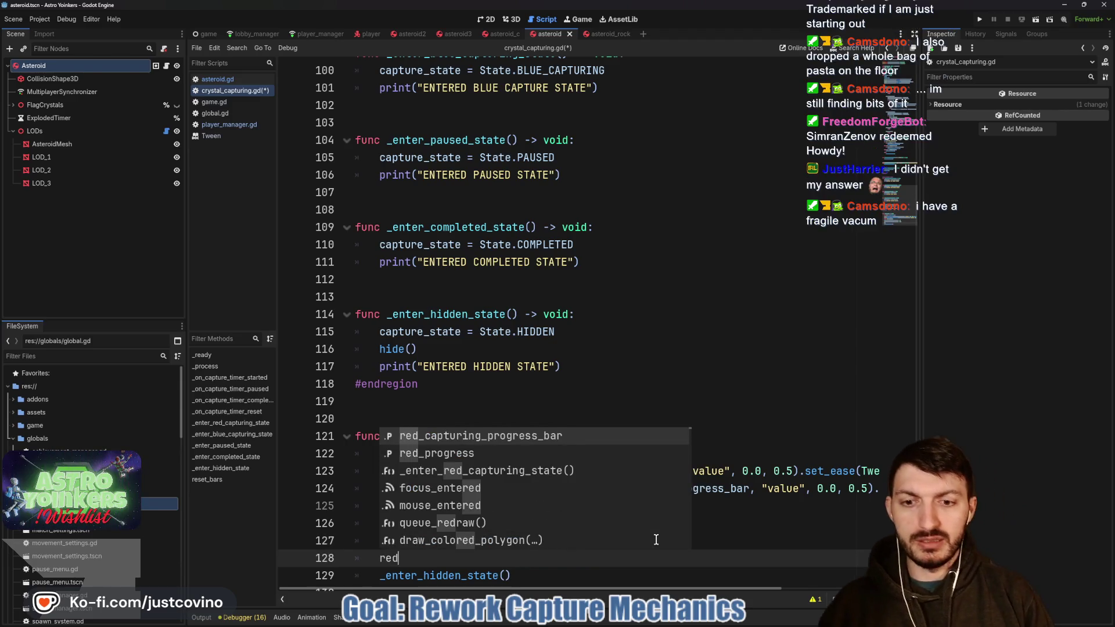
key("Down")
key("Return")
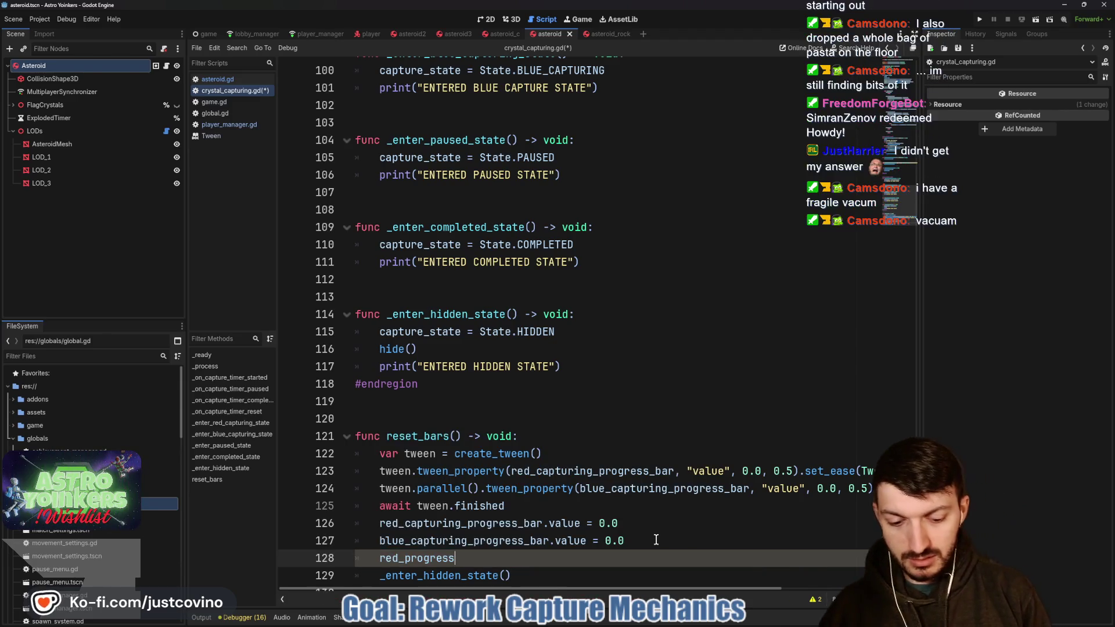
type(" = 0.0")
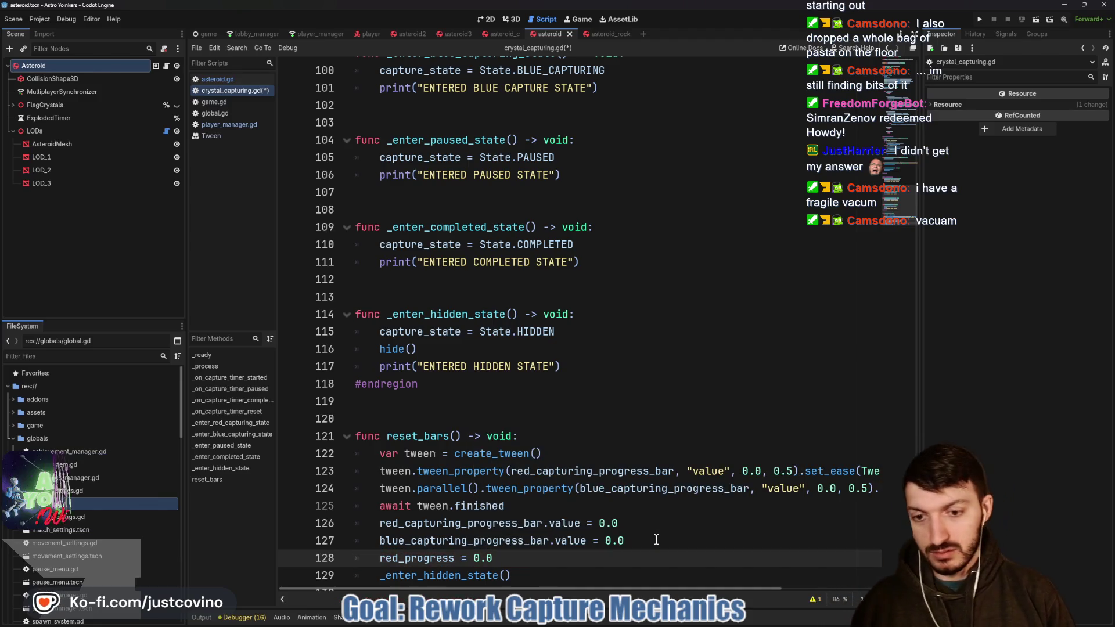
key("Return")
type("blue")
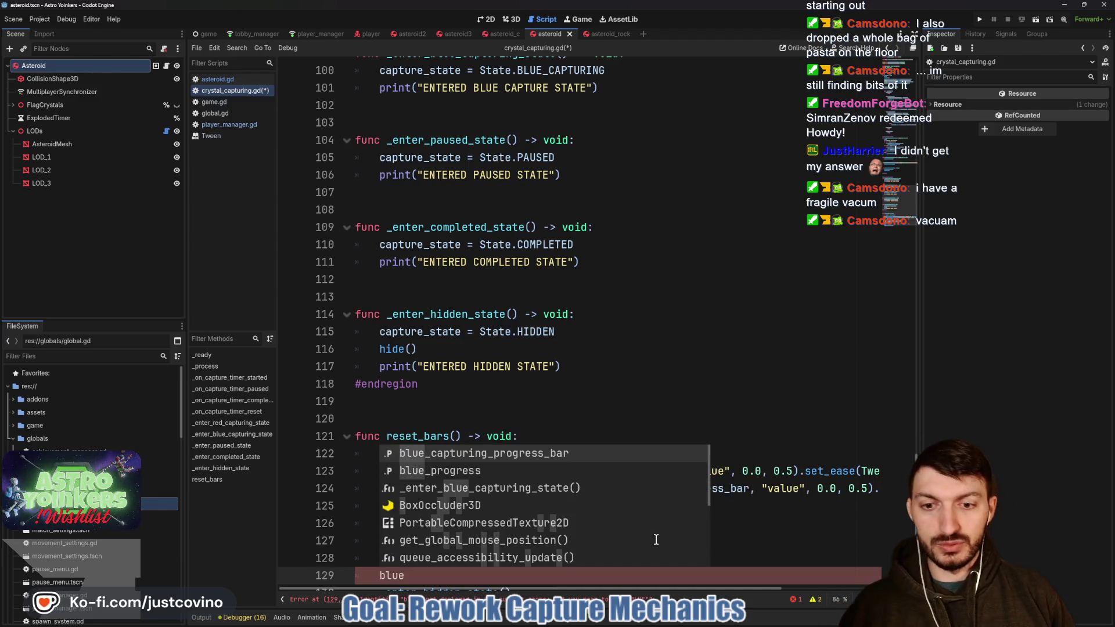
key("Down")
key("Return")
type("= ")
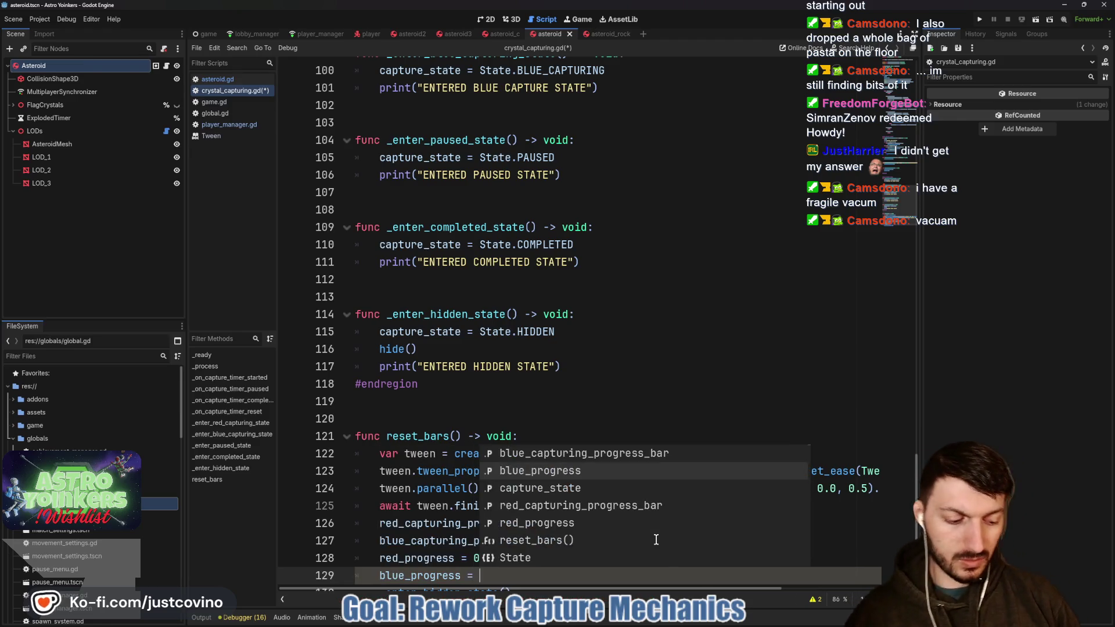
type("0.0")
- Save crystal_capturing.gd and run the project to test the changes
scroll(569, 536, "down", 1)
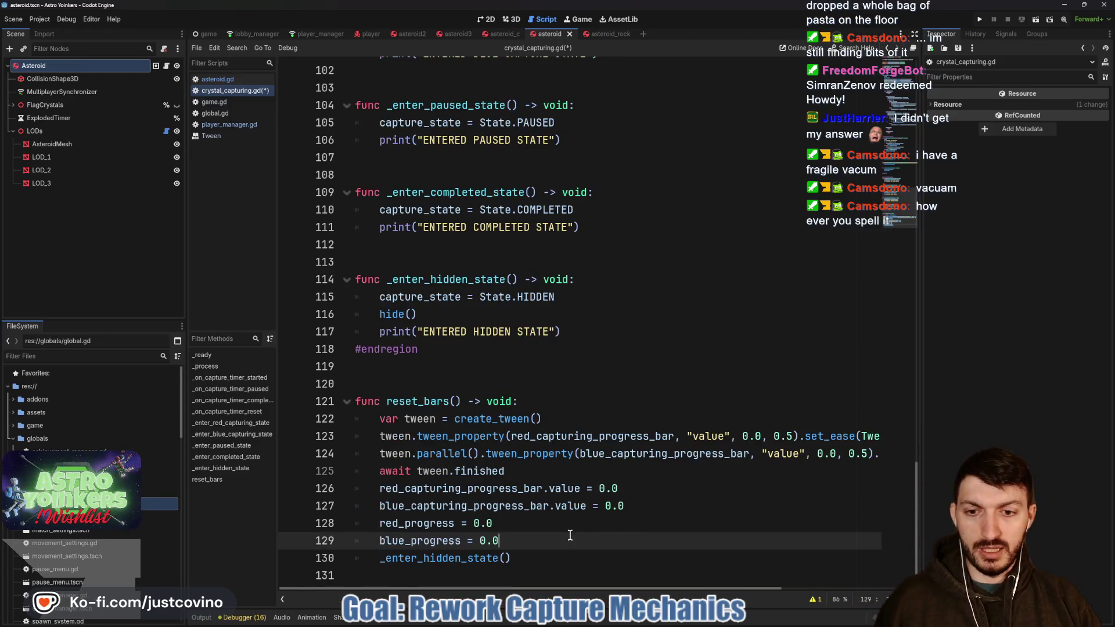
key("ctrl+s")
scroll(551, 377, "up", 1)
left_click(551, 329)
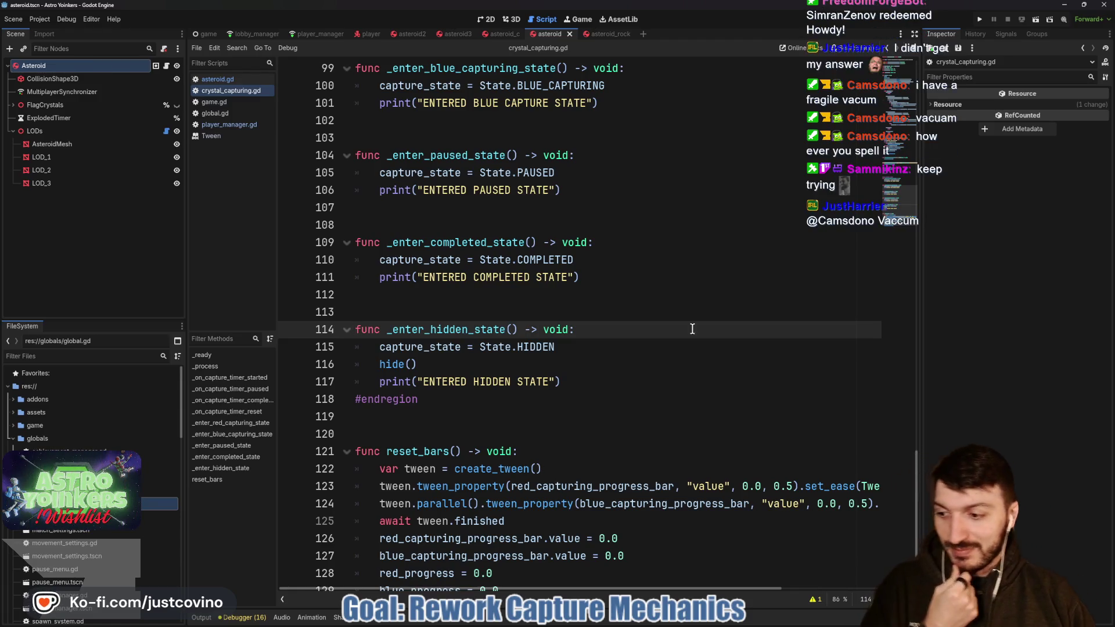
left_click(980, 20)
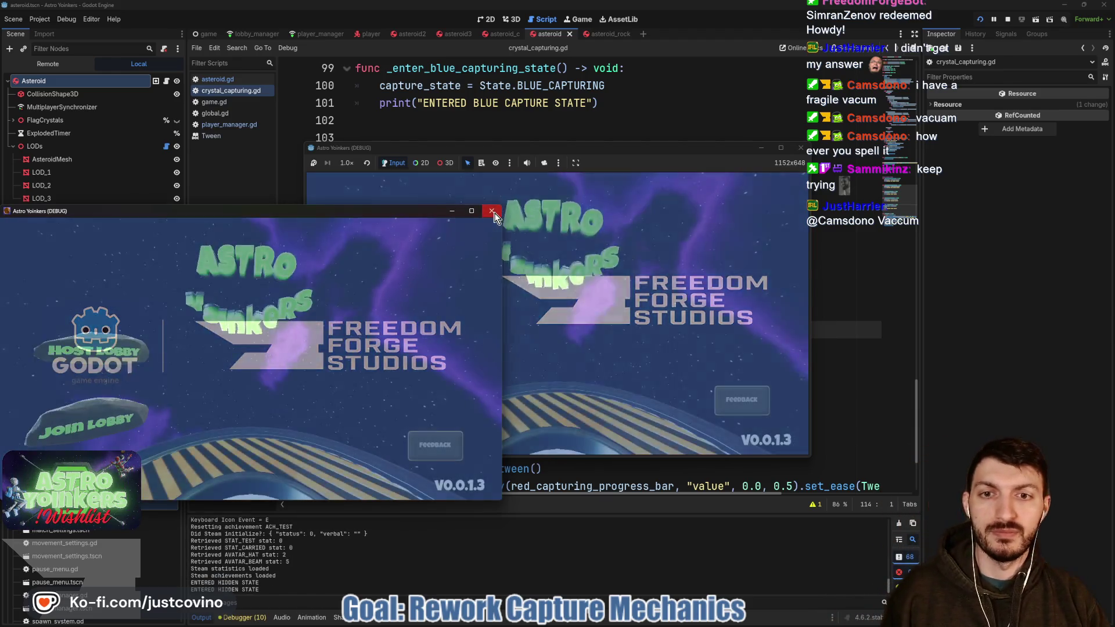
- Close the extra game instance, host a lobby to test capturing, then stop the game with F8
left_click(493, 214)
left_click(440, 250)
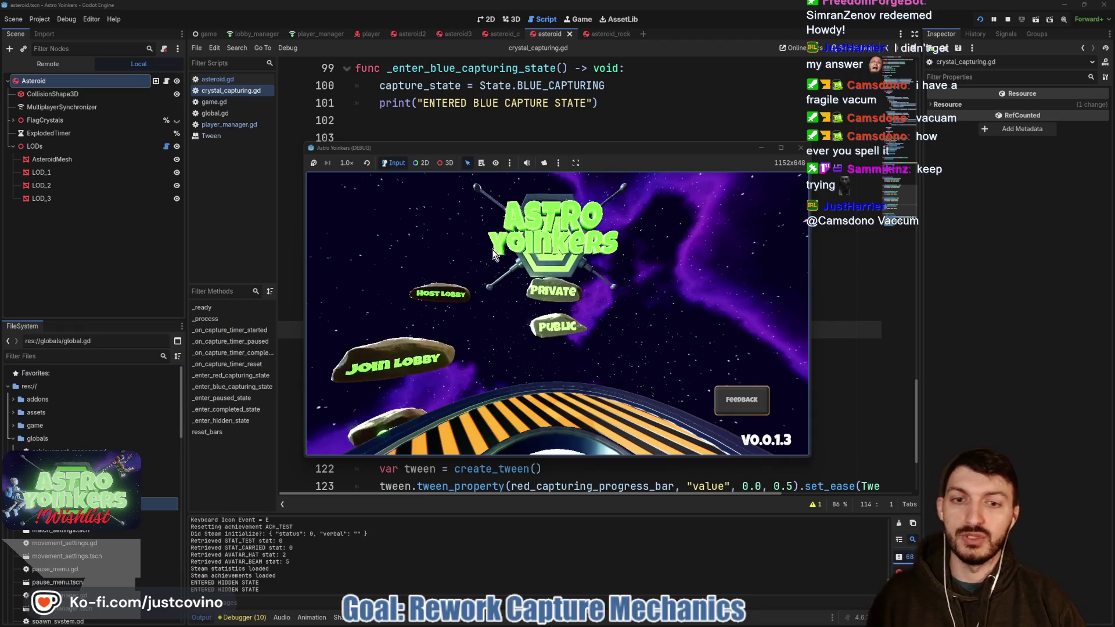
left_click(568, 251)
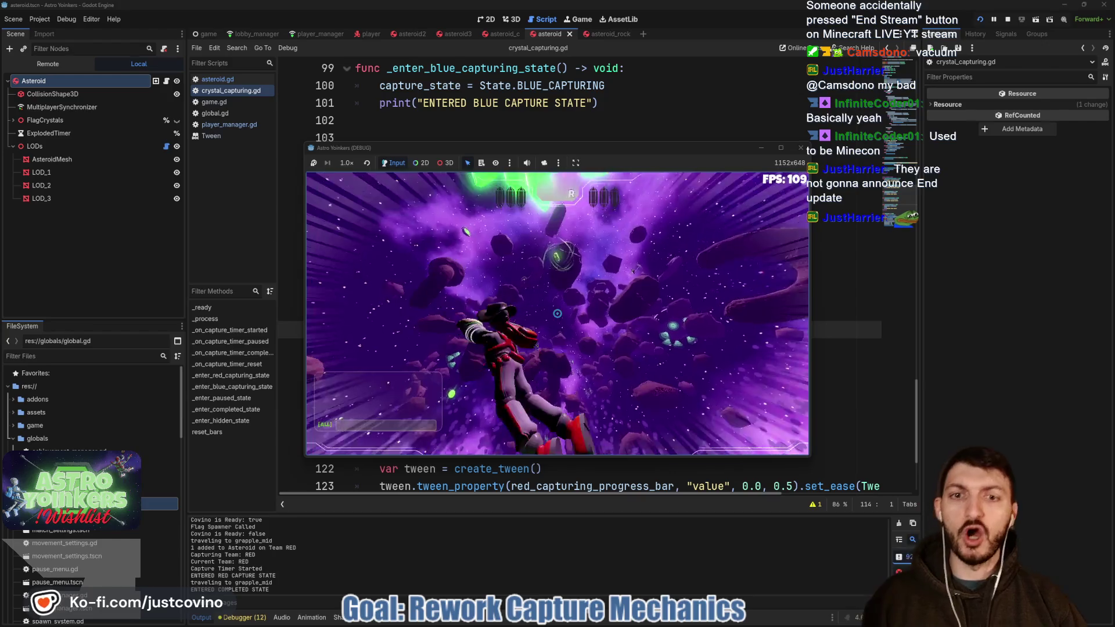
key("F8")
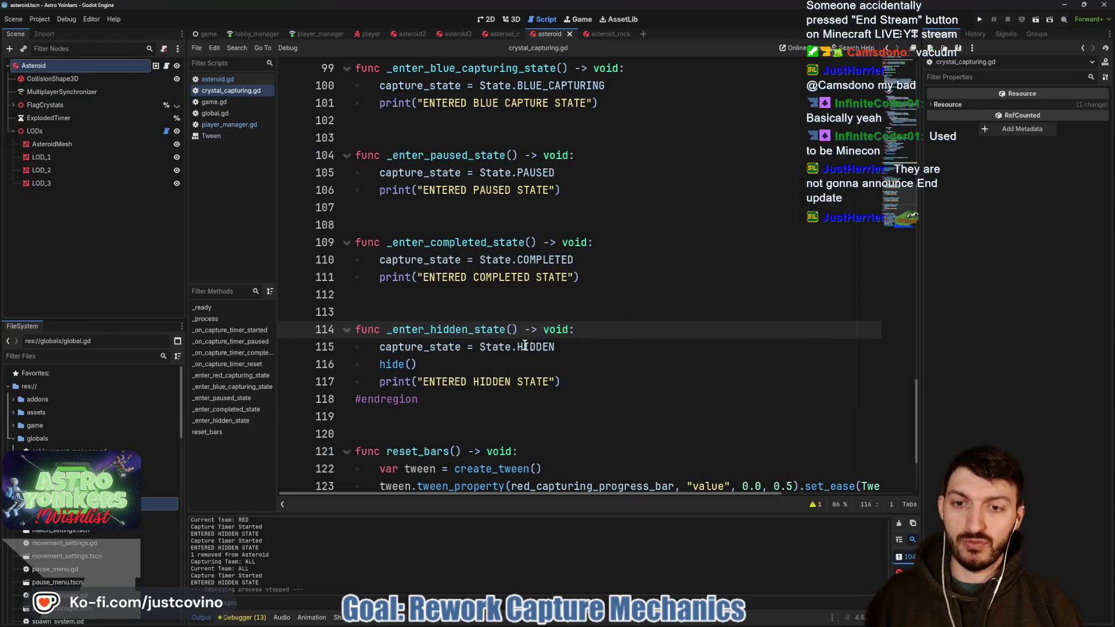
- Move the red state's two progress-bar value lines below its timer block and save
scroll(529, 346, "up", 13)
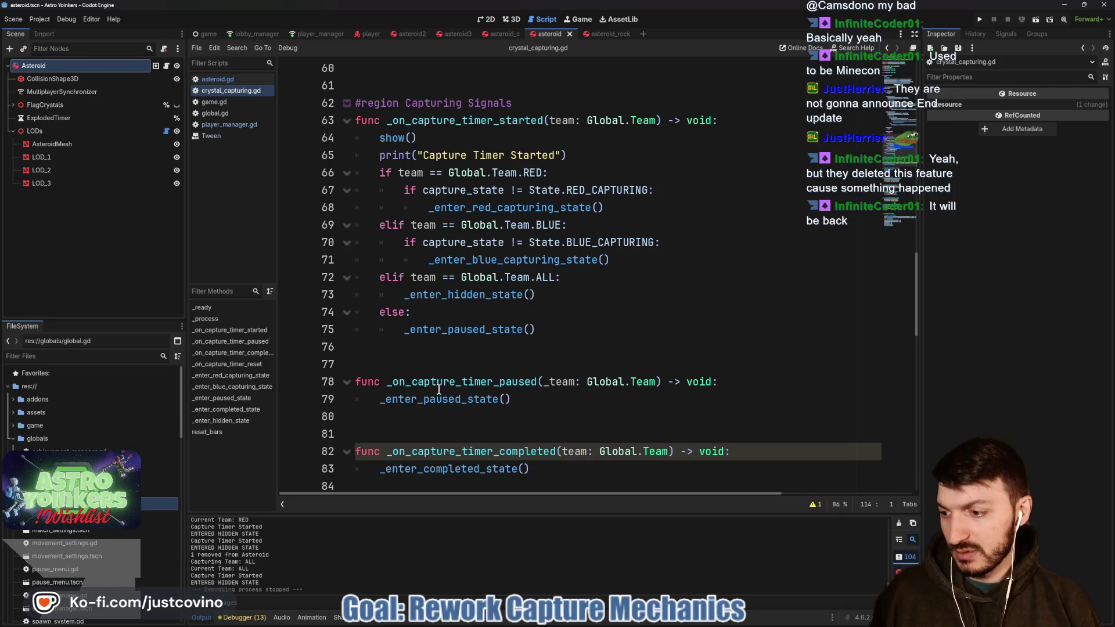
scroll(439, 389, "up", 1)
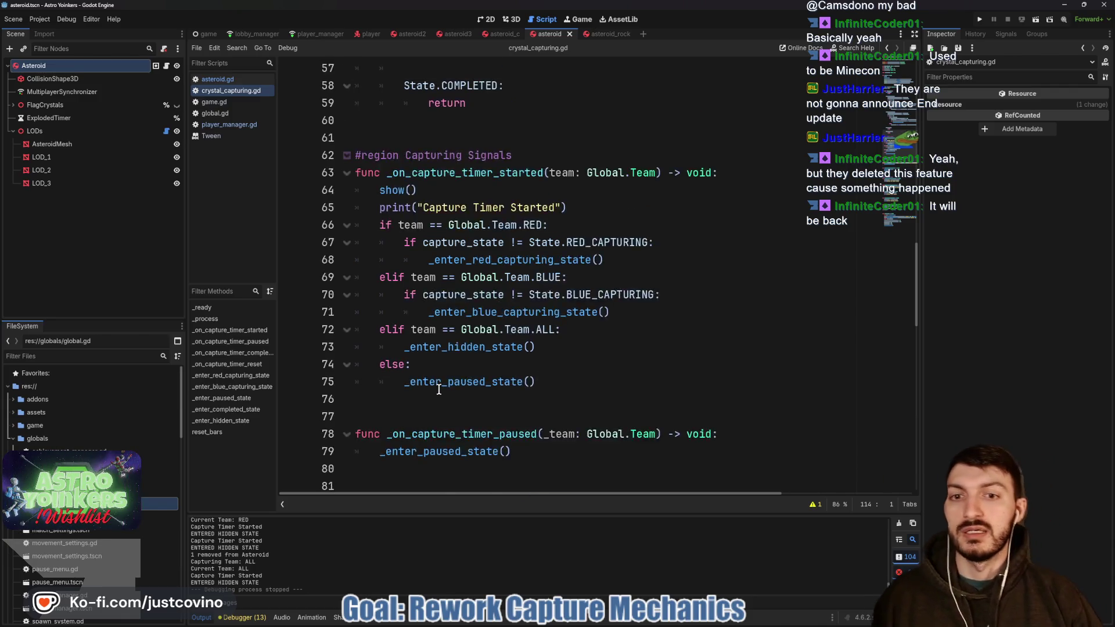
scroll(438, 389, "up", 1)
scroll(520, 320, "up", 9)
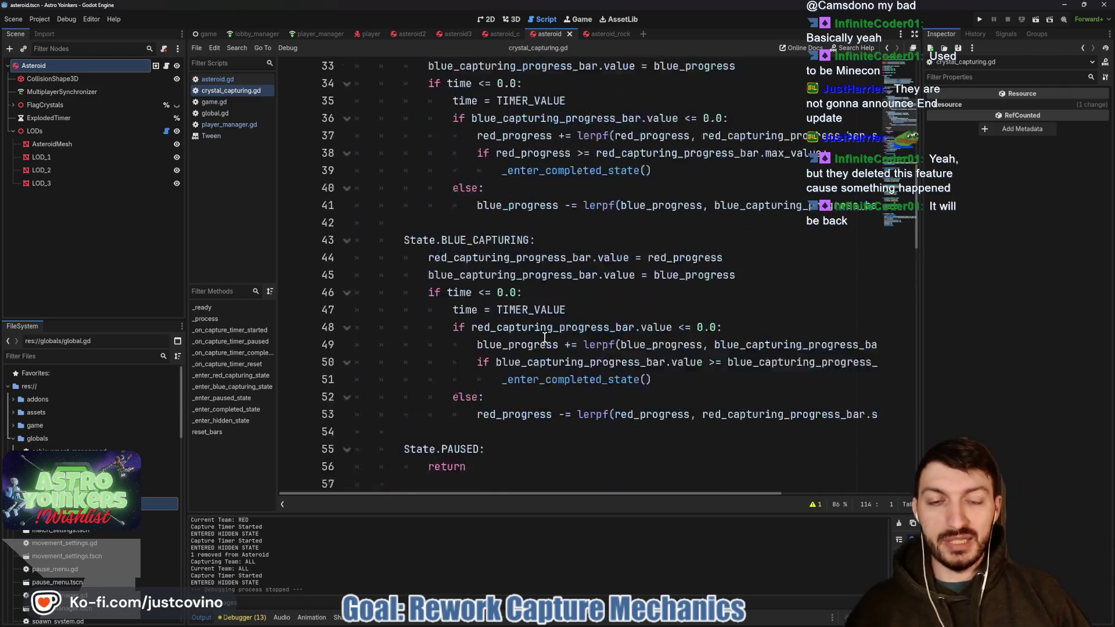
scroll(526, 329, "up", 1)
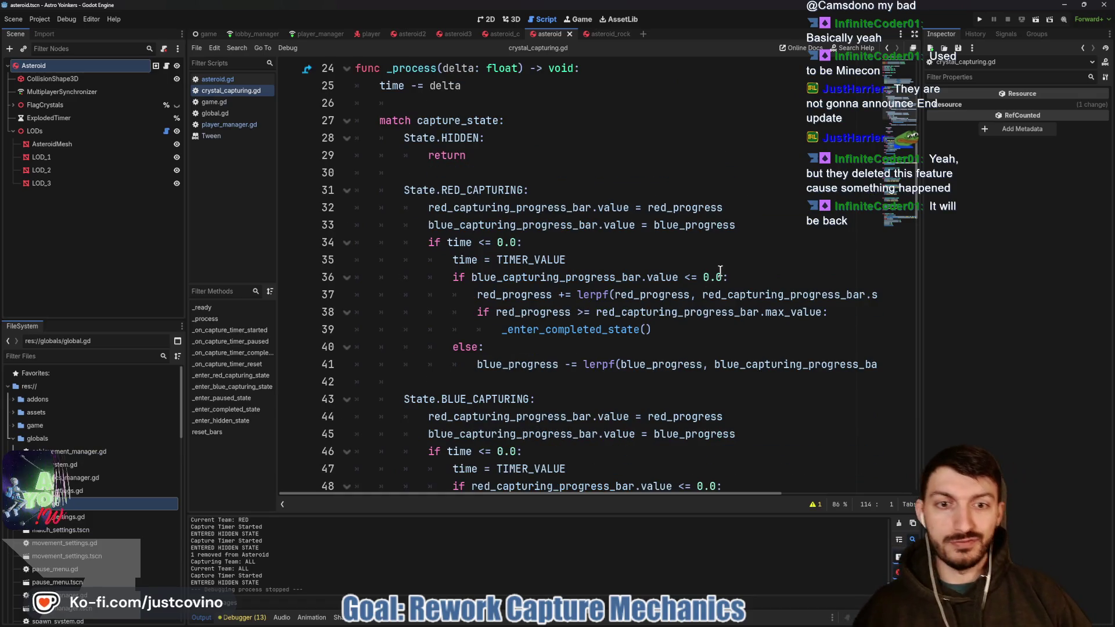
mouse_move(733, 225)
left_mouse_down()
mouse_move(427, 225)
mouse_move(412, 211)
mouse_move(343, 208)
left_mouse_up()
key("alt+Down")
key("alt+Down")
key("alt+Down")
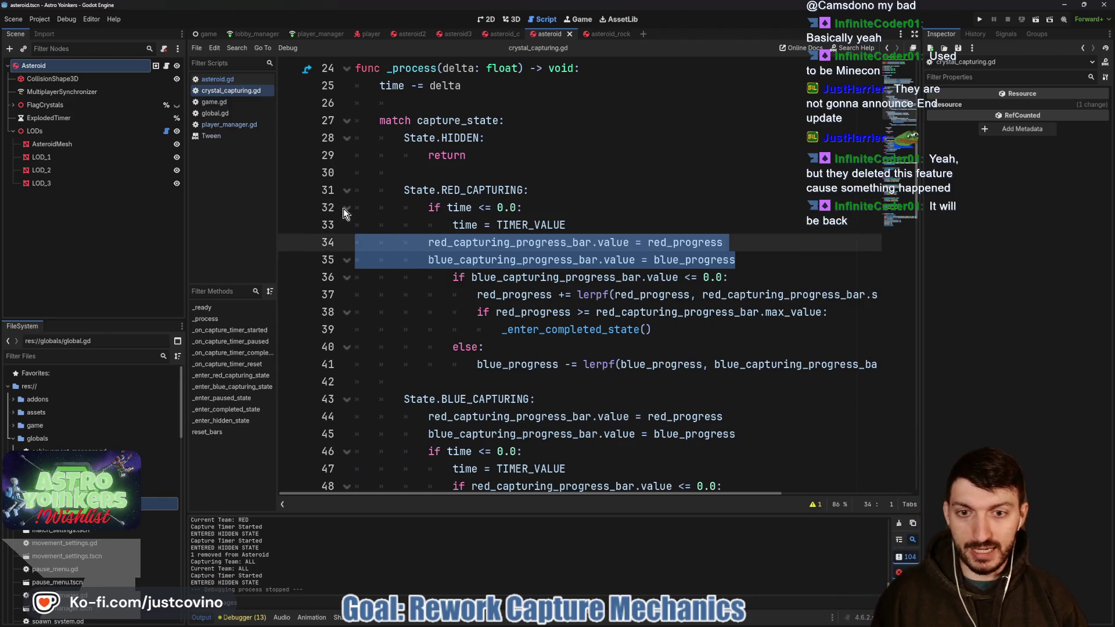
key("alt+Up")
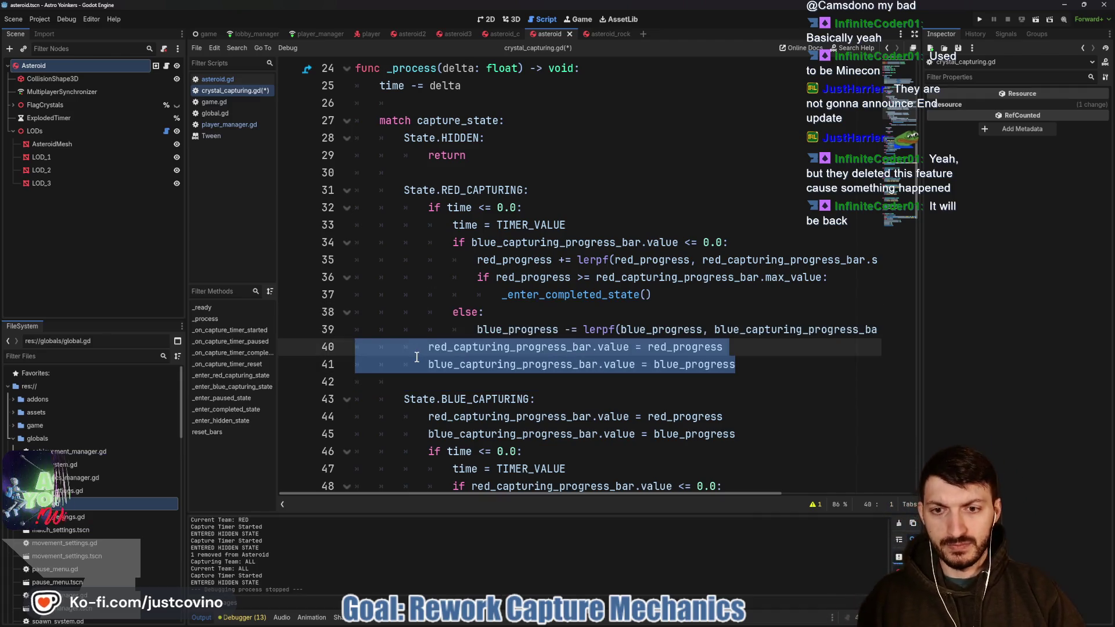
key("ctrl+s")
left_click(439, 393)
- Move the blue state's two progress-bar value lines below its timer block and save
scroll(437, 389, "down", 3)
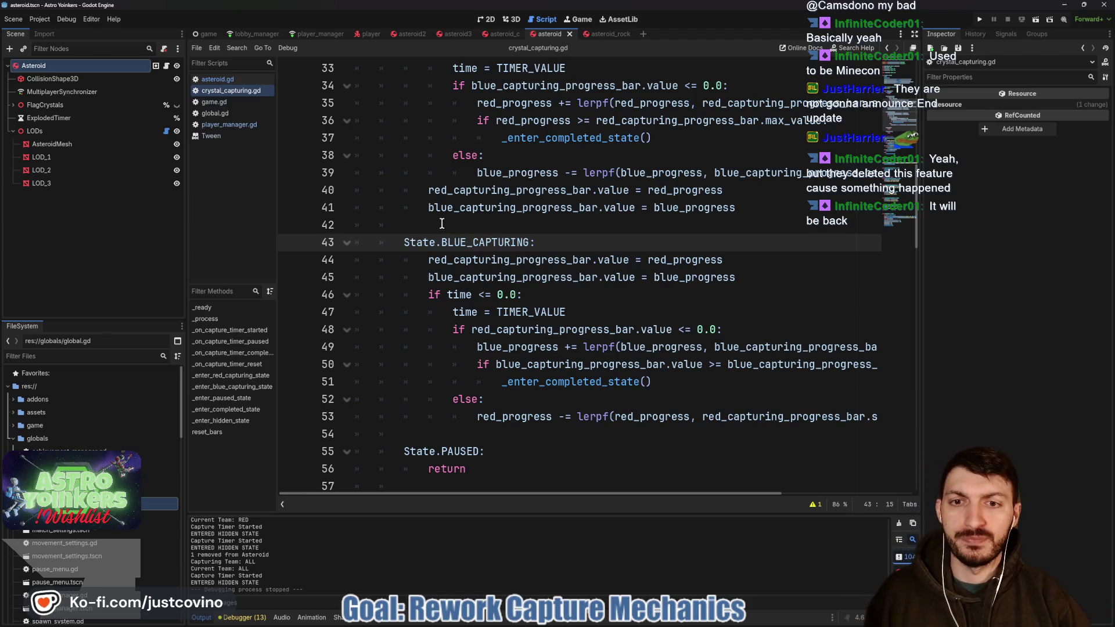
scroll(442, 226, "down", 1)
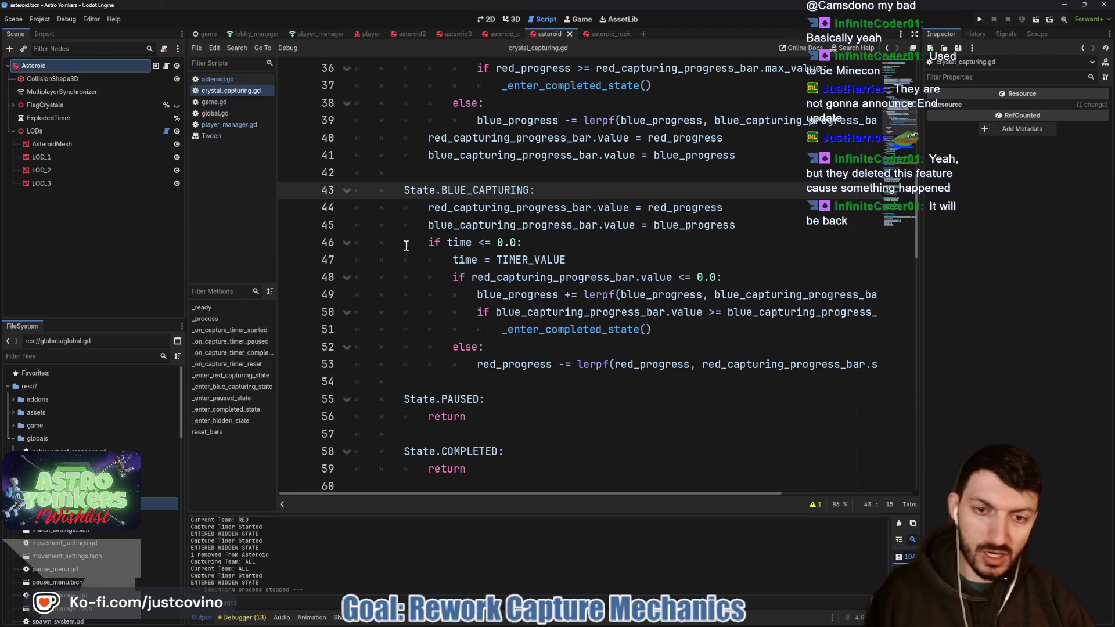
left_click_drag(744, 226, 346, 214)
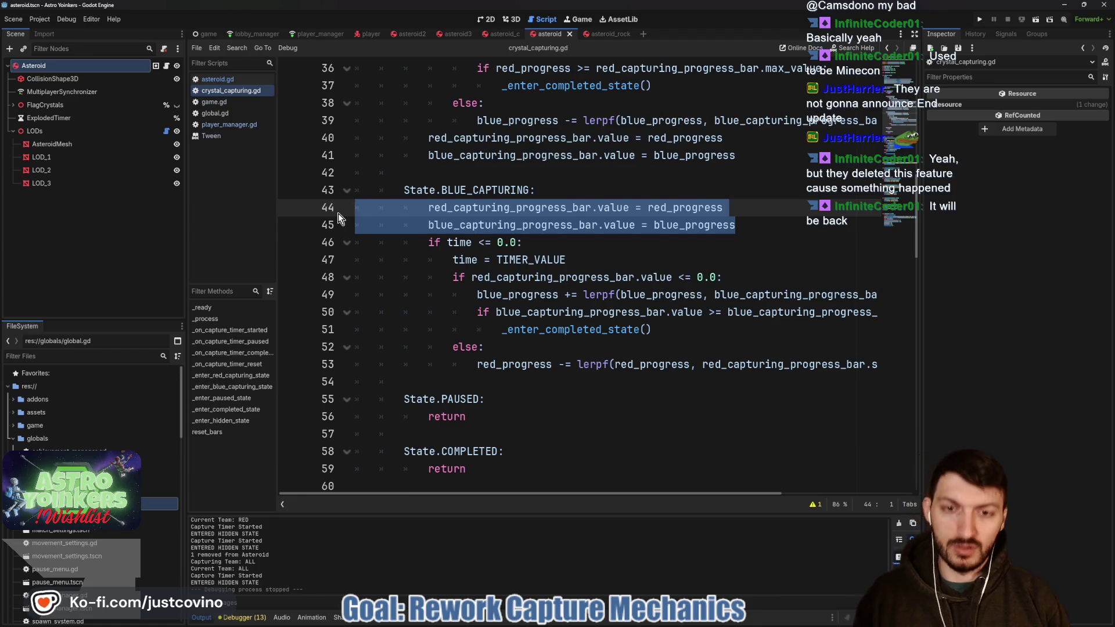
key("alt+Down")
key("alt+Down")
key("alt+Down")
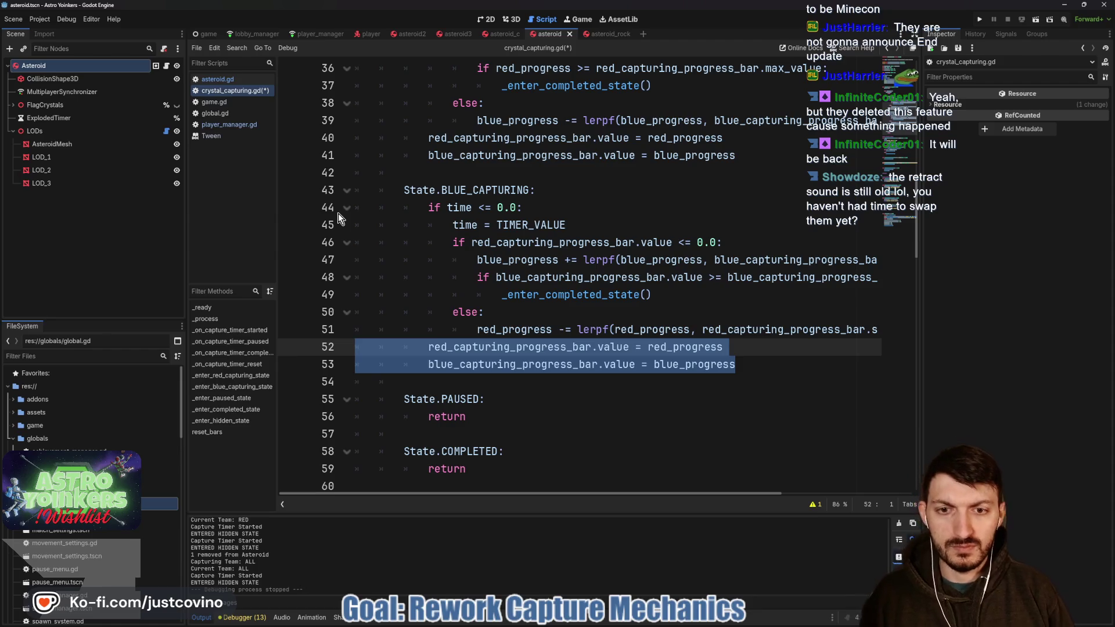
key("ctrl+s")
left_click(605, 209)
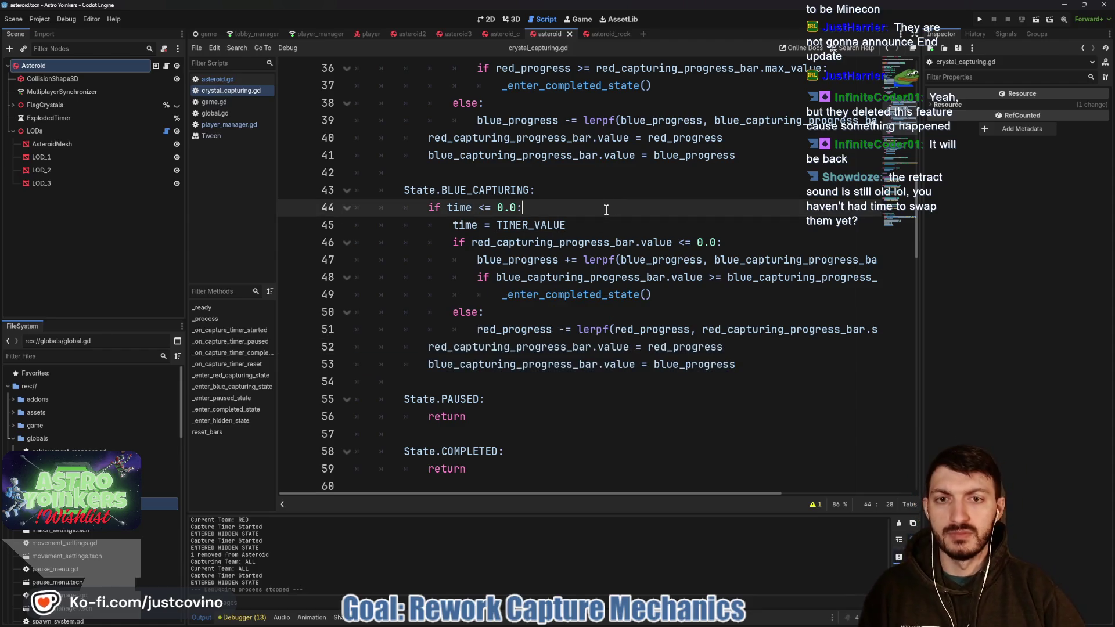
mouse_move(553, 227)
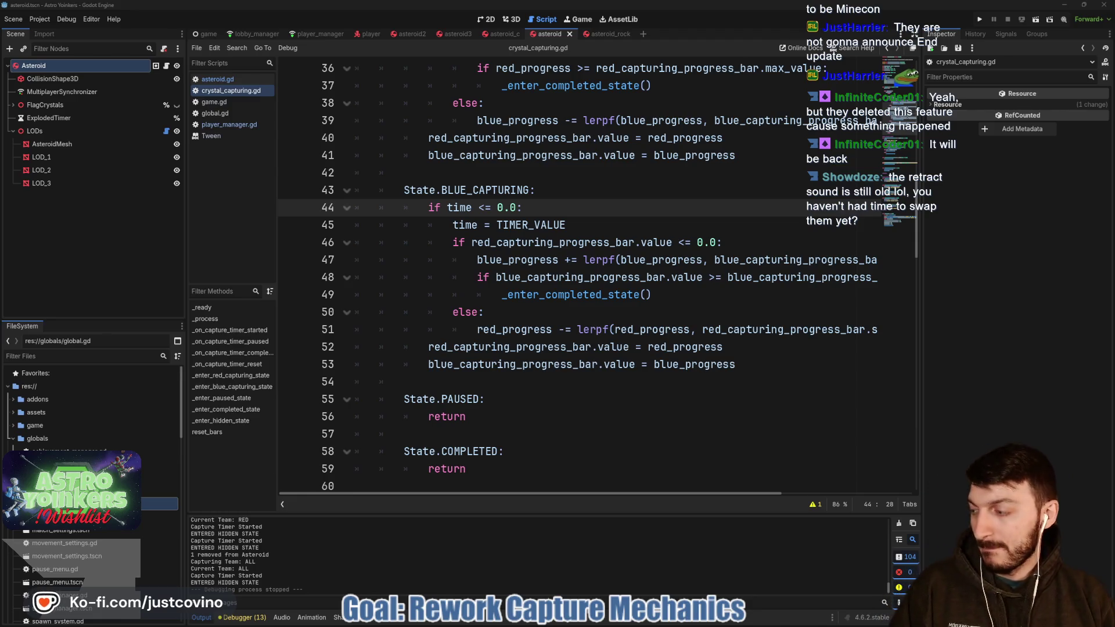
key("alt+Tab")
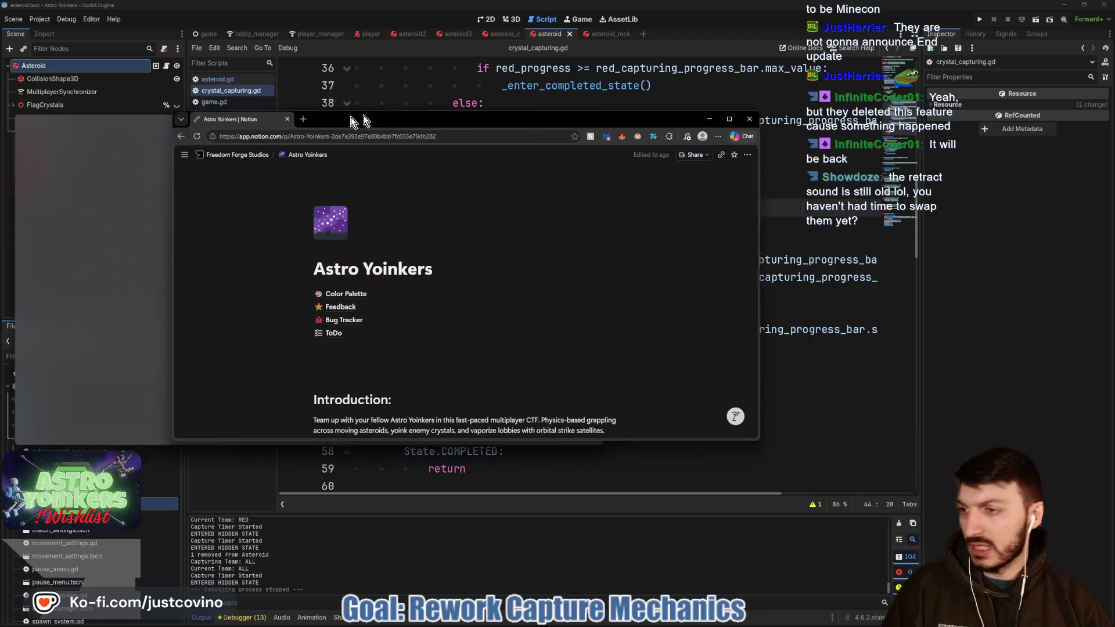
left_click_drag(464, 110, 527, 95)
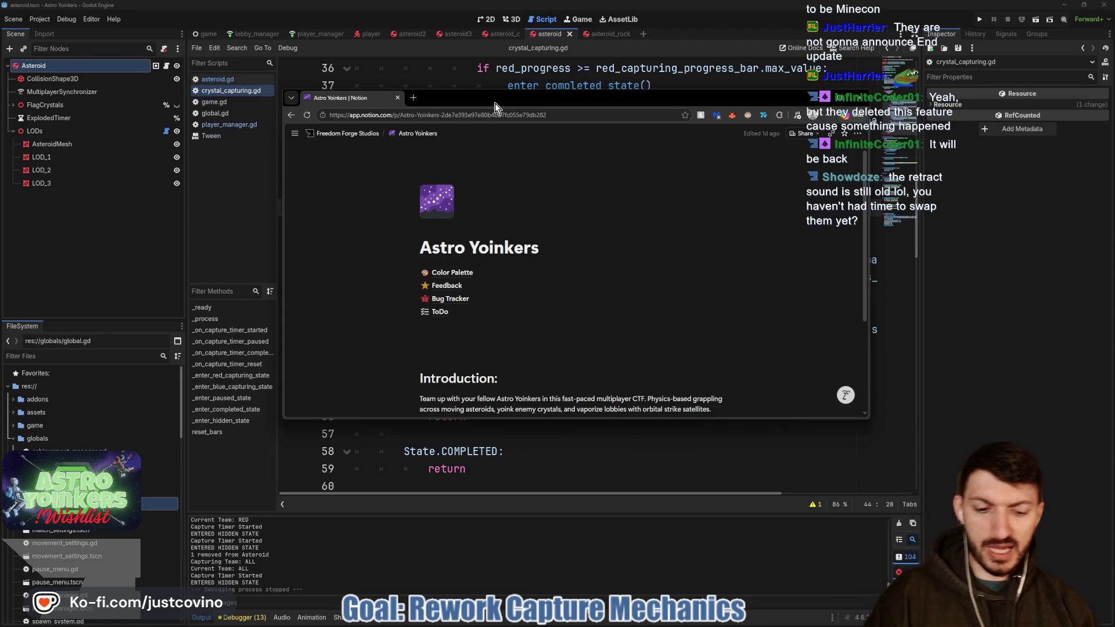
scroll(641, 224, "down", 2)
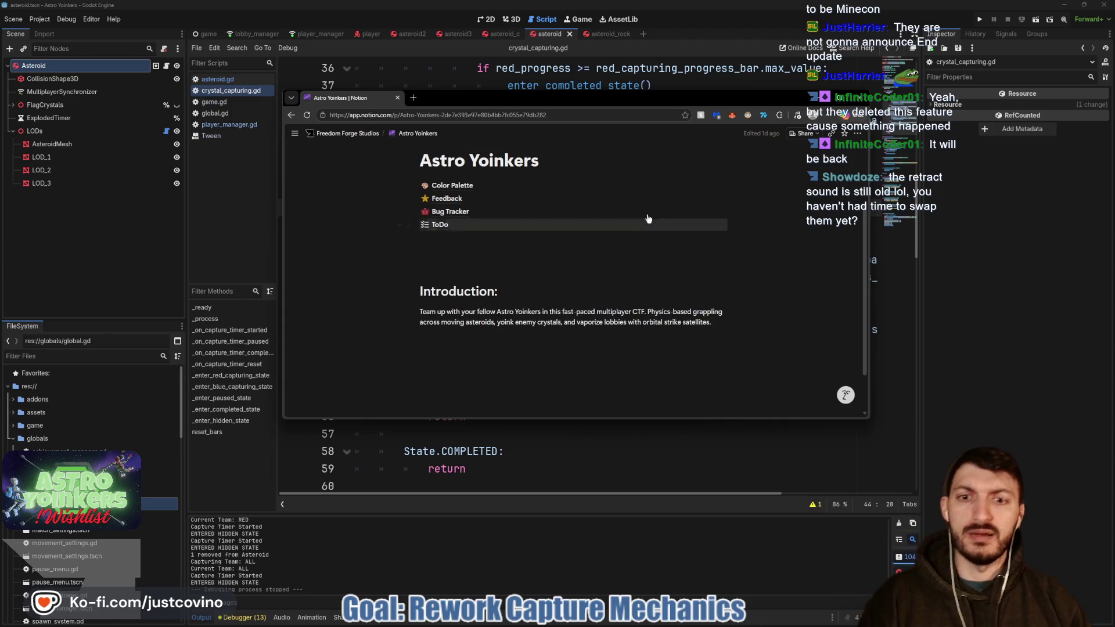
left_click(444, 203)
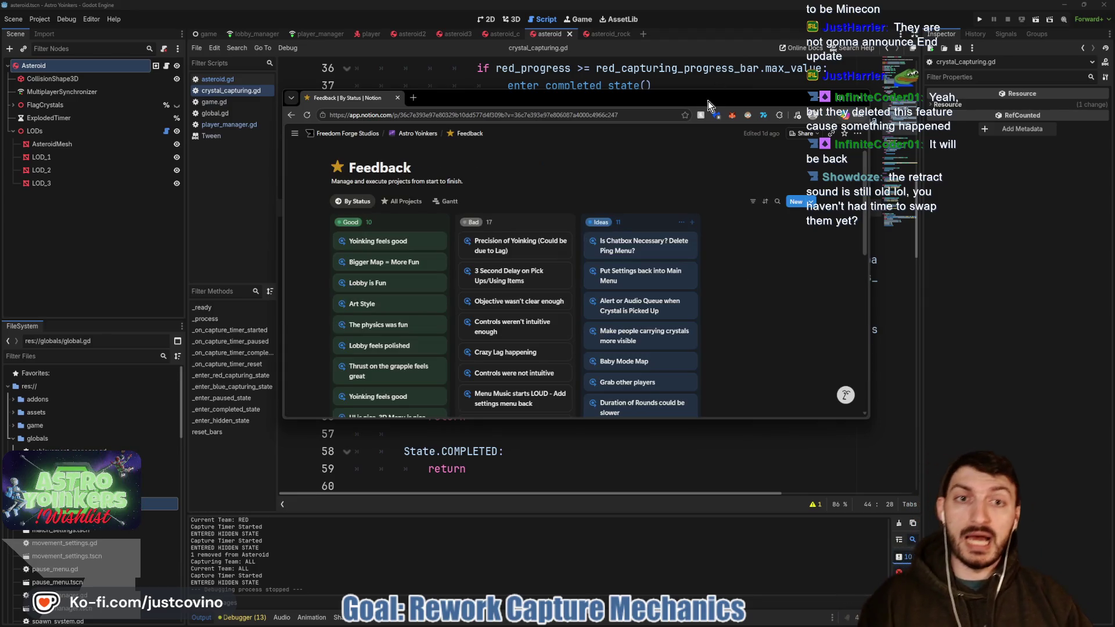
left_click_drag(662, 90, 634, 61)
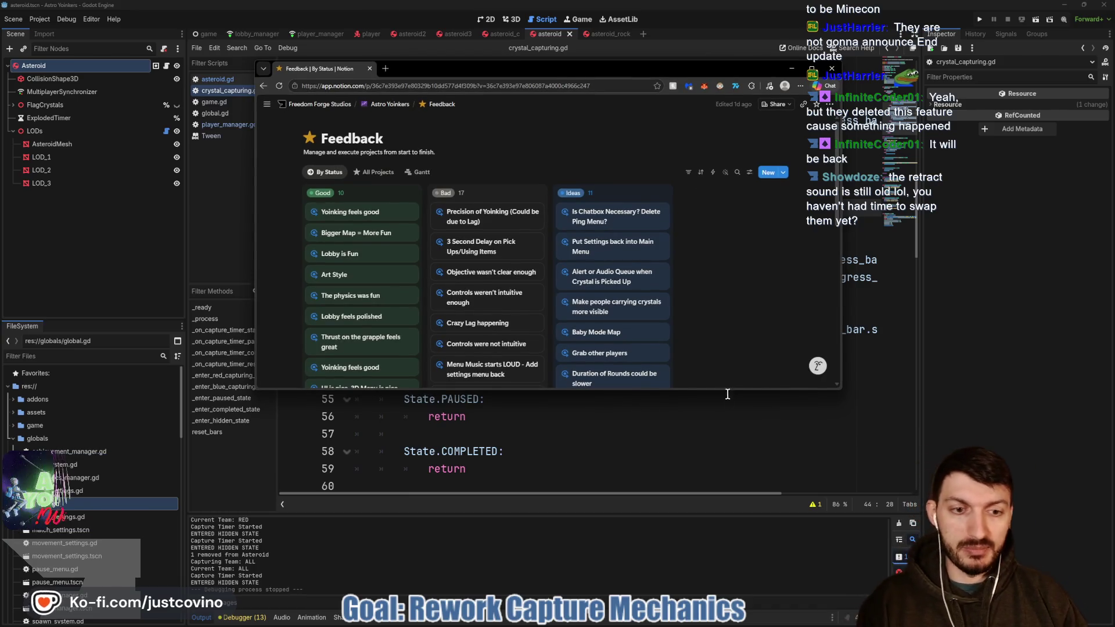
left_click_drag(731, 391, 729, 503)
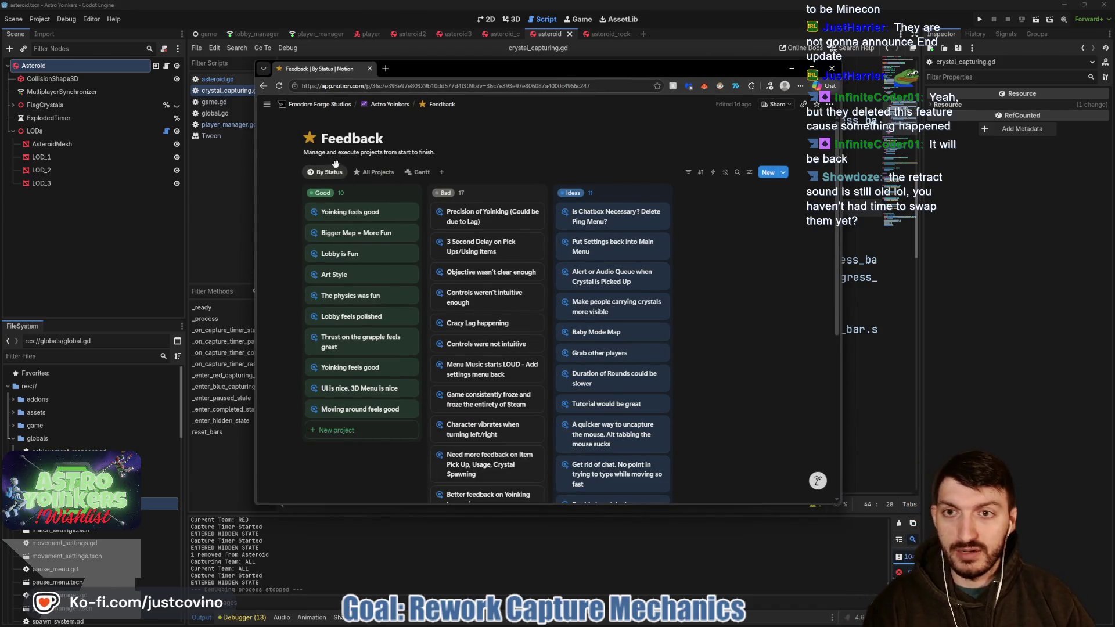
mouse_move(443, 105)
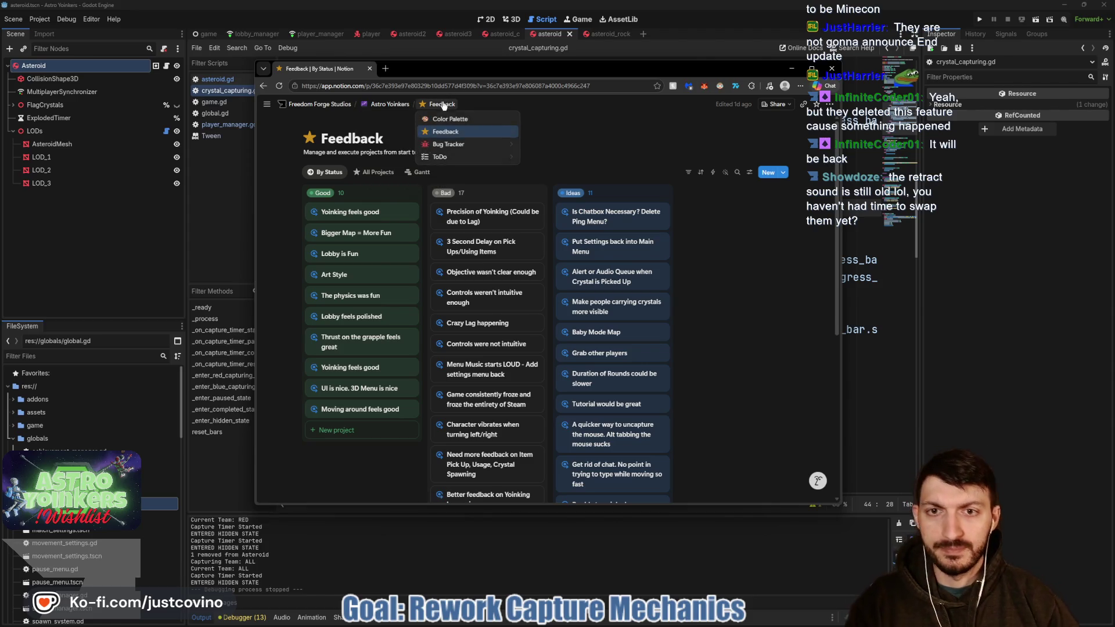
left_click(449, 144)
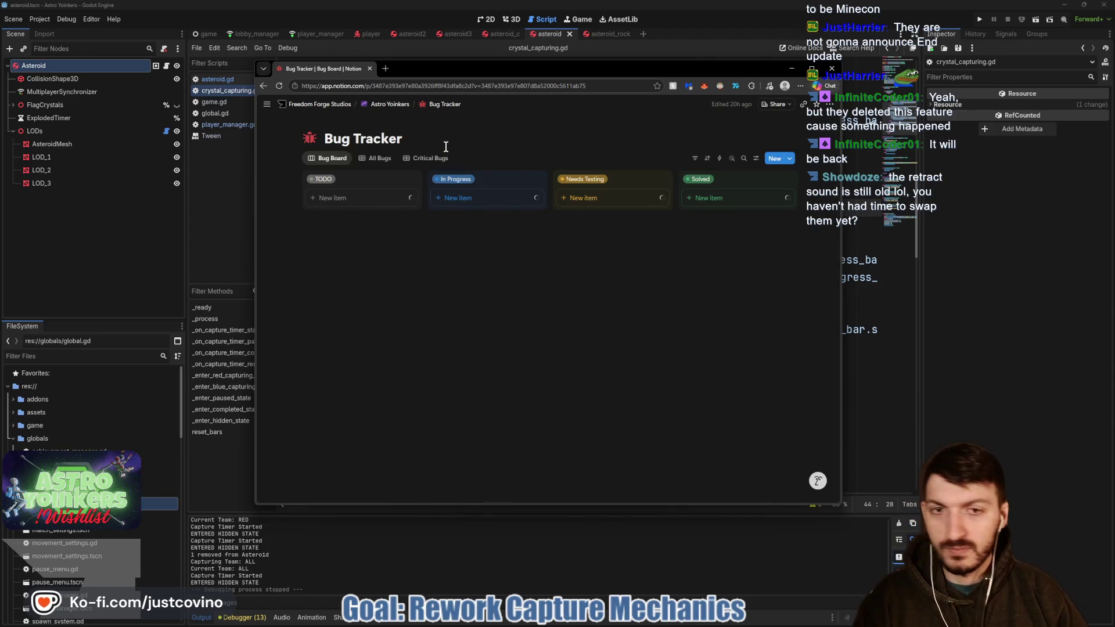
scroll(547, 225, "down", 5)
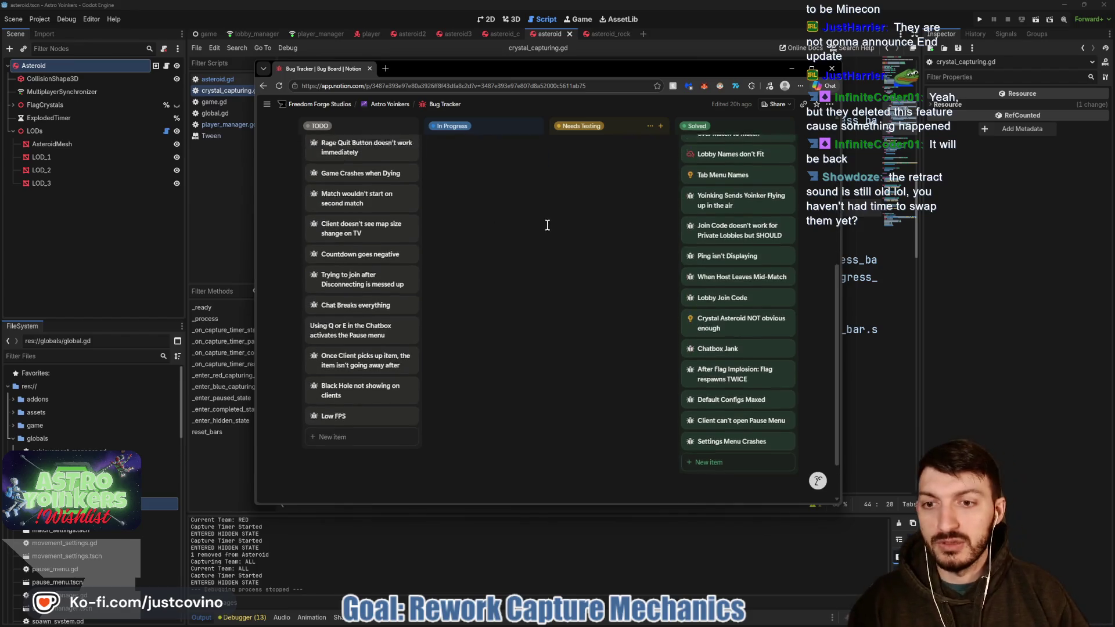
scroll(546, 225, "up", 5)
left_click(792, 69)
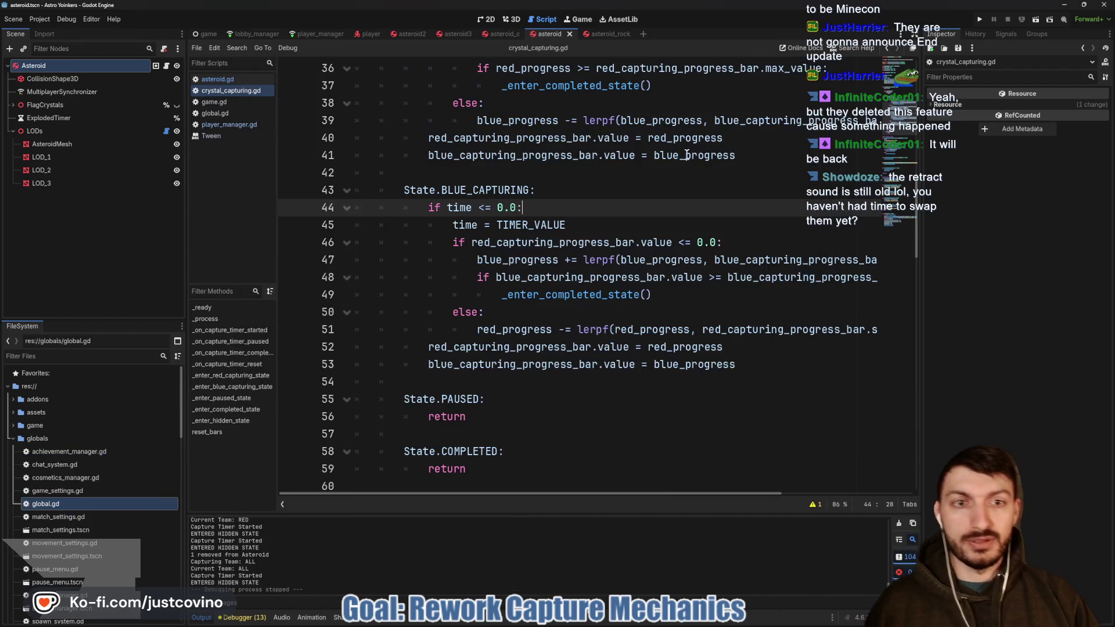
- Move the blue bar value update up under its progress change line
left_click(610, 226)
scroll(604, 231, "down", 5)
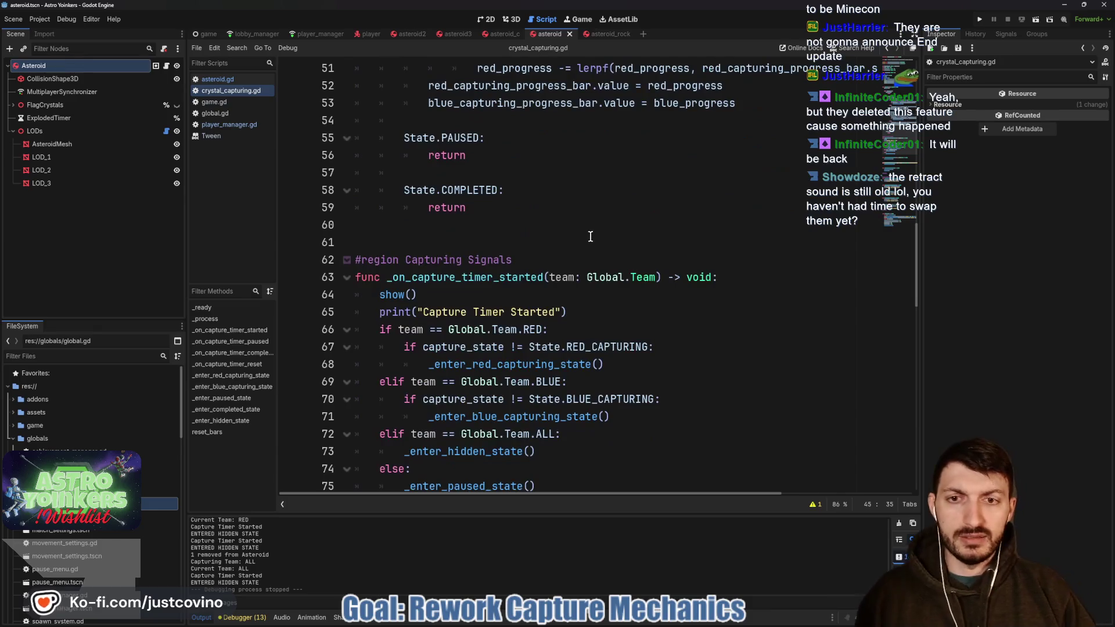
scroll(563, 239, "up", 3)
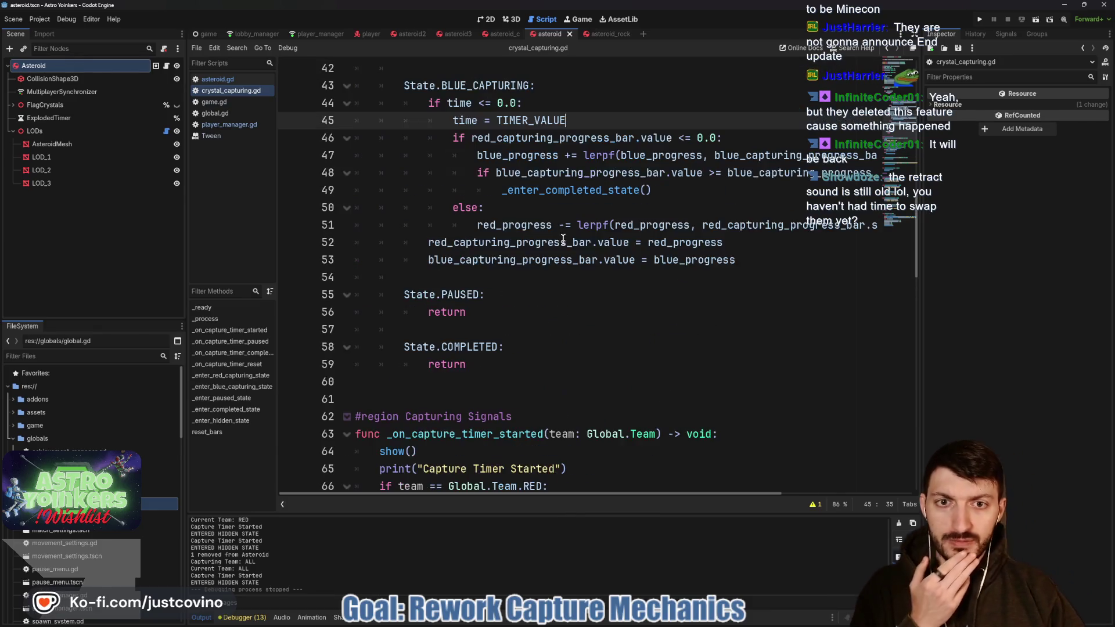
scroll(580, 233, "up", 1)
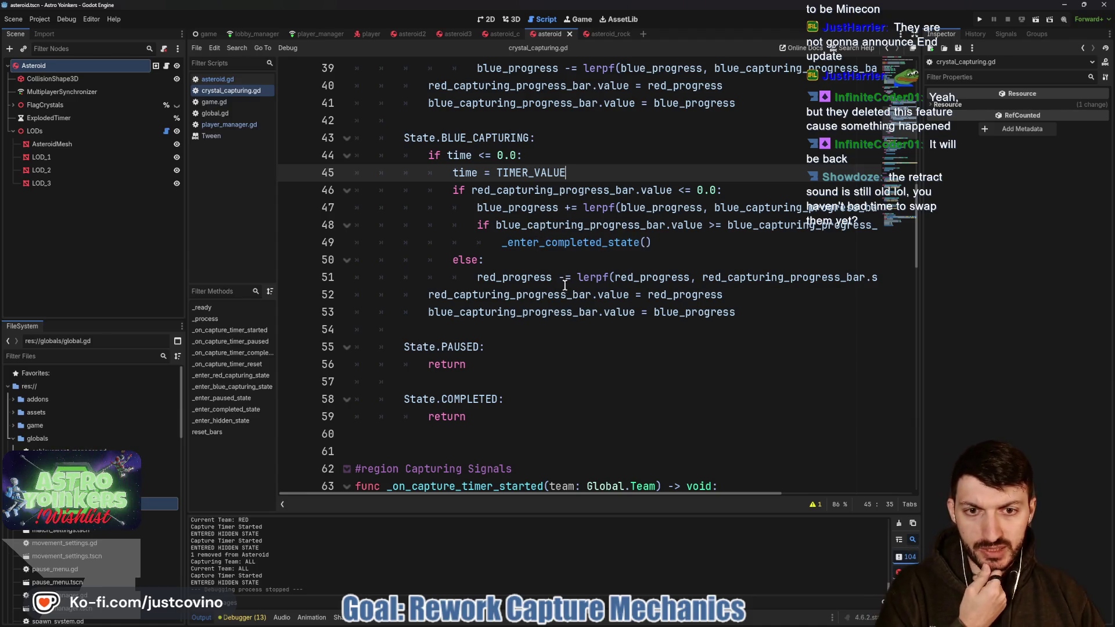
left_click_drag(740, 297, 432, 290)
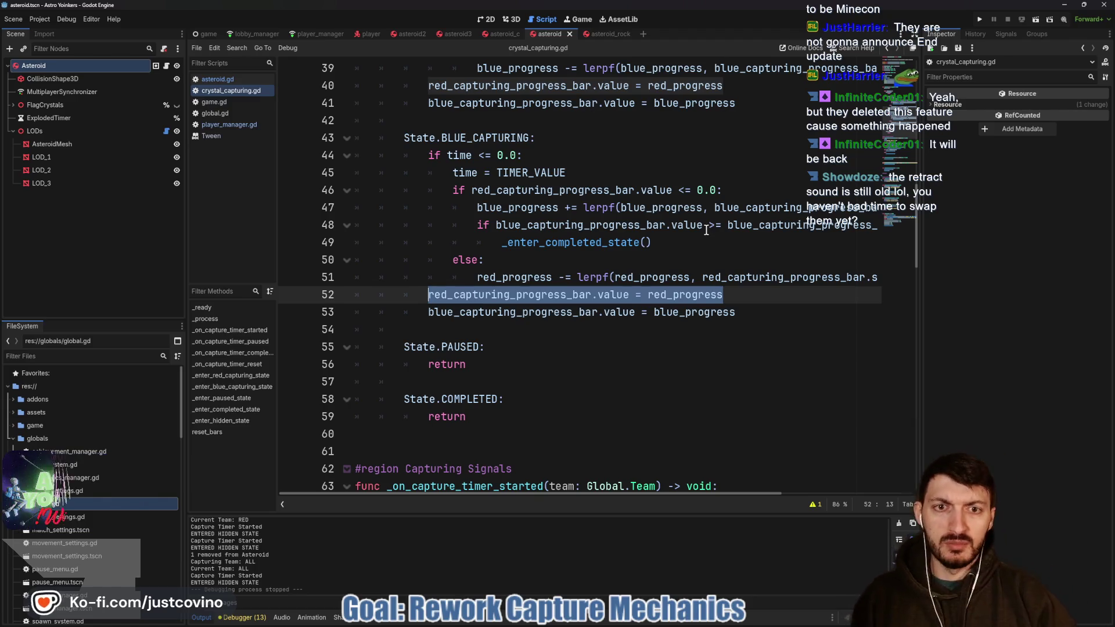
left_click(737, 314)
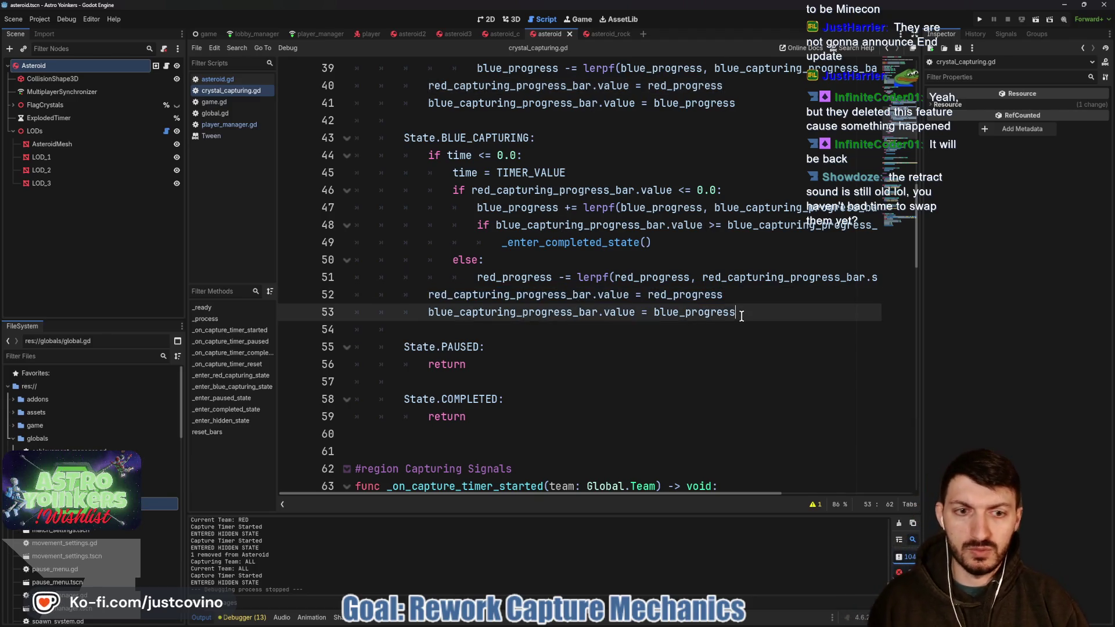
left_click_drag(680, 314, 395, 311)
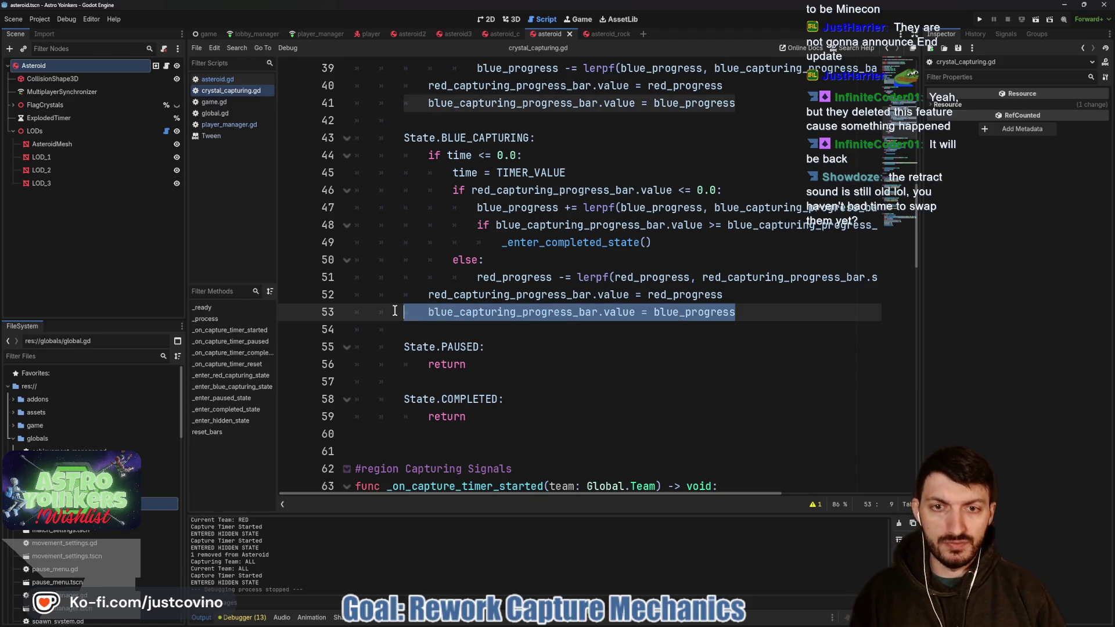
key("alt+Up")
key("alt+Up")
key("alt+Up")
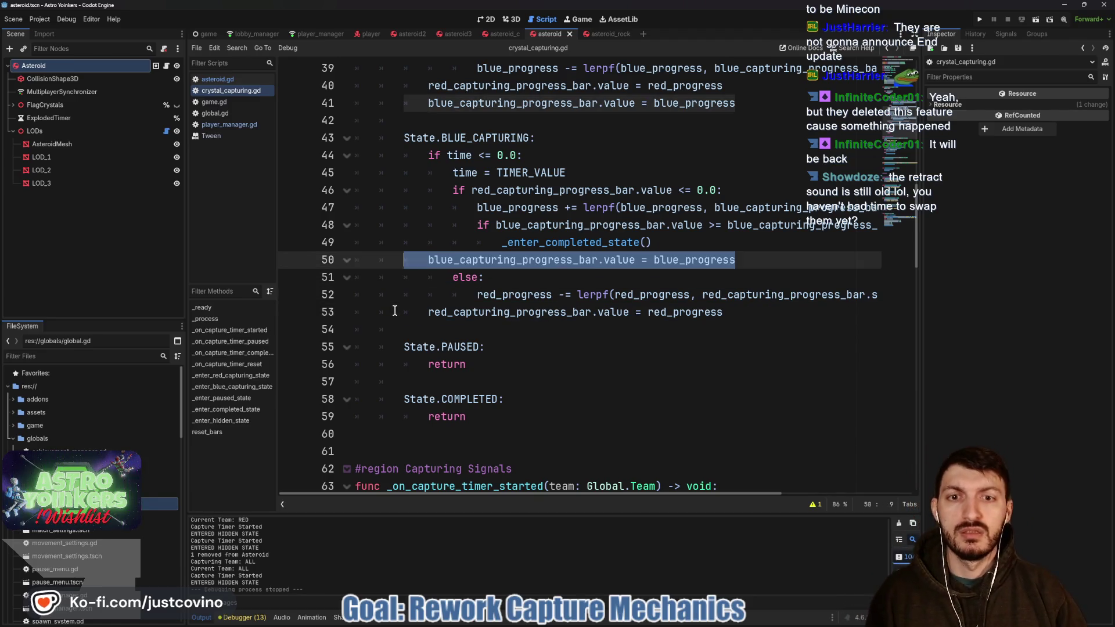
key("alt+Up")
key("alt+Up")
key("Tab")
key("Tab")
key("Tab")
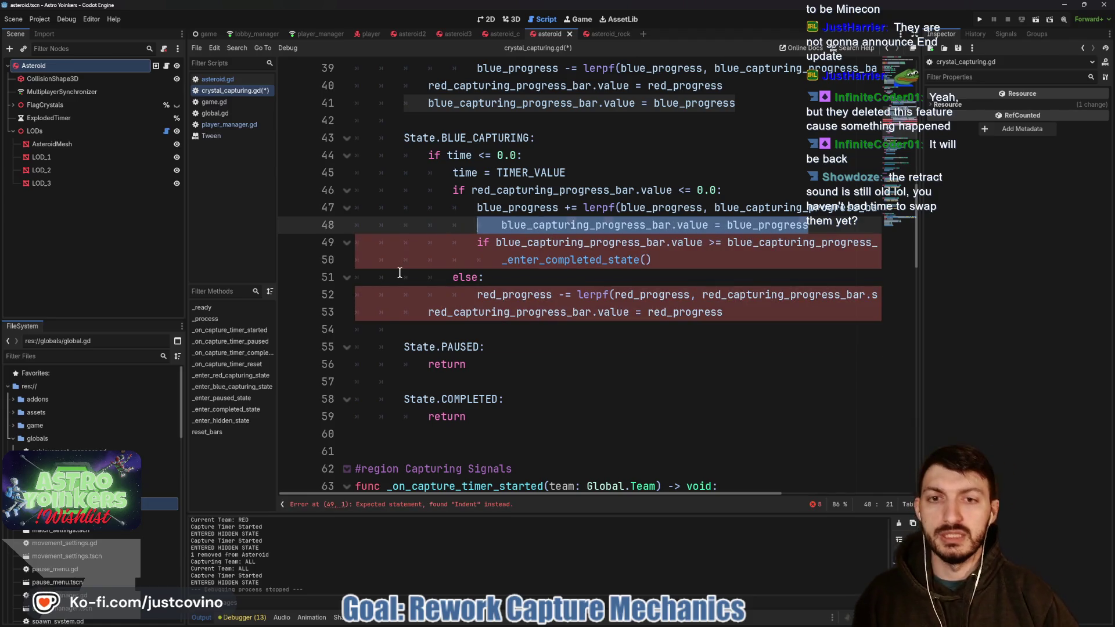
key("BackSpace")
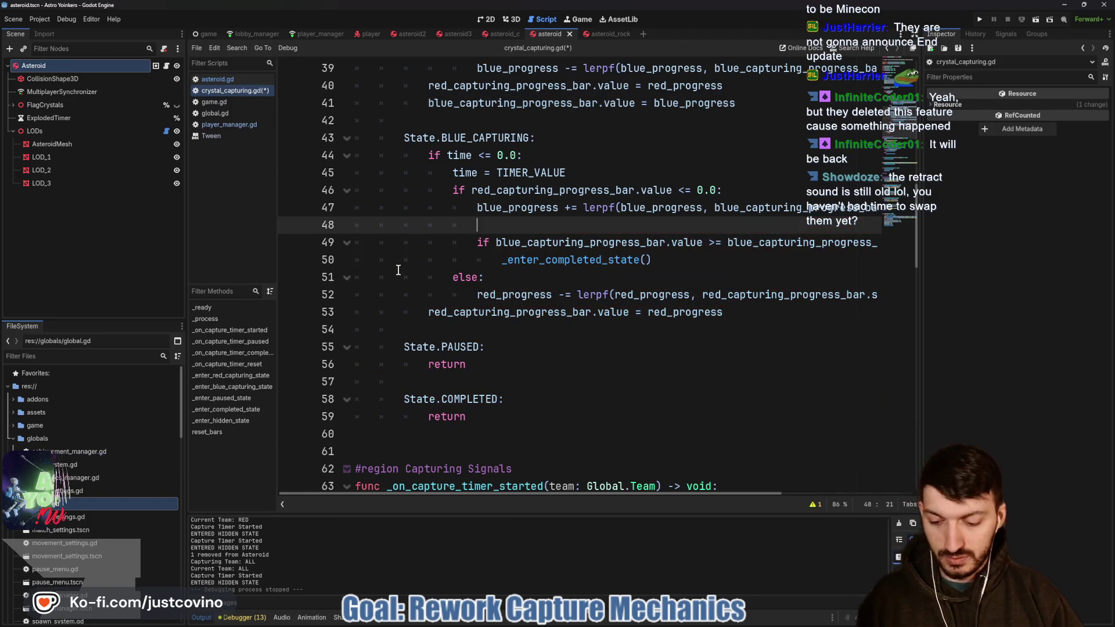
key("ctrl+z")
key("Left")
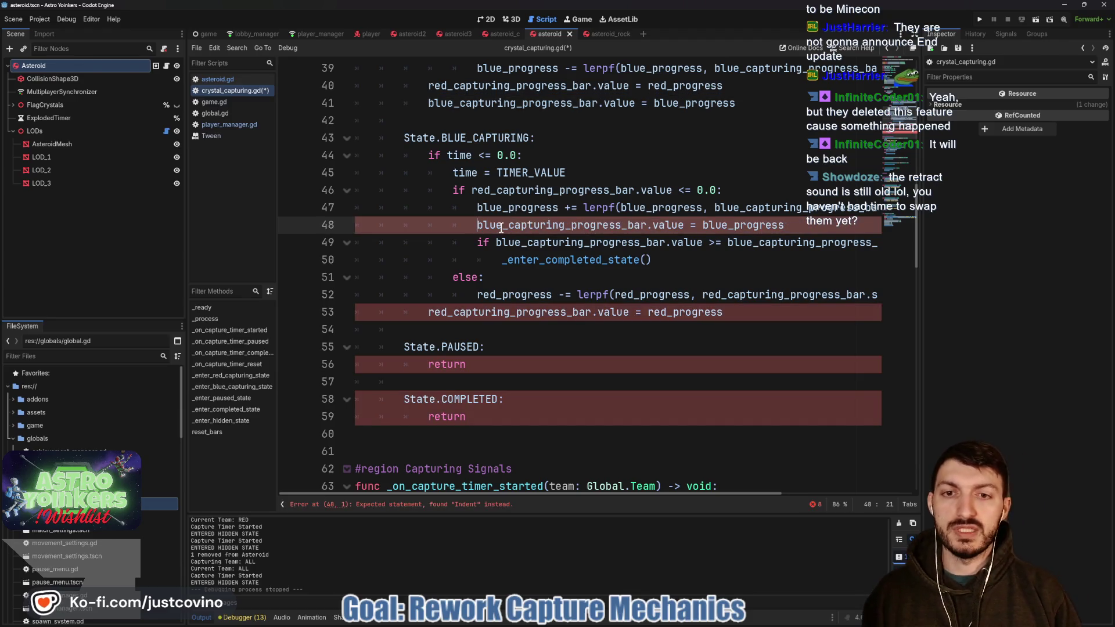
- Fix the indentation of the moved lines, indenting line 53 under the else branch
key("Down")
key("shift+Down")
key("Tab")
left_click(430, 316)
key("Tab")
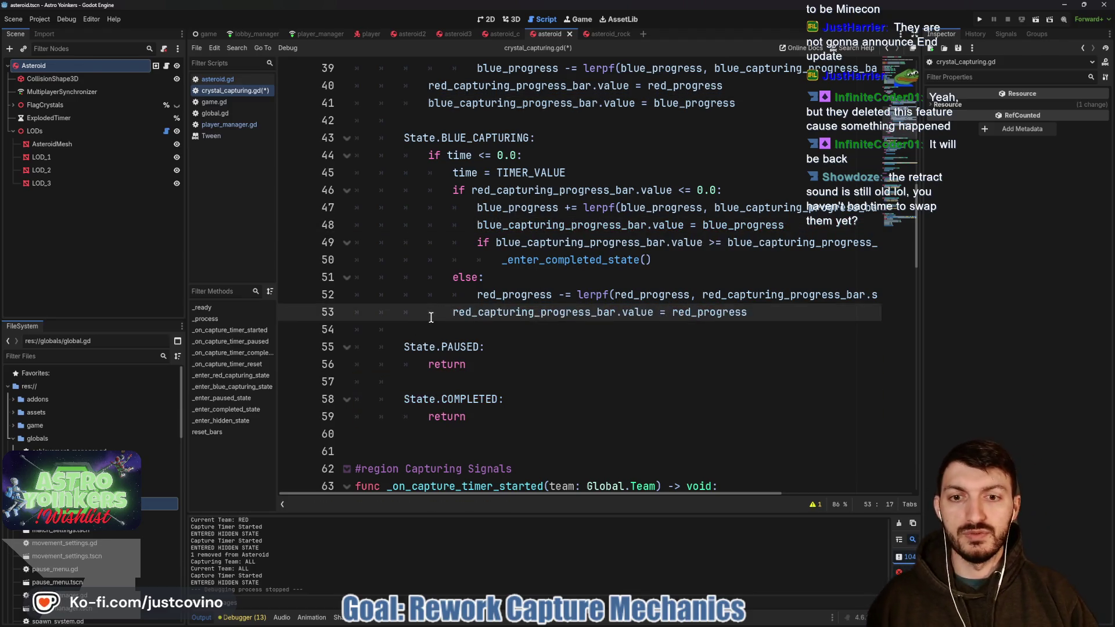
key("Tab")
scroll(469, 318, "up", 2)
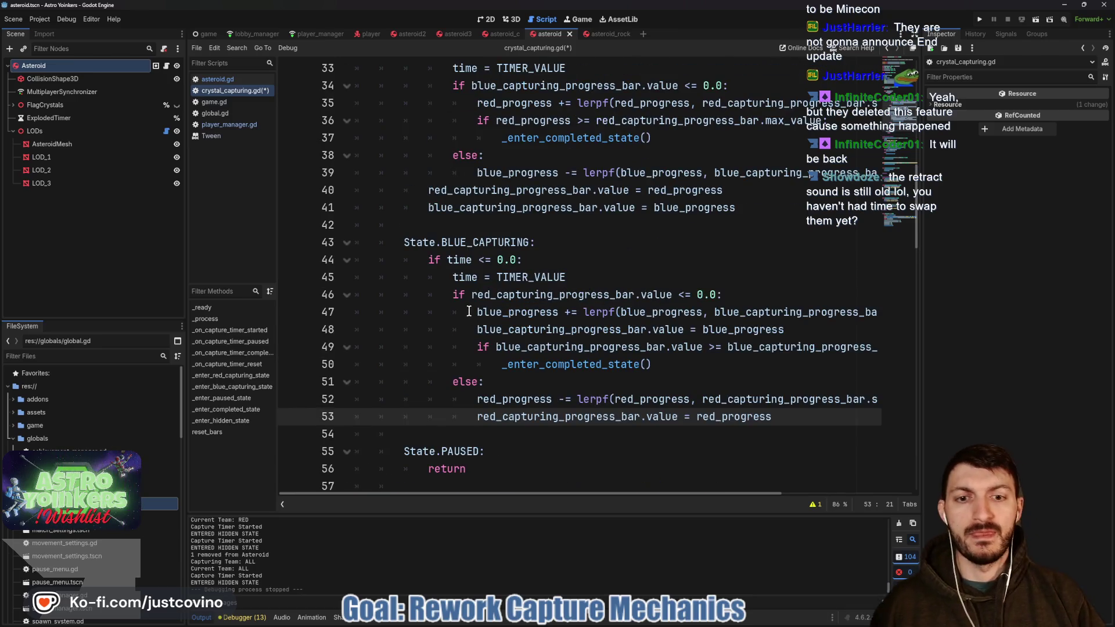
scroll(468, 312, "up", 1)
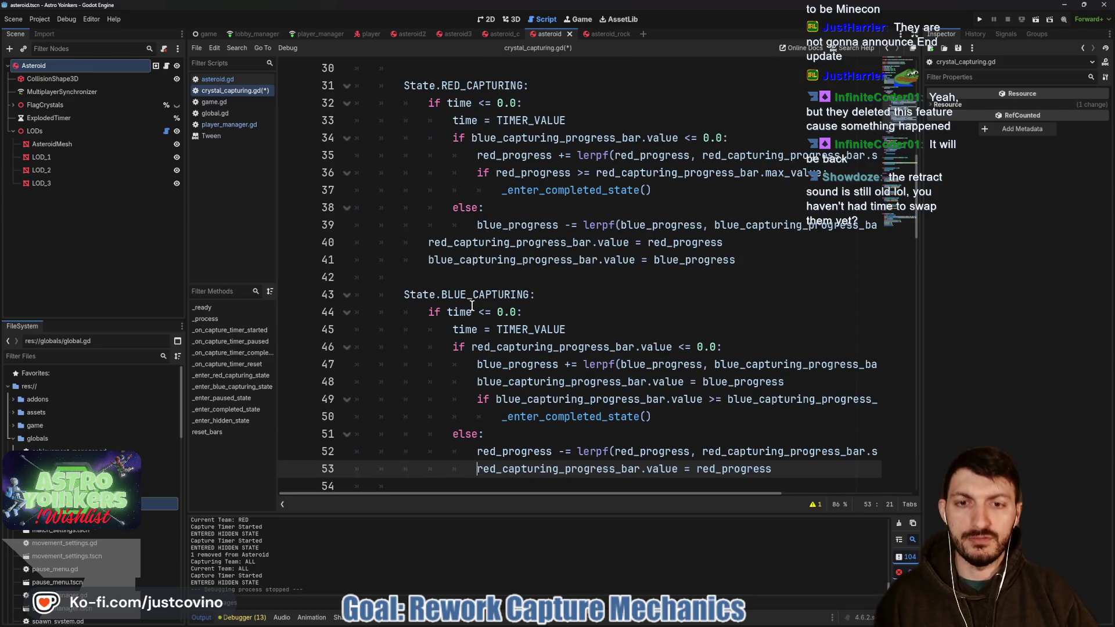
- Move the red bar update up to line 36, indent it, save, and run the game
left_click(429, 259)
key("Tab")
key("Tab")
left_click_drag(723, 243, 416, 244)
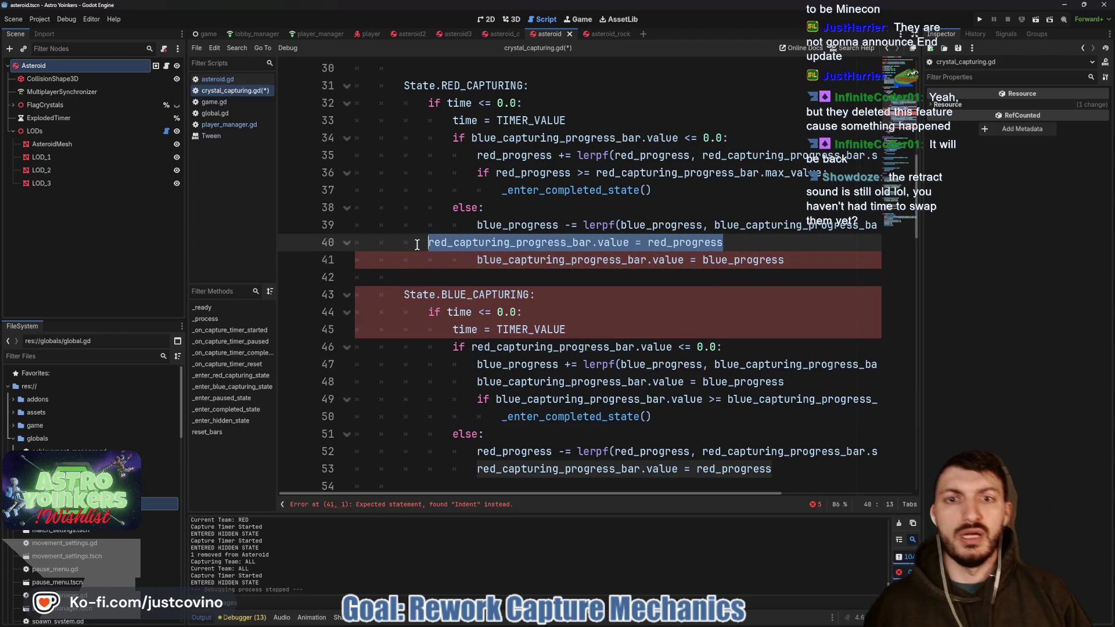
key("alt+Up")
key("alt+Up")
key("alt+Up")
key("Tab")
key("Tab")
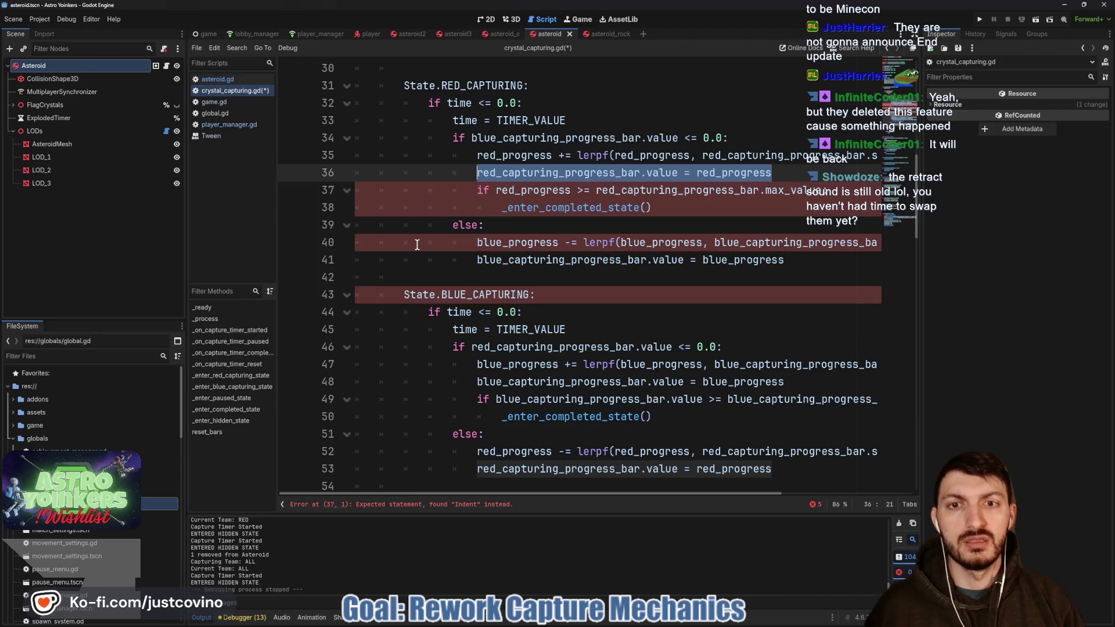
left_click(558, 221)
key("ctrl+s")
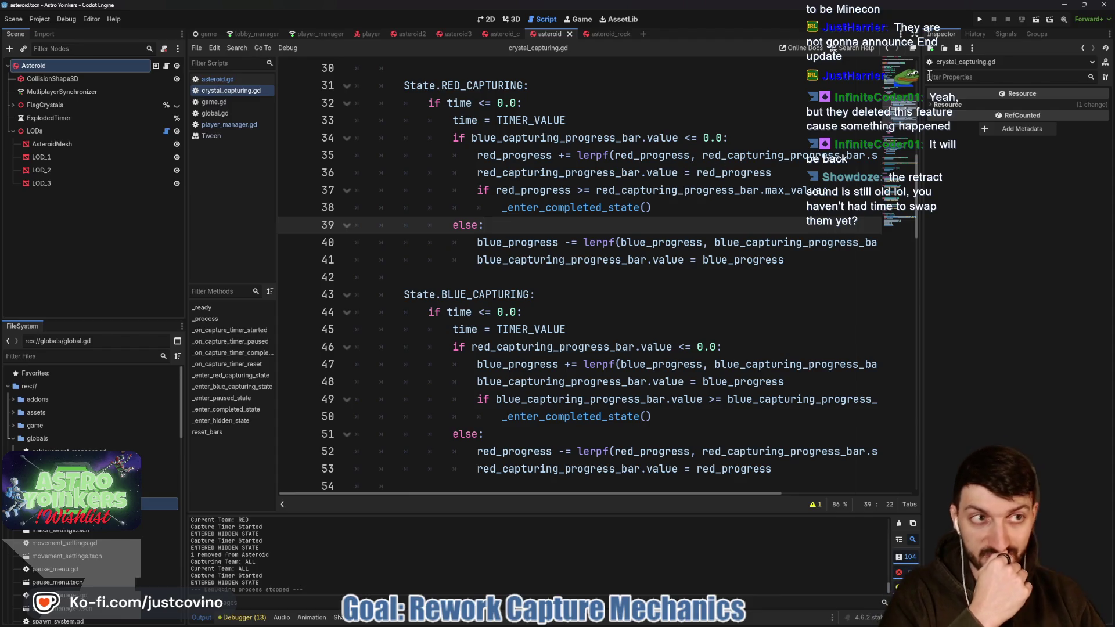
left_click(980, 19)
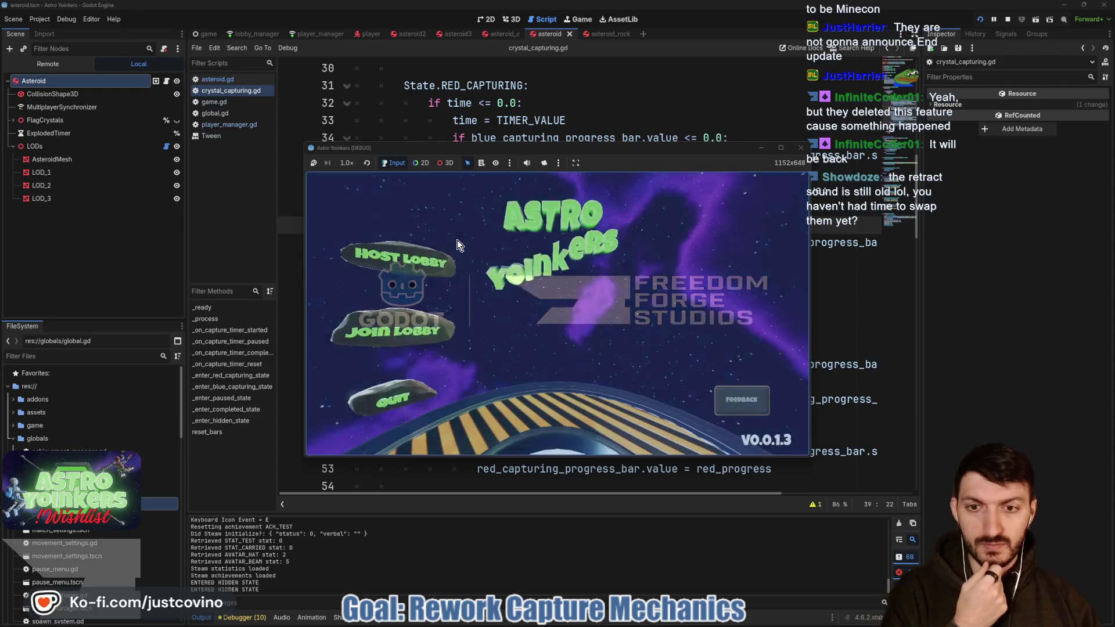
- Host a private lobby, walk onto the capture pad until the red bar hits 100%, then stop
left_click(378, 255)
left_click(528, 256)
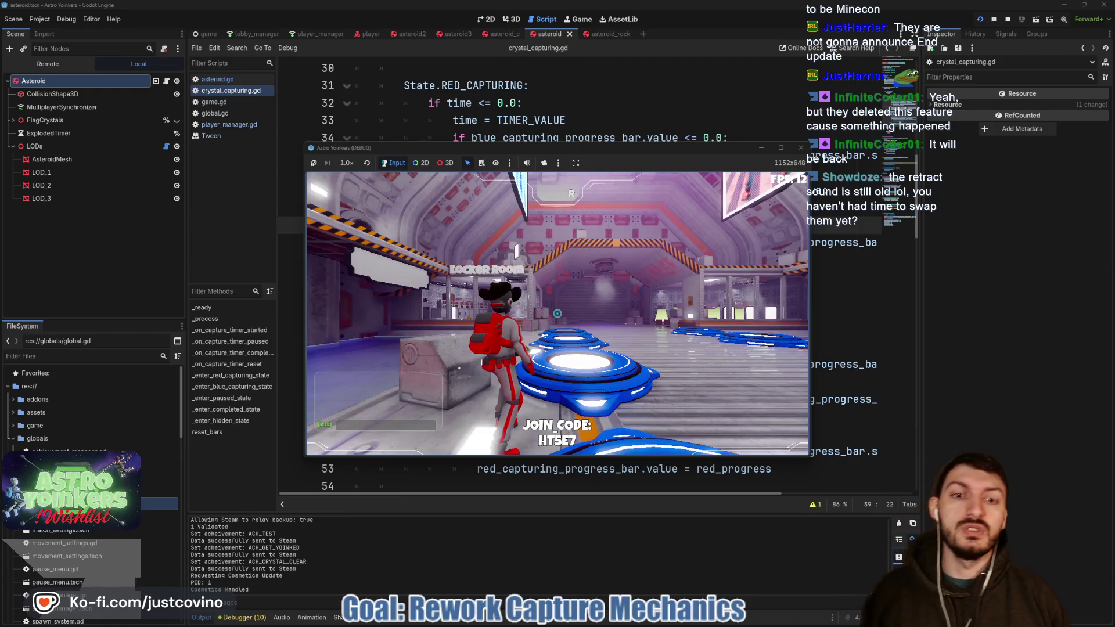
key("w")
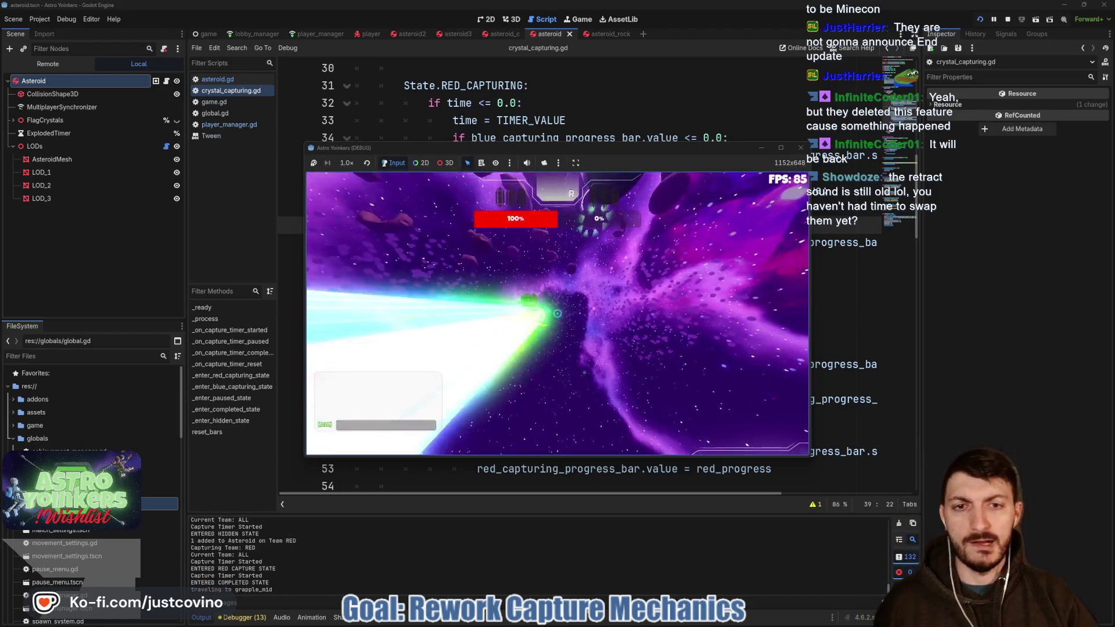
key("F8")
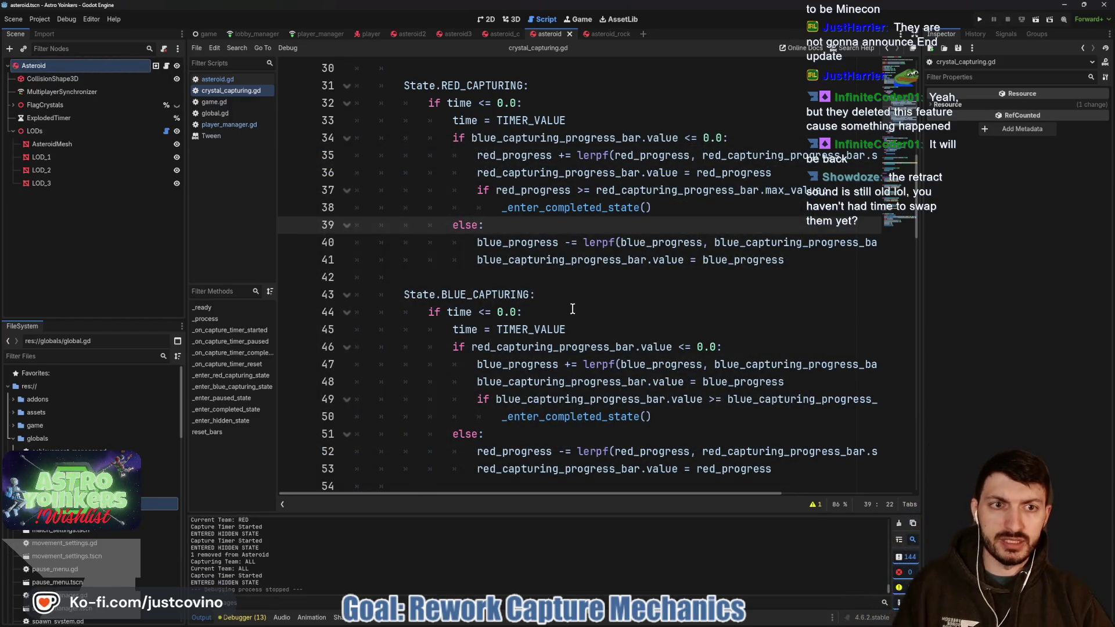
scroll(572, 309, "up", 1)
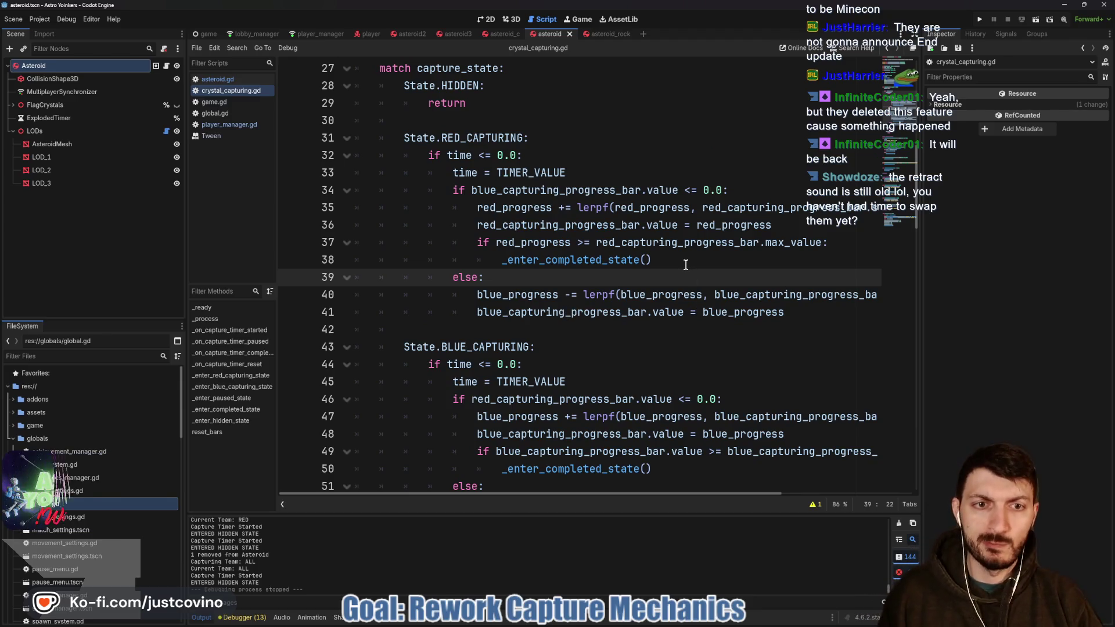
scroll(666, 292, "up", 1)
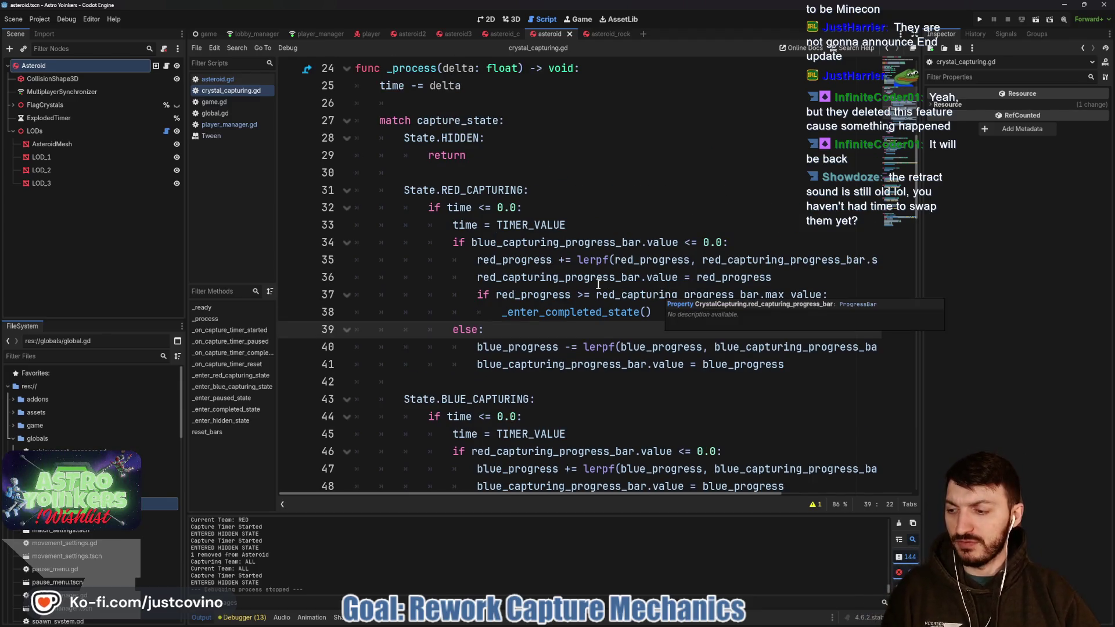
scroll(640, 317, "right", 4)
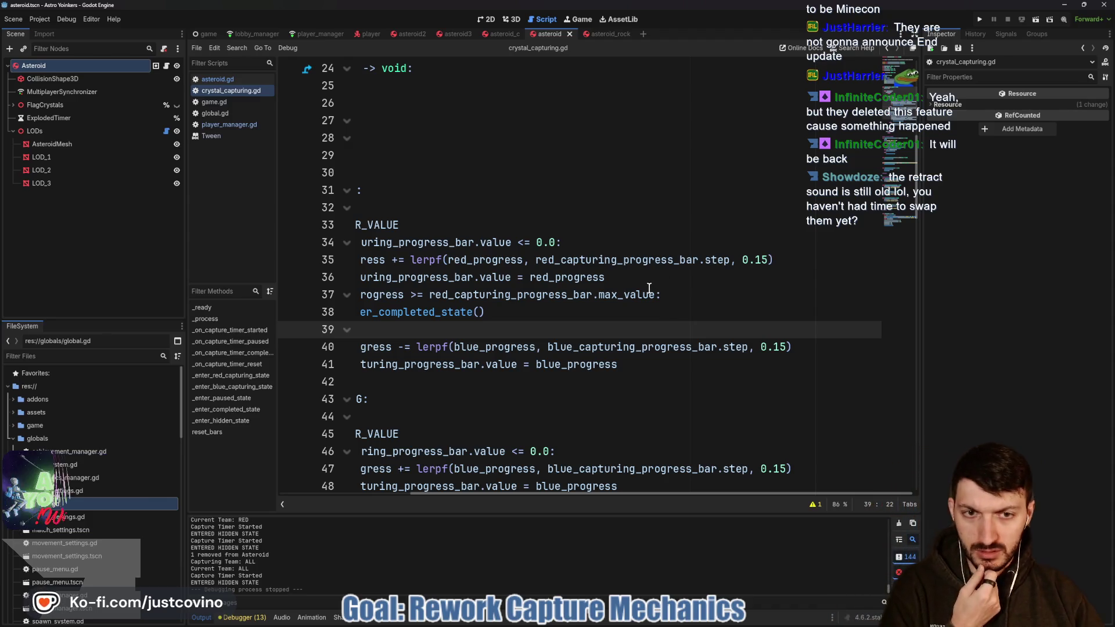
scroll(659, 290, "left", 4)
double_click(760, 260)
scroll(616, 302, "up", 6)
left_click(557, 186)
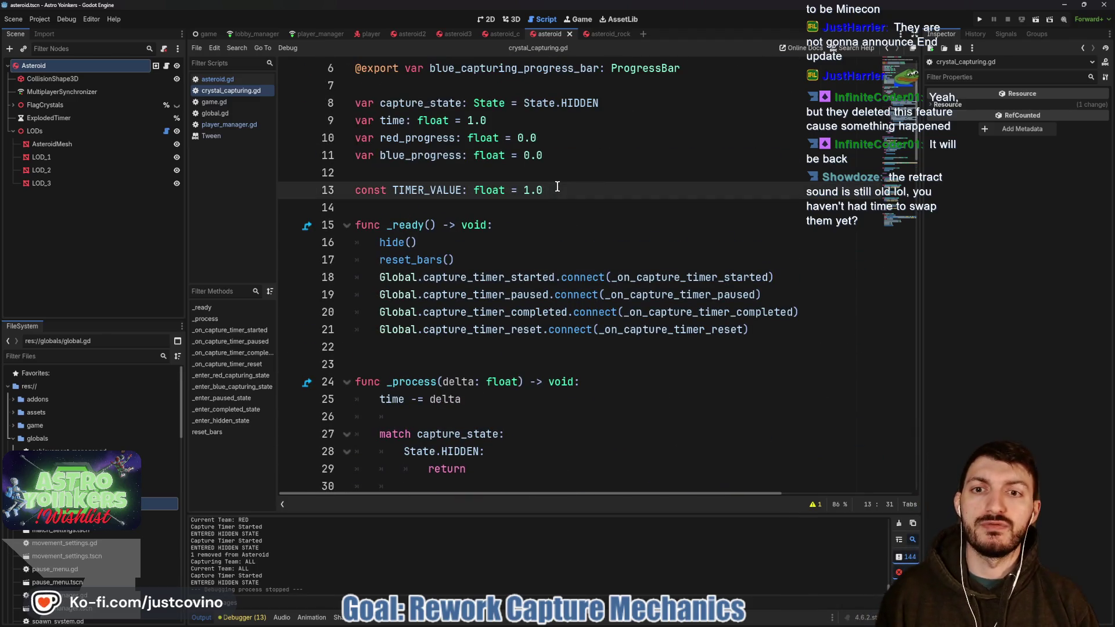
- Declare const PROGRESS_STEP: float = 1.0 below TIMER_VALUE and save
key("Return")
type("const PRO")
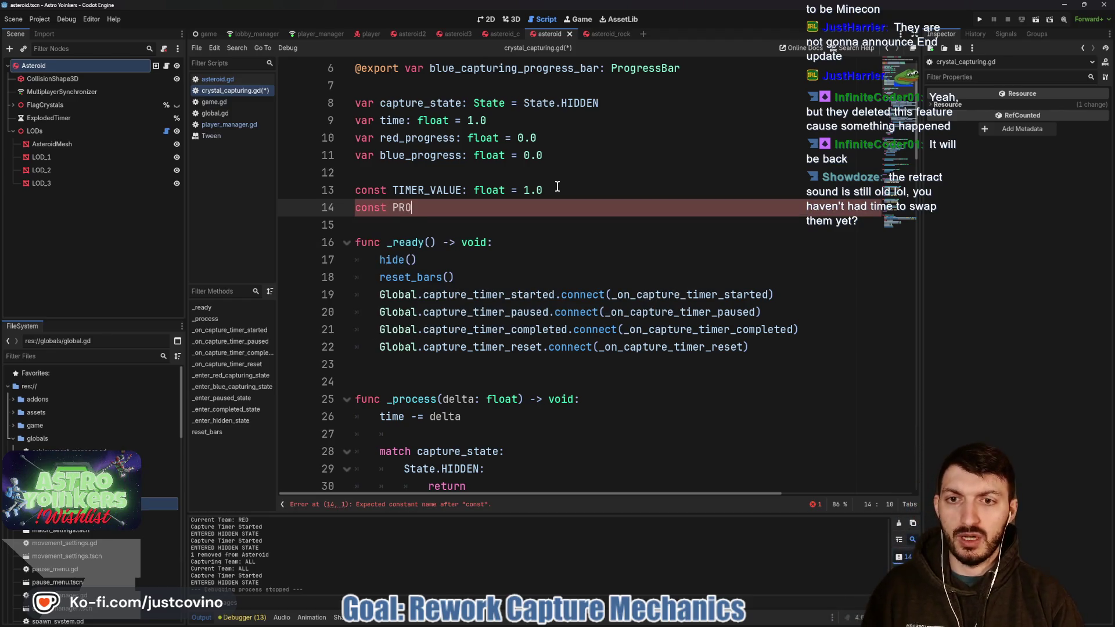
key("BackSpace")
key("BackSpace")
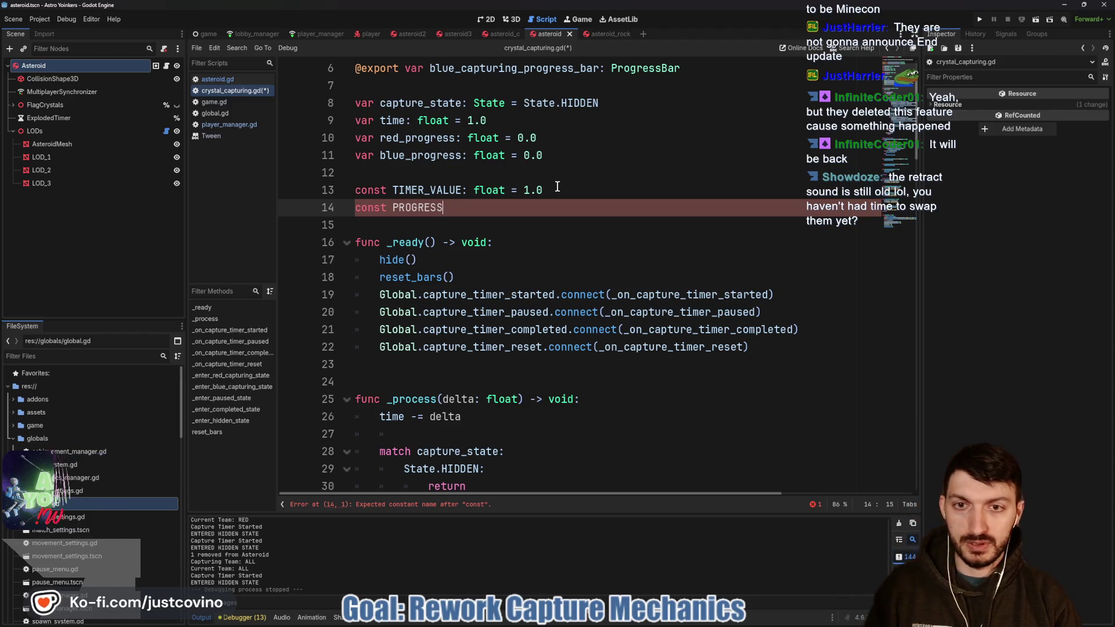
type("_STEP:")
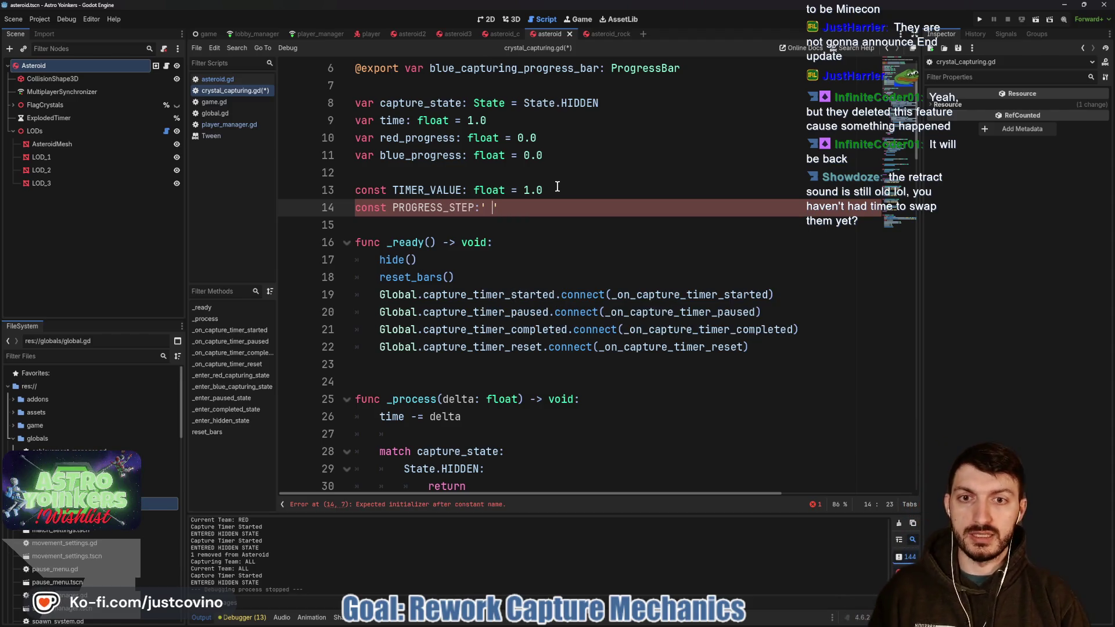
type(" float = 1.0")
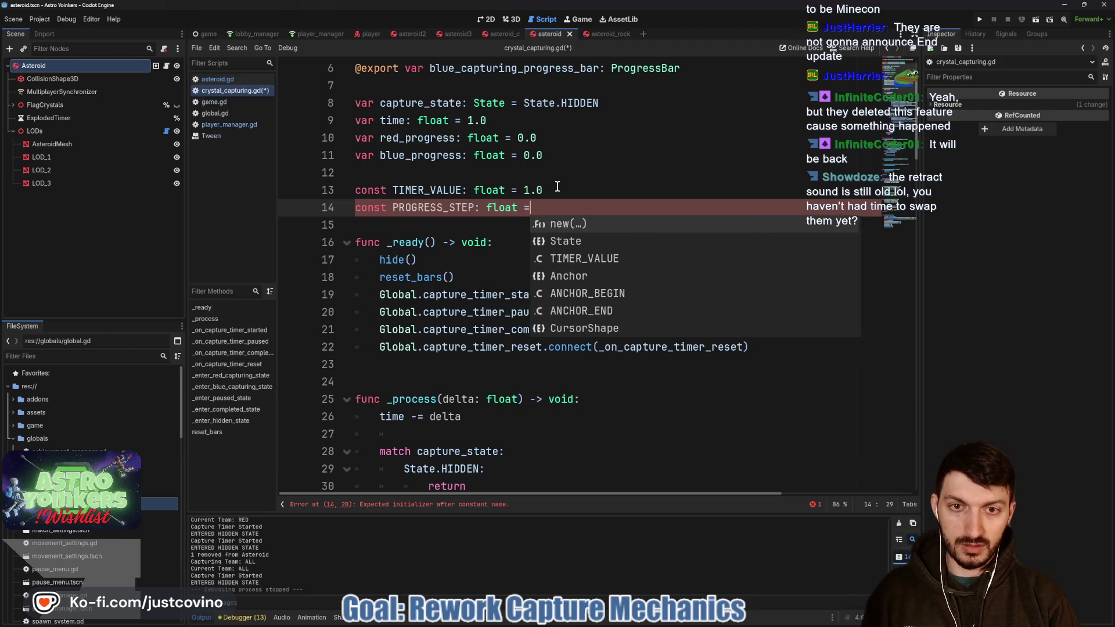
scroll(620, 232, "down", 12)
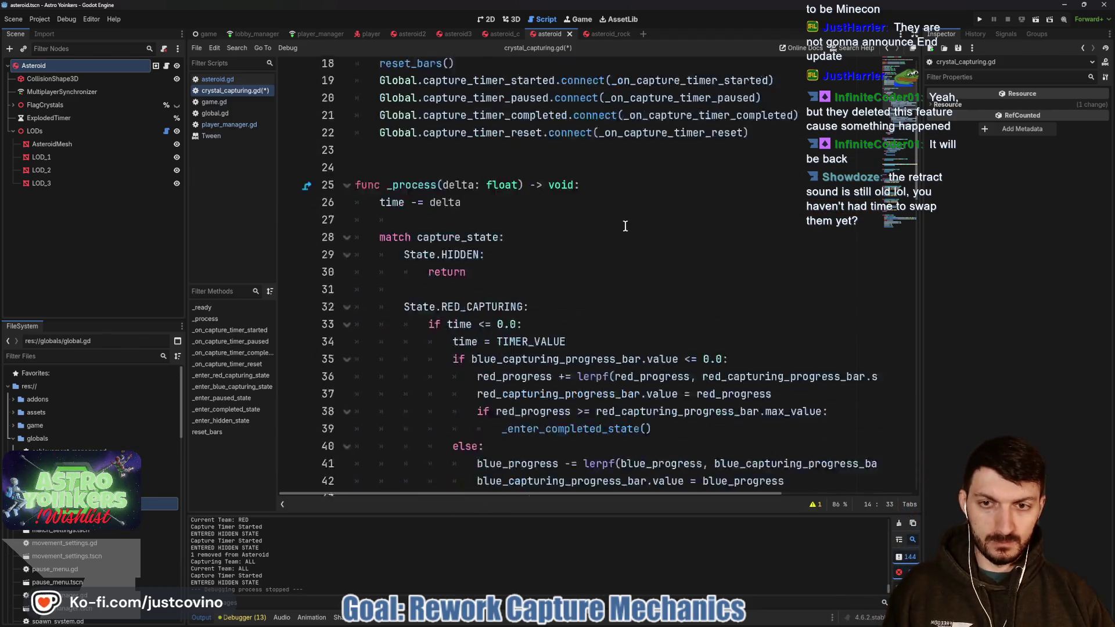
key("ctrl+s")
- Replace the red and blue capturing_progress_bar.step references on lines 53 and 48 with PROGRESS_STEP
scroll(699, 266, "right", 5)
left_click_drag(535, 259, 722, 260)
type("PROGRESS_STEP")
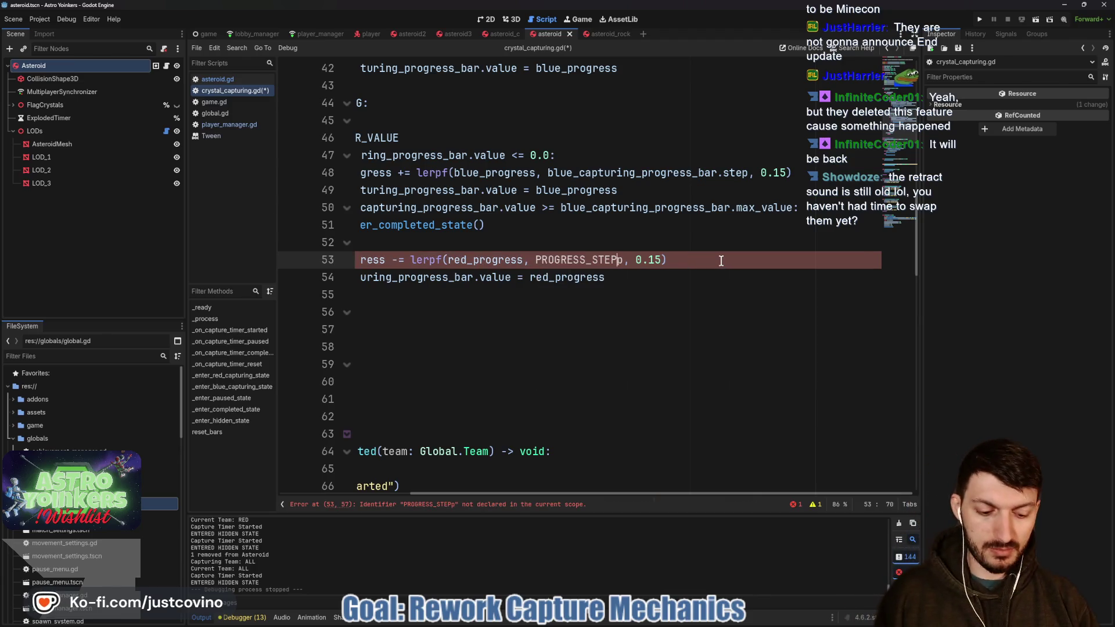
key("Delete")
left_click_drag(749, 173, 548, 173)
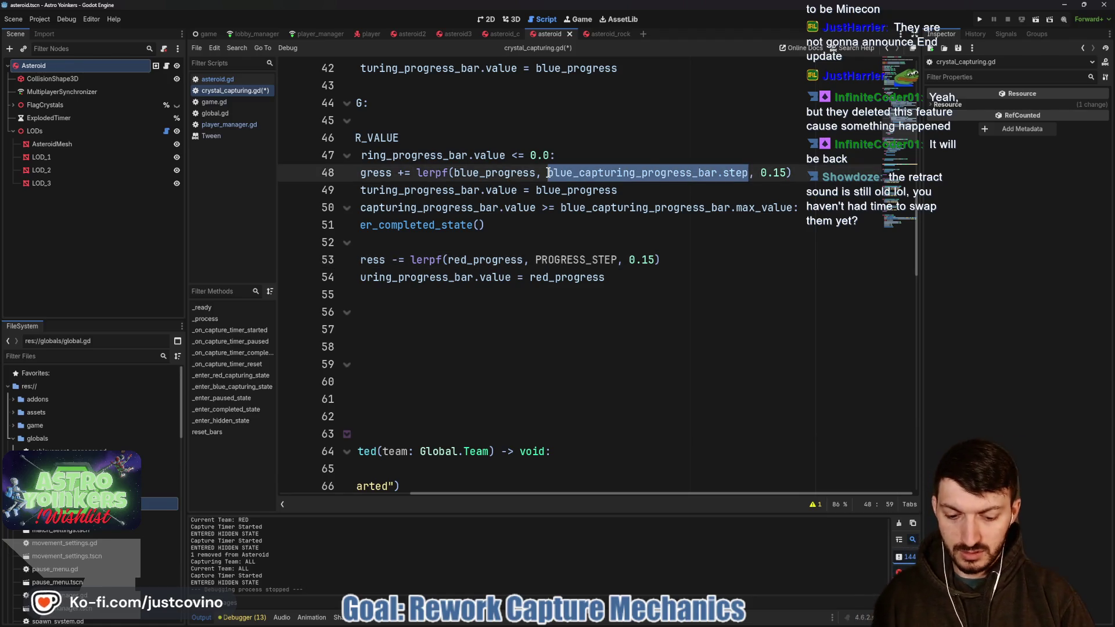
type("PROGRESS_STEP")
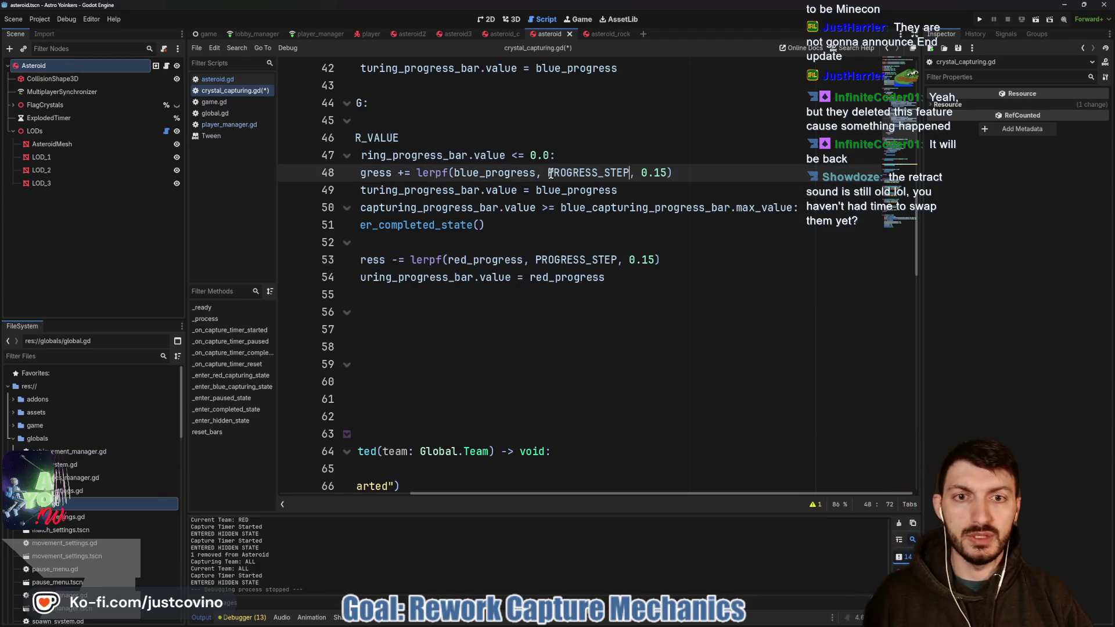
- Select blue_progress on line 48 to check its uses
scroll(550, 173, "left", 3)
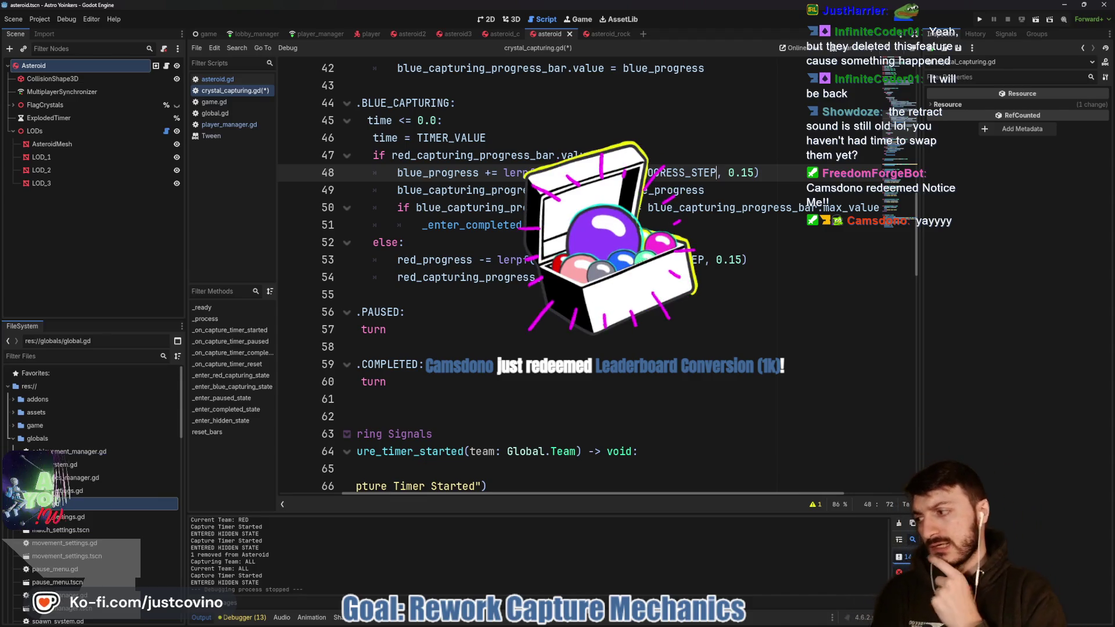
scroll(481, 323, "left", 3)
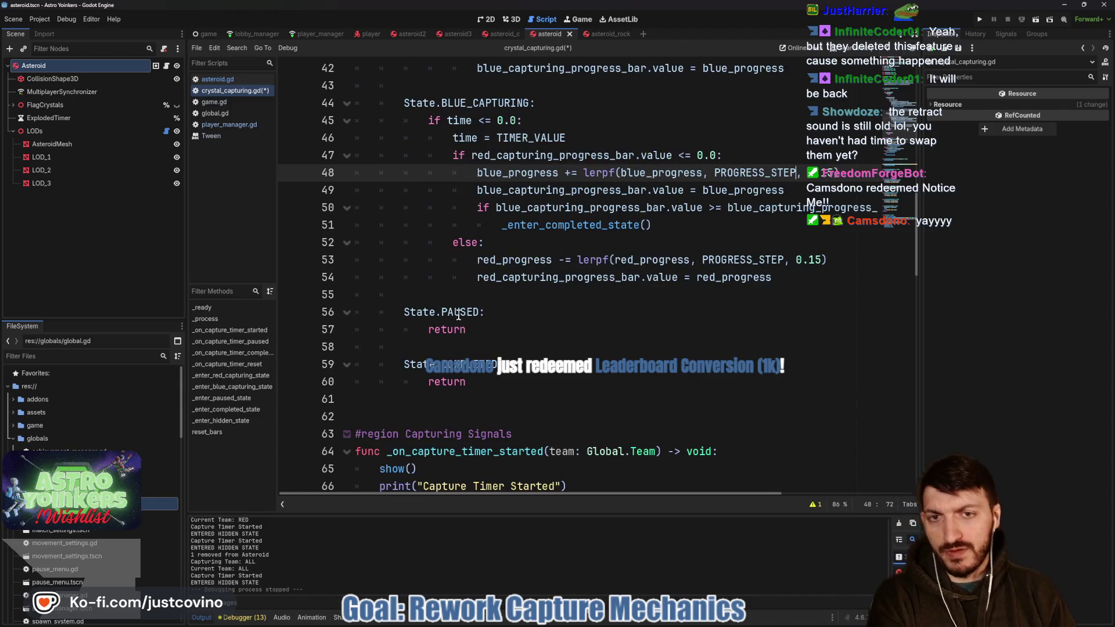
left_click(494, 181)
double_click(494, 180)
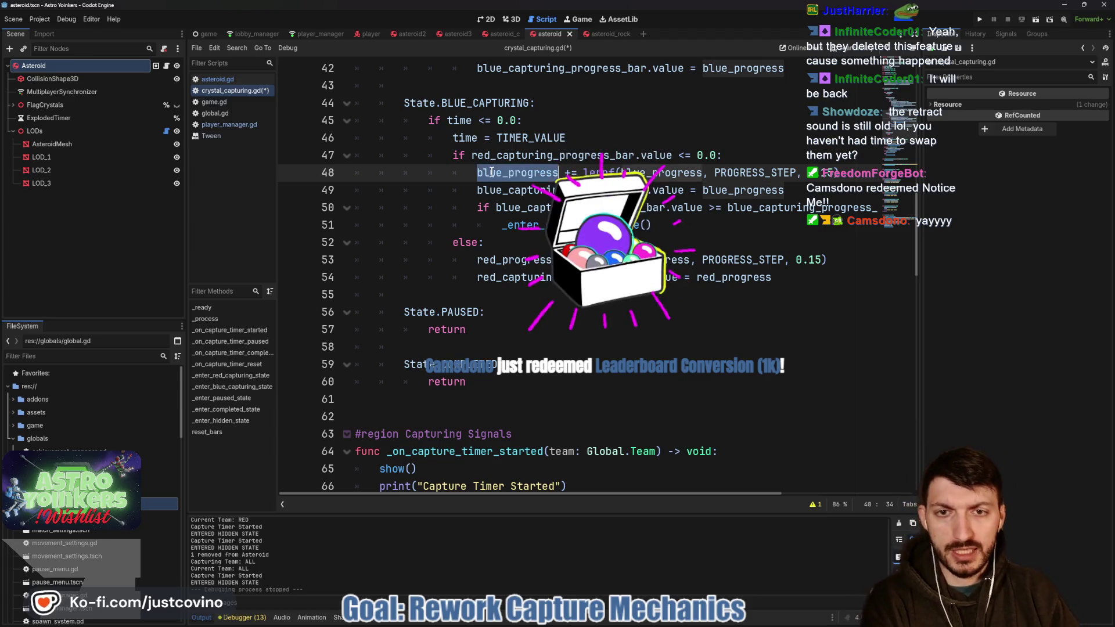
scroll(430, 257, "up", 7)
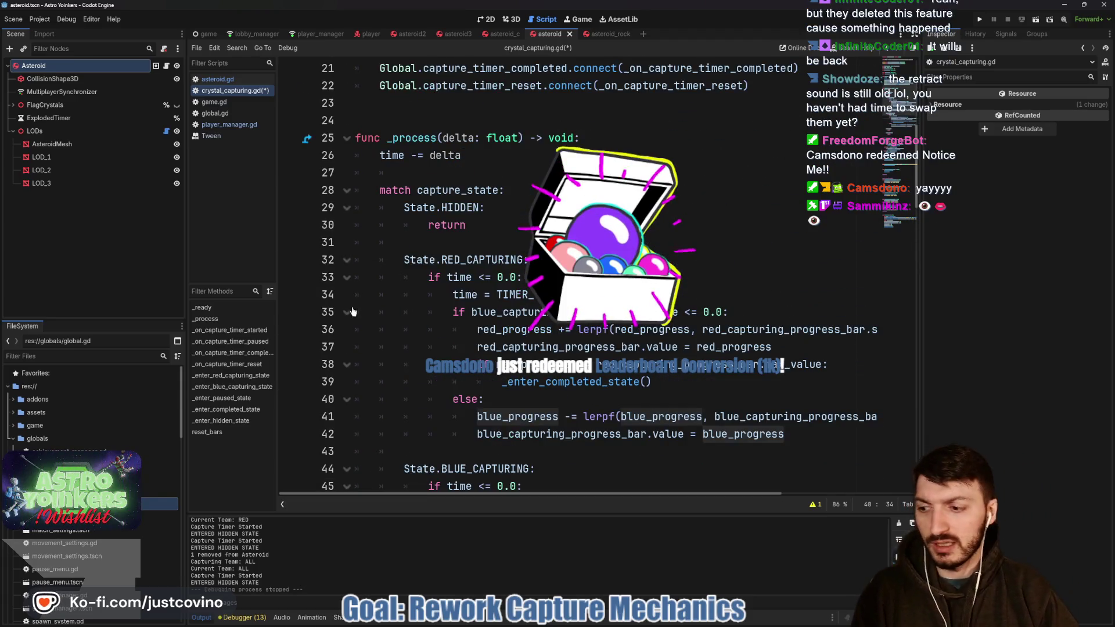
scroll(346, 324, "up", 3)
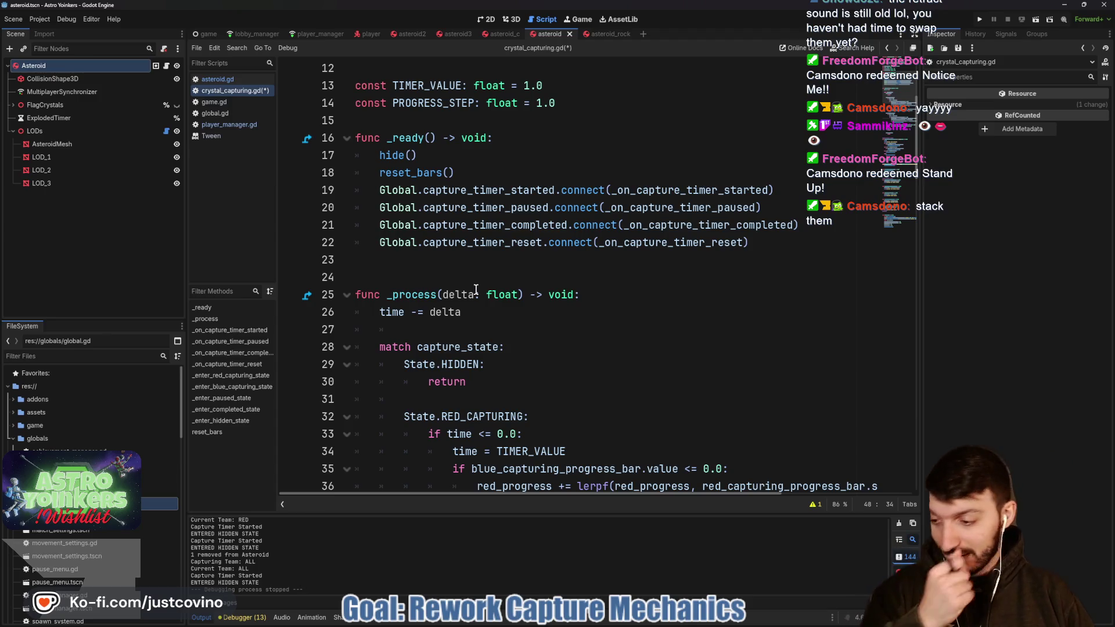
- Save crystal_capturing.gd and scroll down through the capture state branches
left_click(468, 277)
key("ctrl+s")
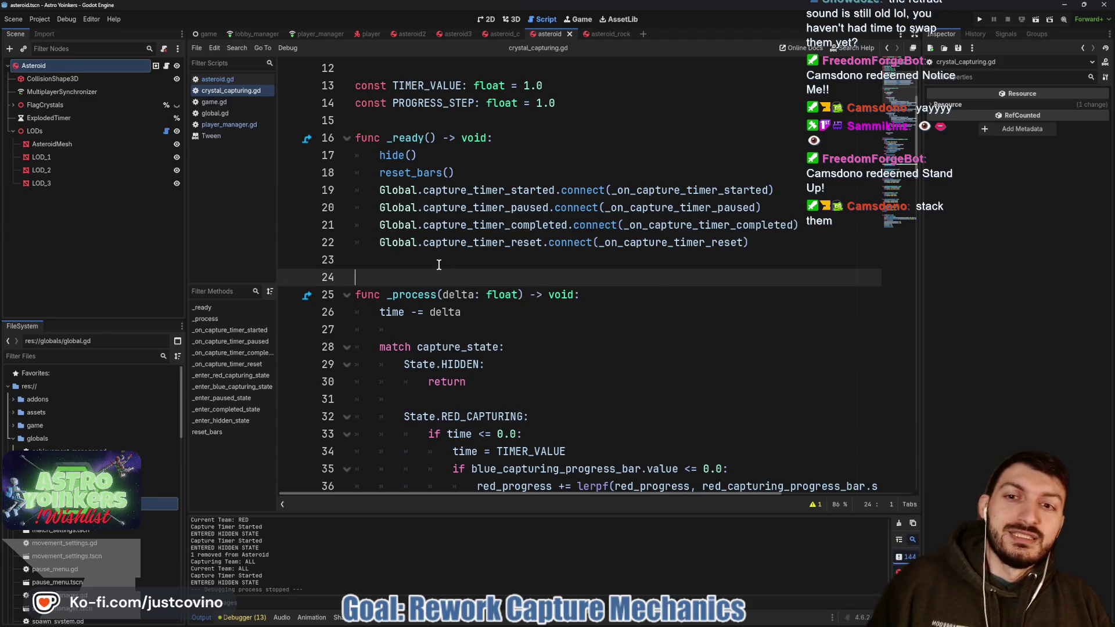
left_click(439, 261)
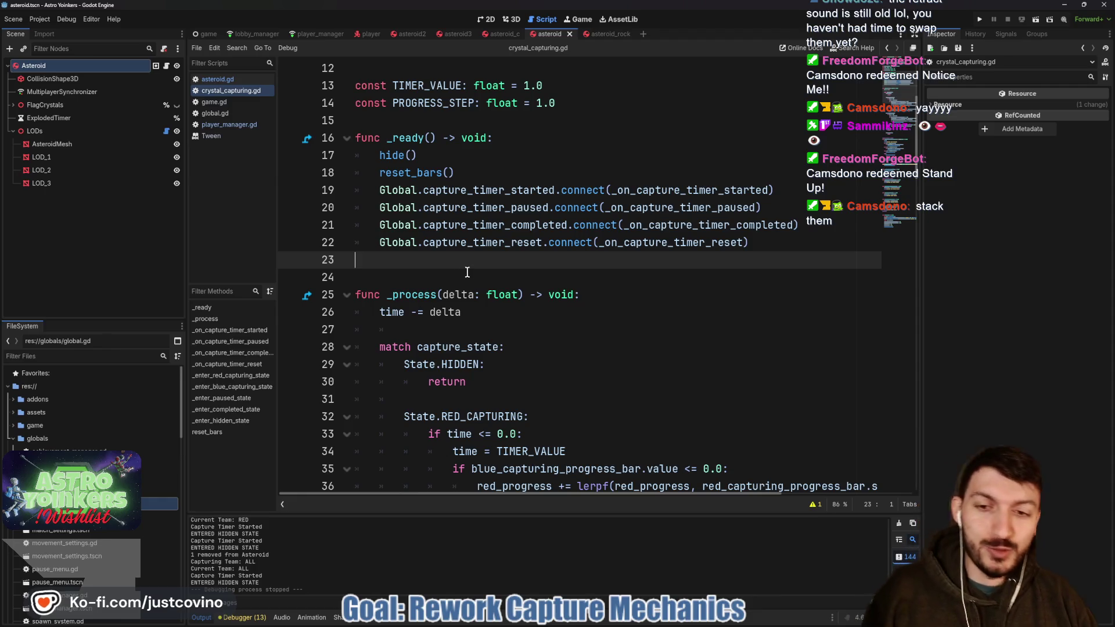
scroll(458, 268, "down", 1)
left_click(446, 278)
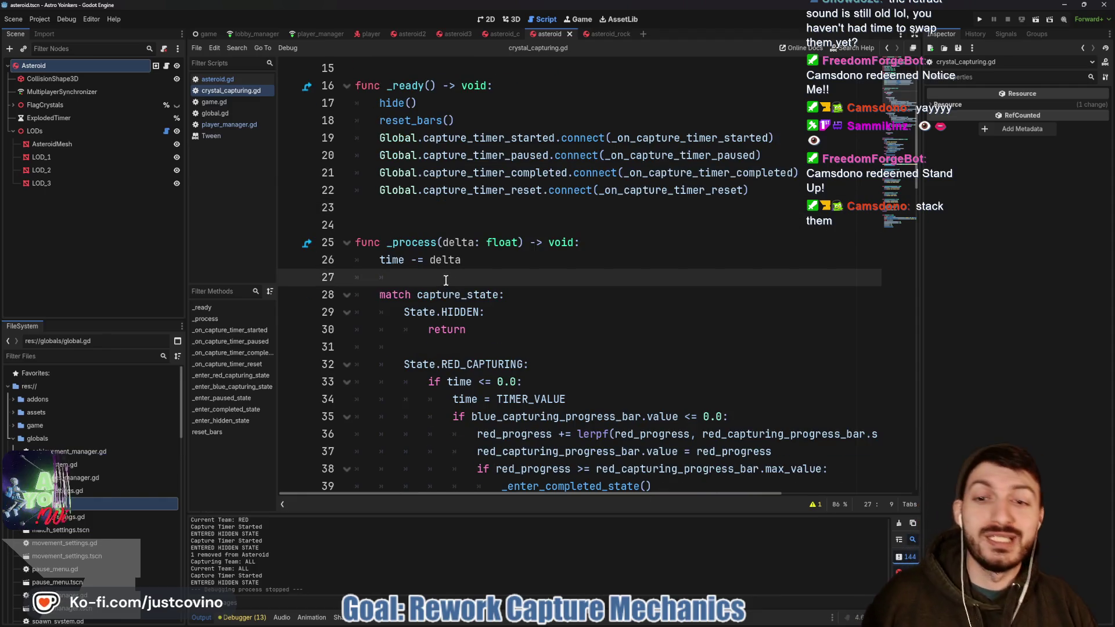
scroll(444, 277, "down", 1)
scroll(436, 266, "down", 1)
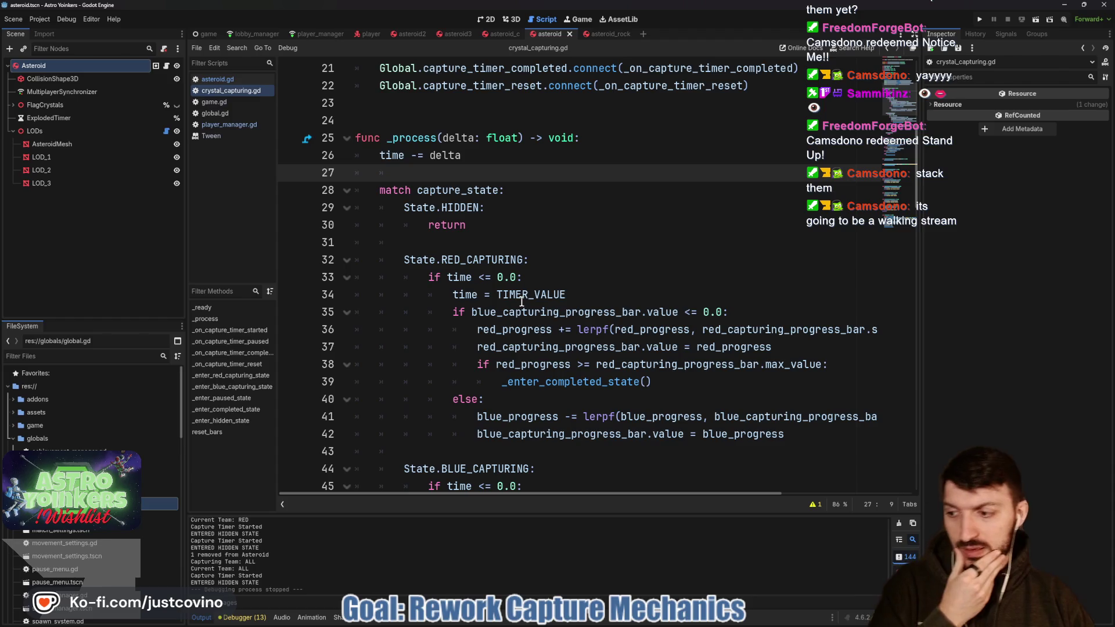
scroll(519, 298, "down", 9)
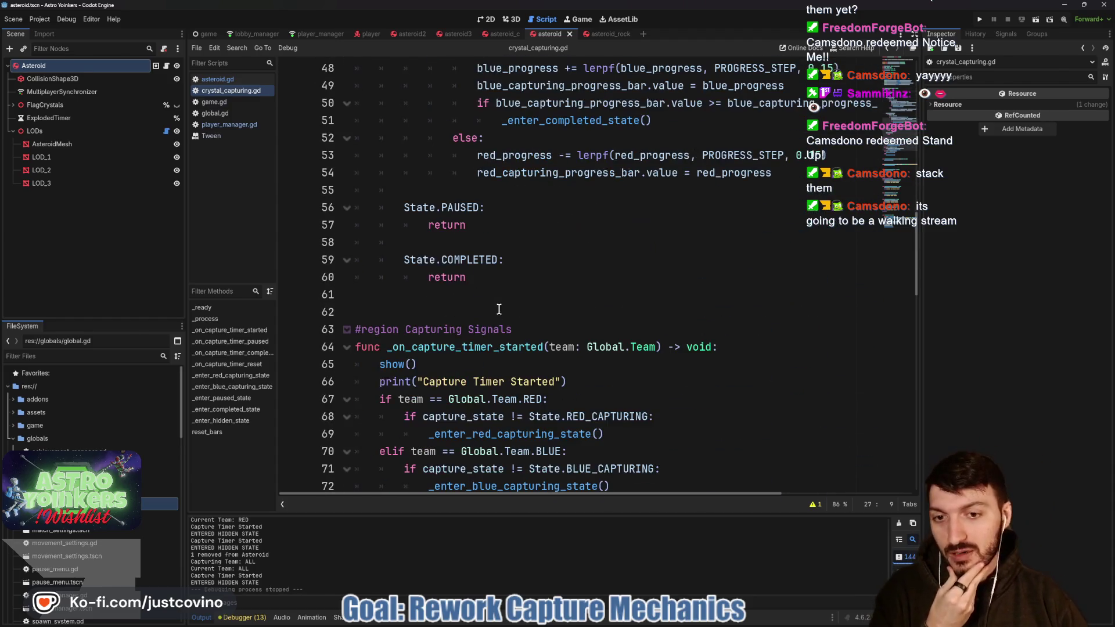
scroll(465, 316, "down", 2)
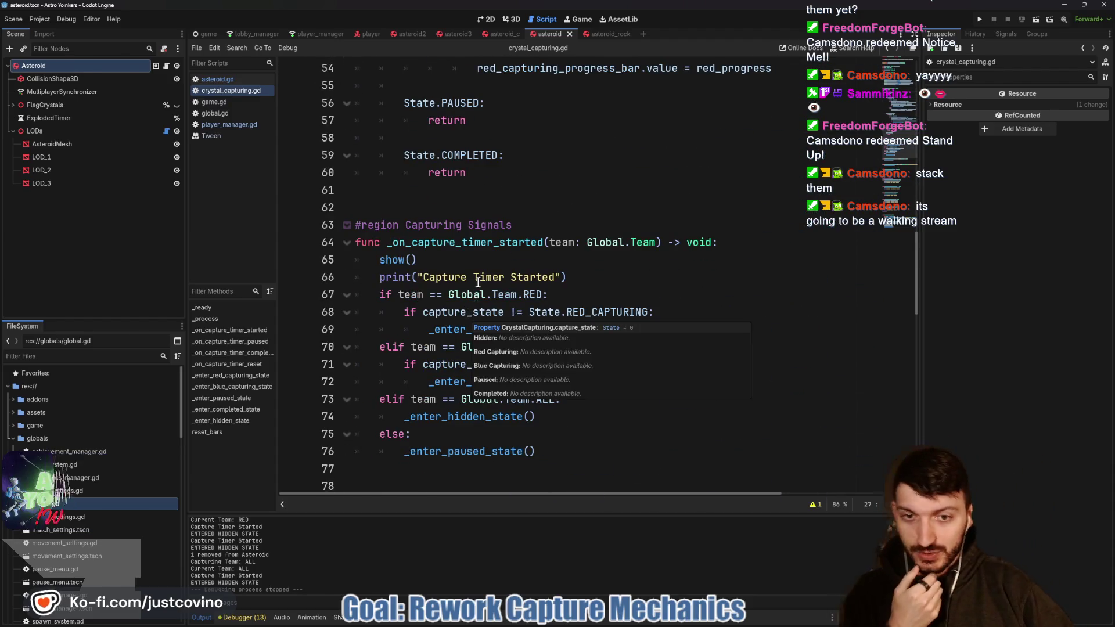
scroll(512, 277, "down", 5)
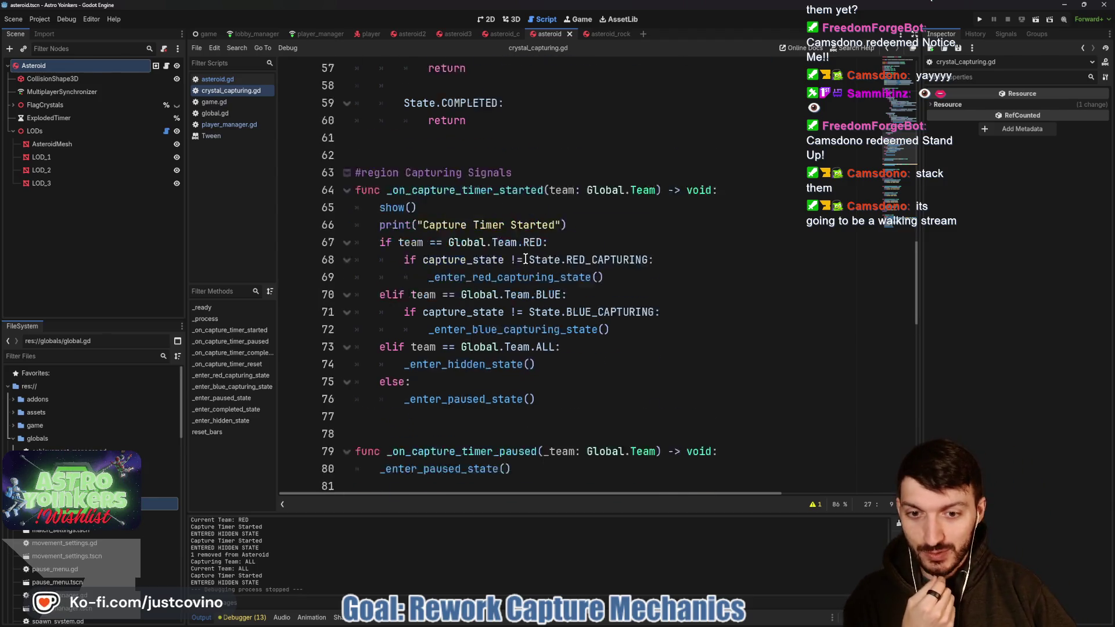
scroll(502, 267, "down", 1)
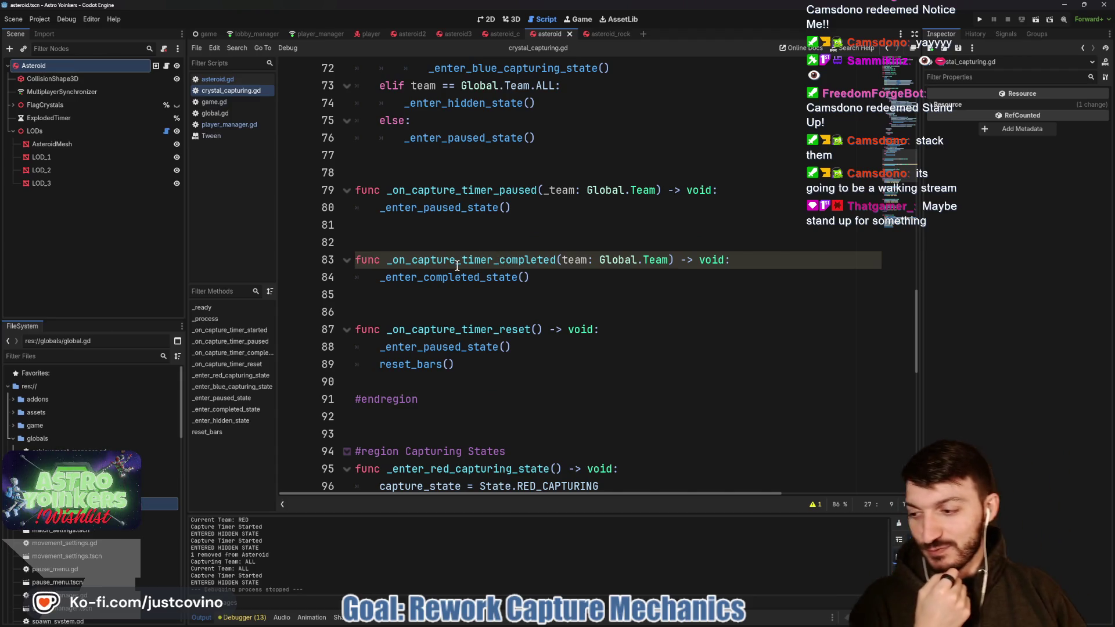
scroll(444, 261, "down", 1)
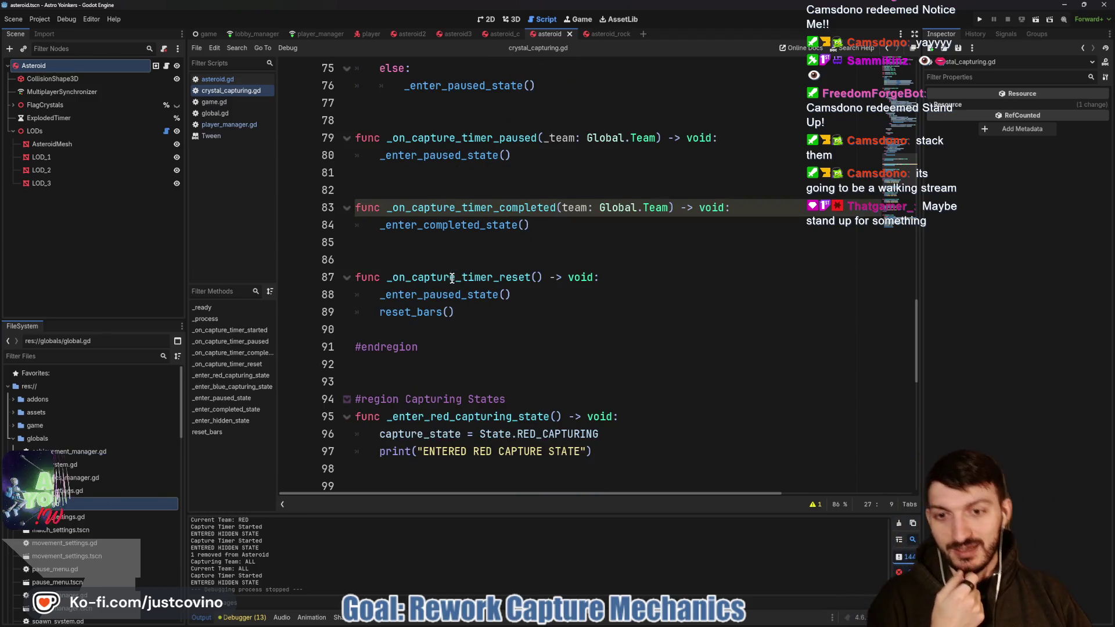
scroll(441, 269, "down", 2)
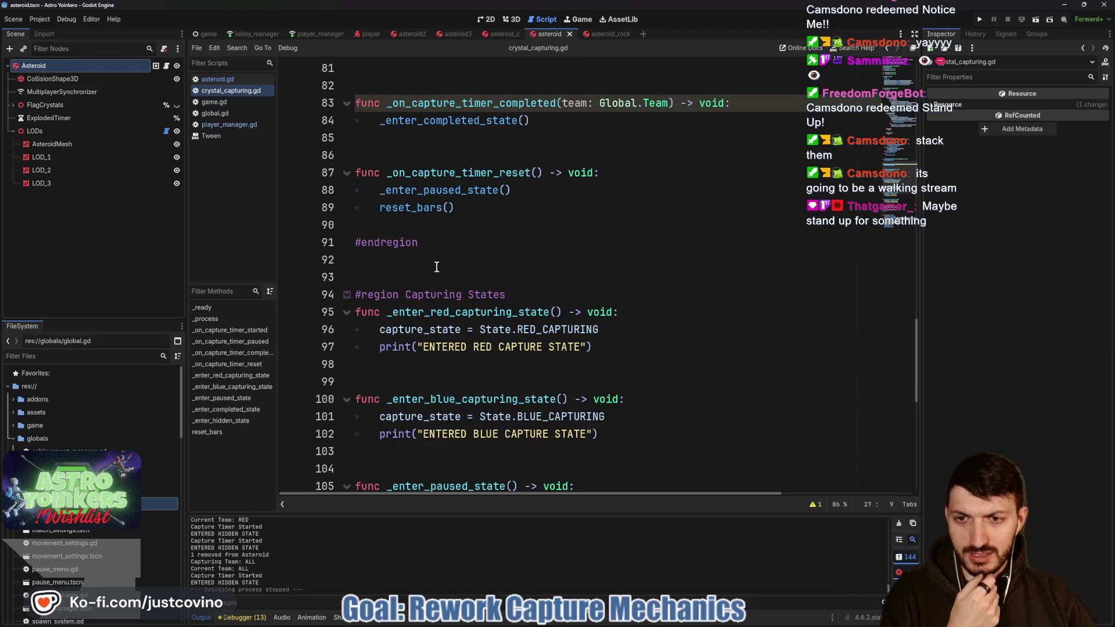
- Read the signal handlers around lines 92–99, then select red_capturing_progress_bar on line 54
left_click(436, 267)
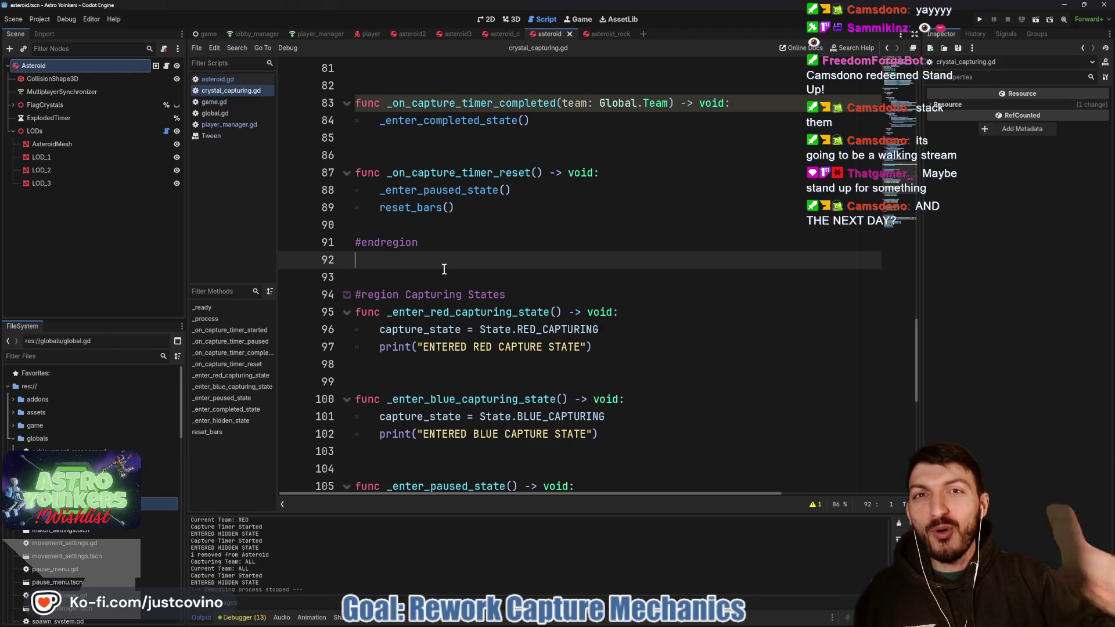
scroll(444, 269, "down", 1)
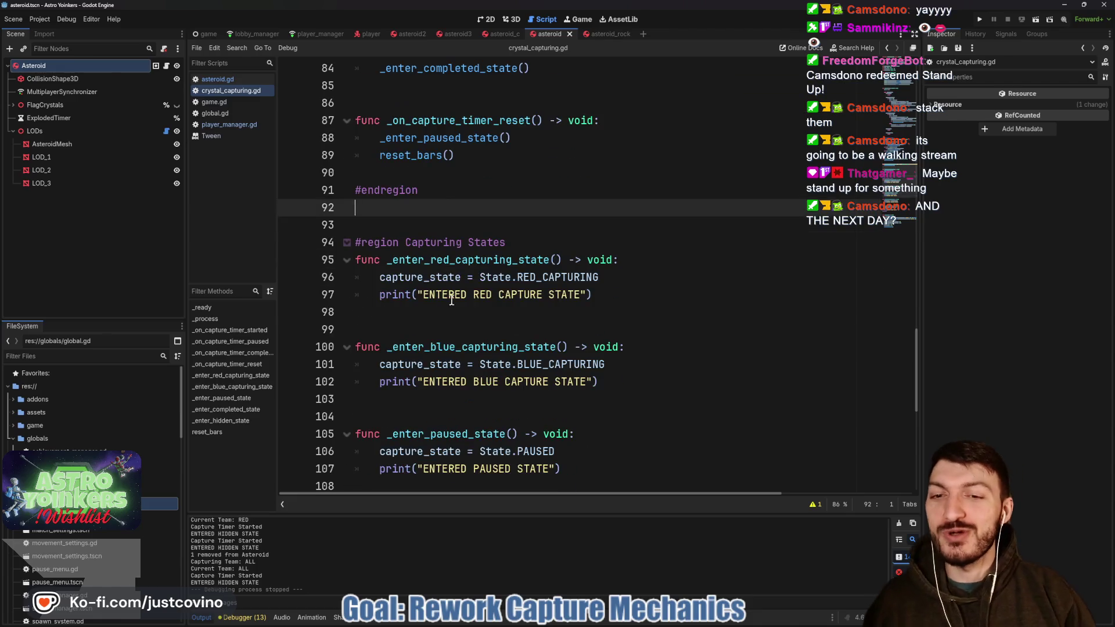
left_click(454, 314)
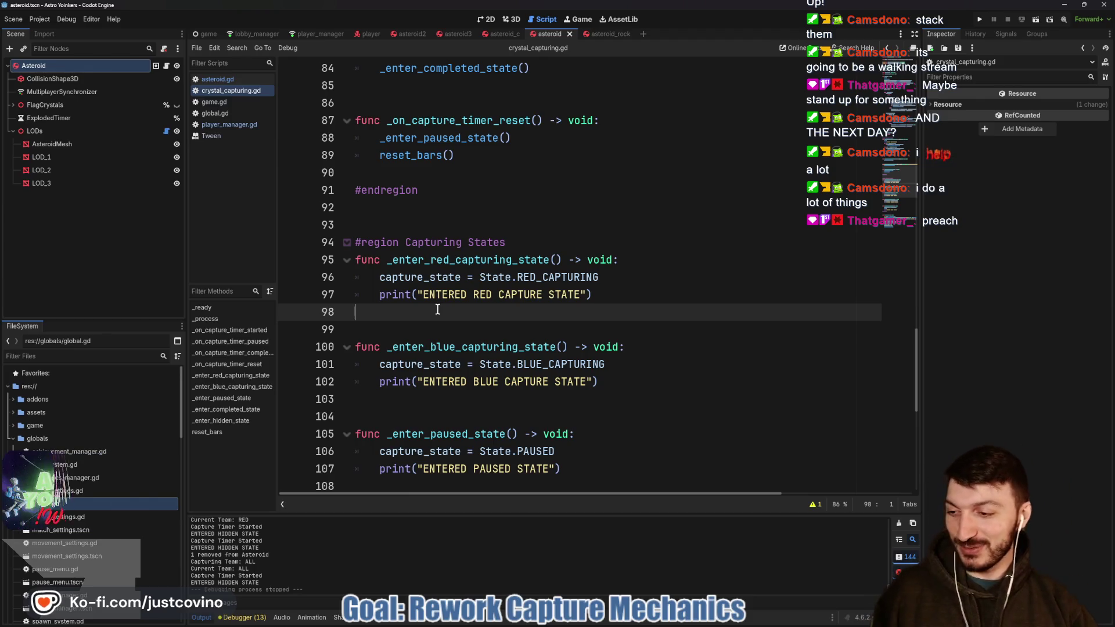
scroll(444, 311, "down", 1)
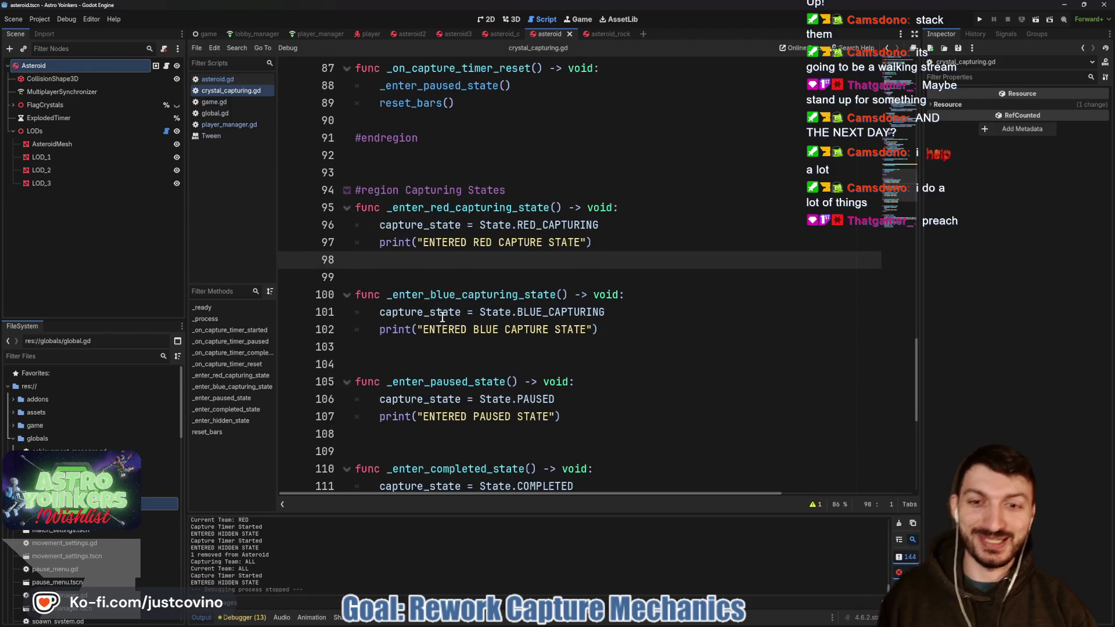
left_click(401, 271)
scroll(417, 271, "down", 7)
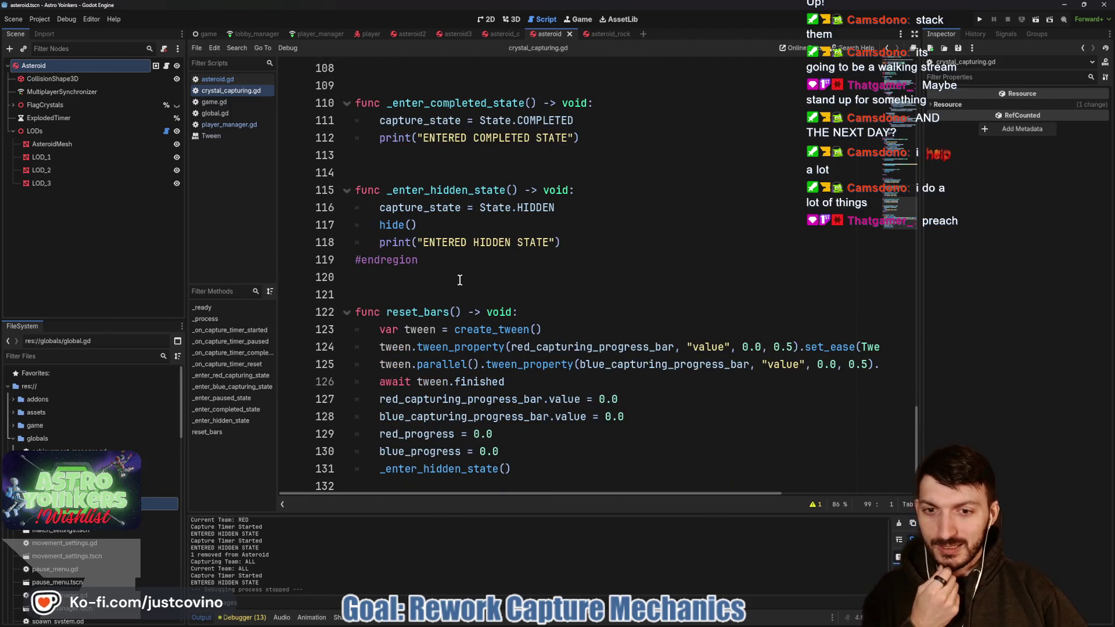
scroll(462, 282, "up", 1)
scroll(463, 282, "up", 9)
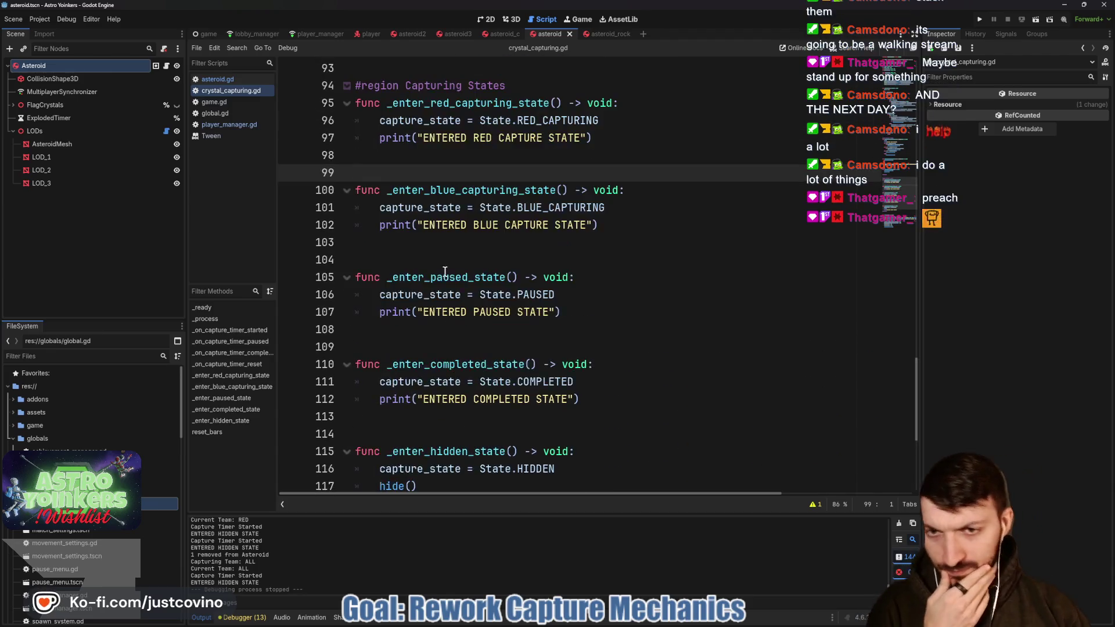
scroll(444, 256, "up", 11)
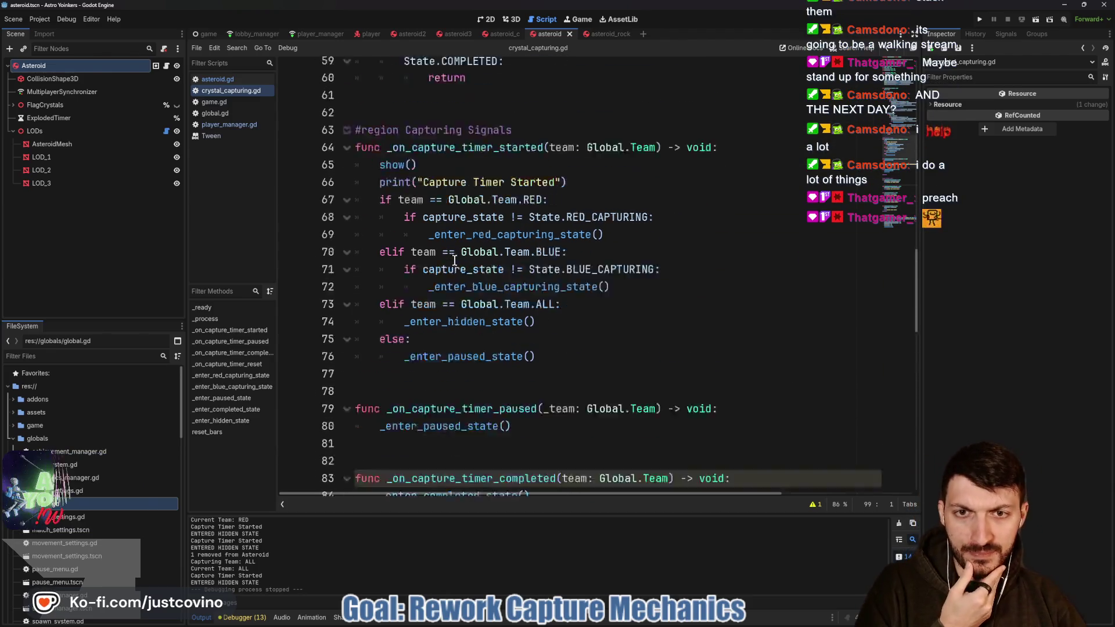
scroll(452, 256, "up", 2)
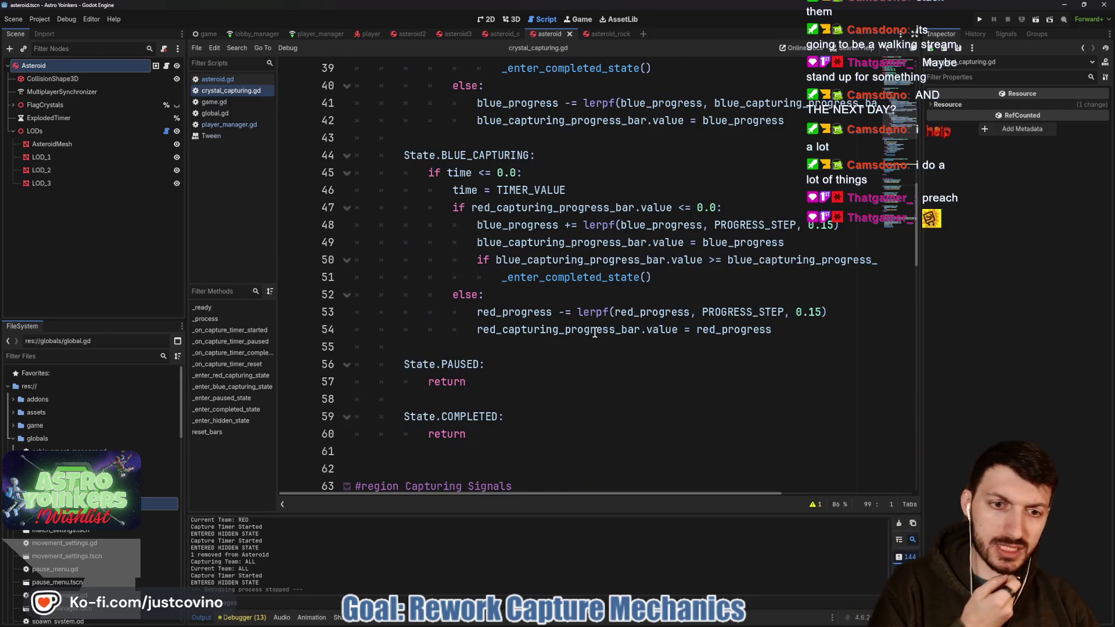
double_click(575, 329)
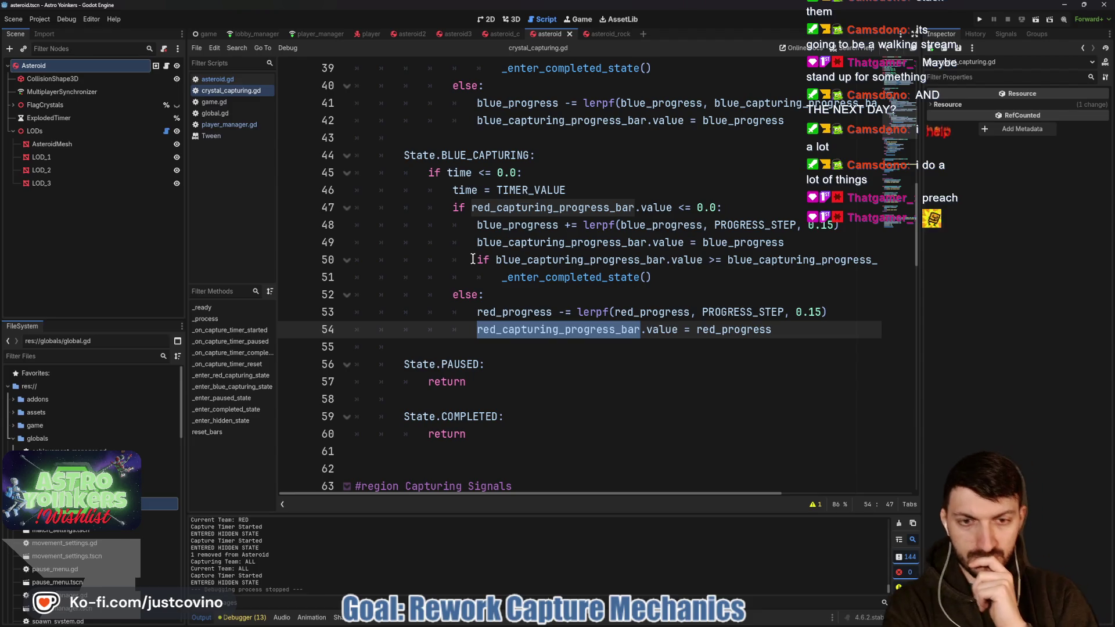
scroll(472, 253, "up", 13)
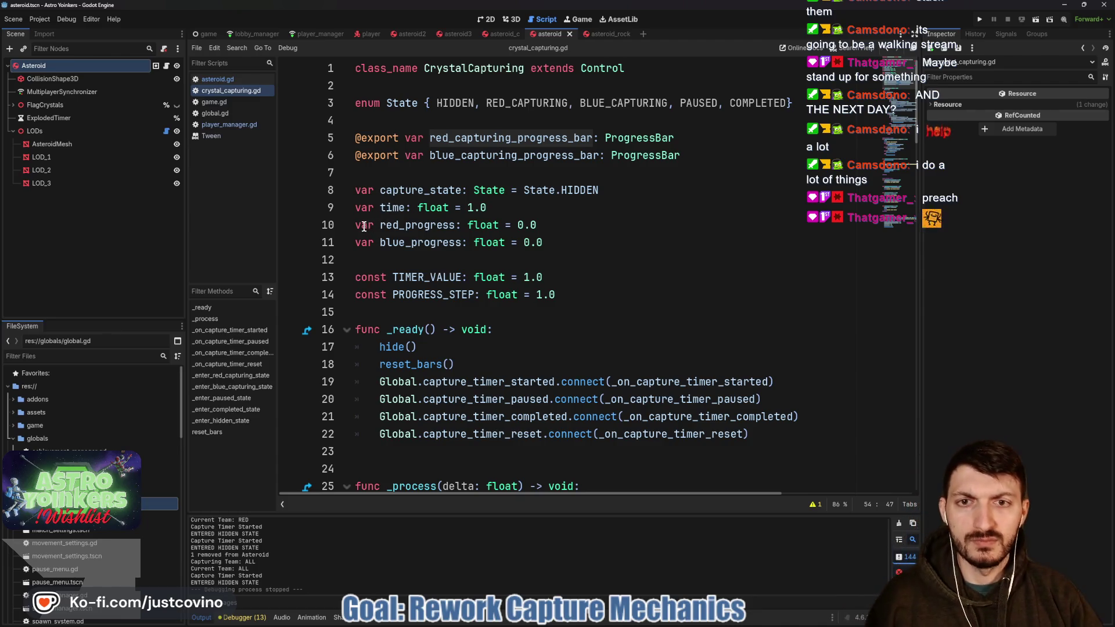
- Comment out the red_progress and blue_progress variable declarations on lines 10 and 11
left_click(441, 190)
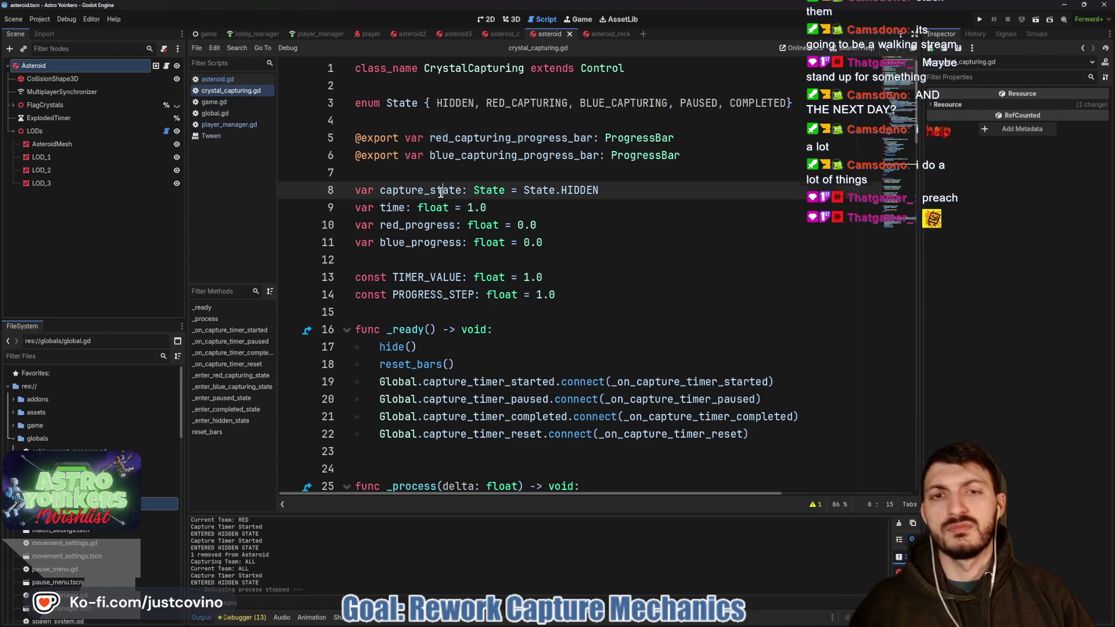
left_click(355, 225)
key("ctrl+k")
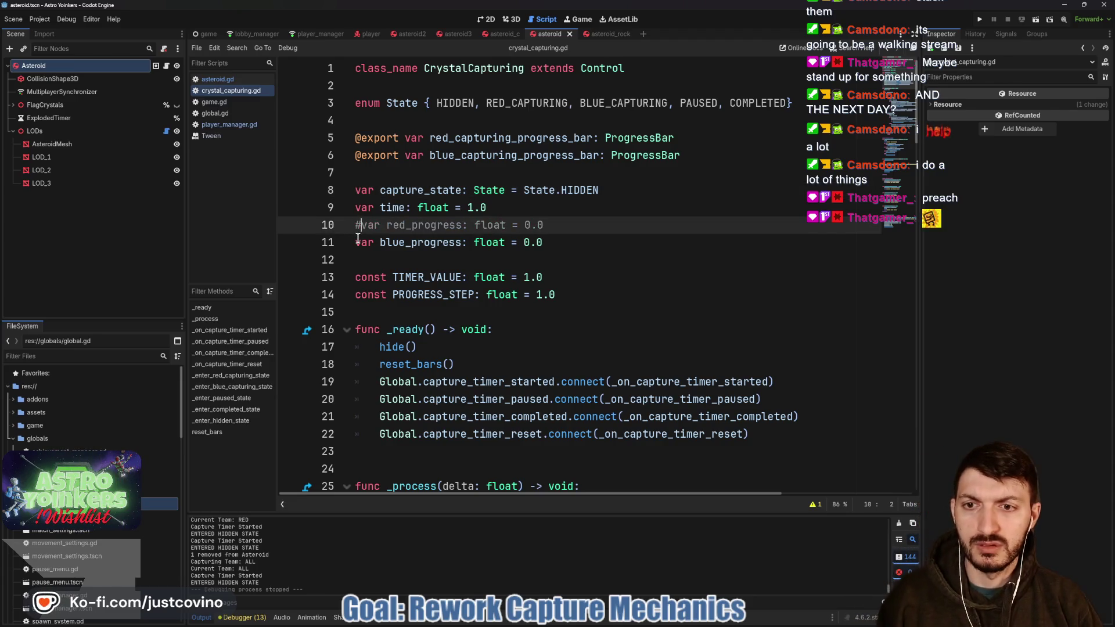
left_click(359, 243)
key("ctrl+k")
- Replace red_progress at the start of line 36 with red_capturing_progress_bar.value
scroll(371, 237, "down", 5)
scroll(371, 237, "down", 4)
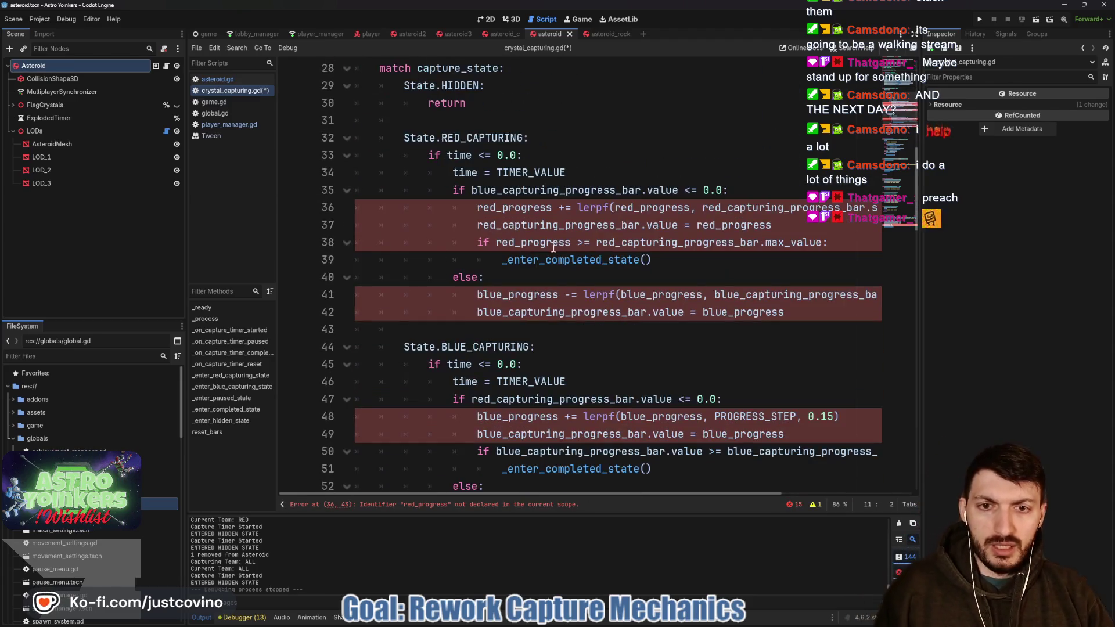
left_click(548, 208)
left_click_drag(548, 208, 476, 208)
type("red")
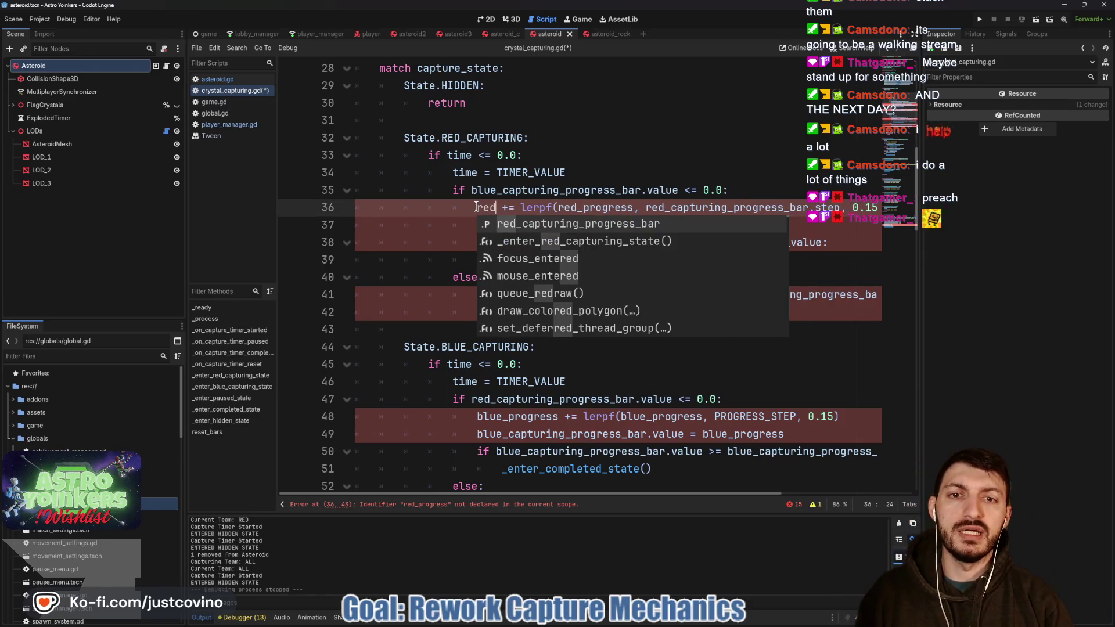
key("Return")
type(".value")
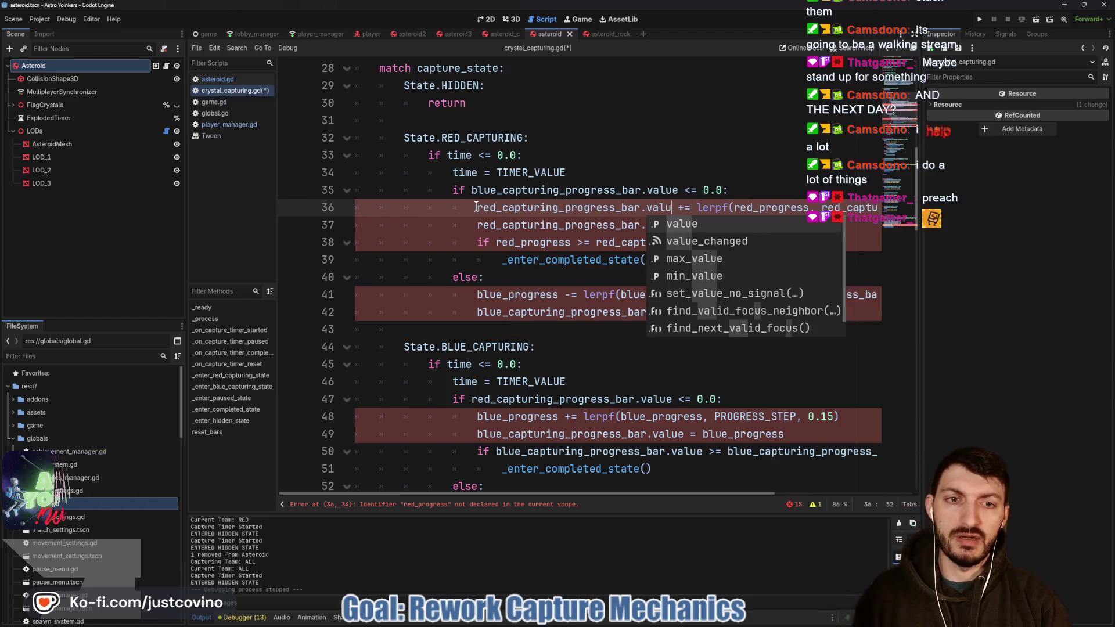
- Swap red_progress inside the lerpf call for red_capturing_progress_bar.value
double_click(768, 208)
type("red")
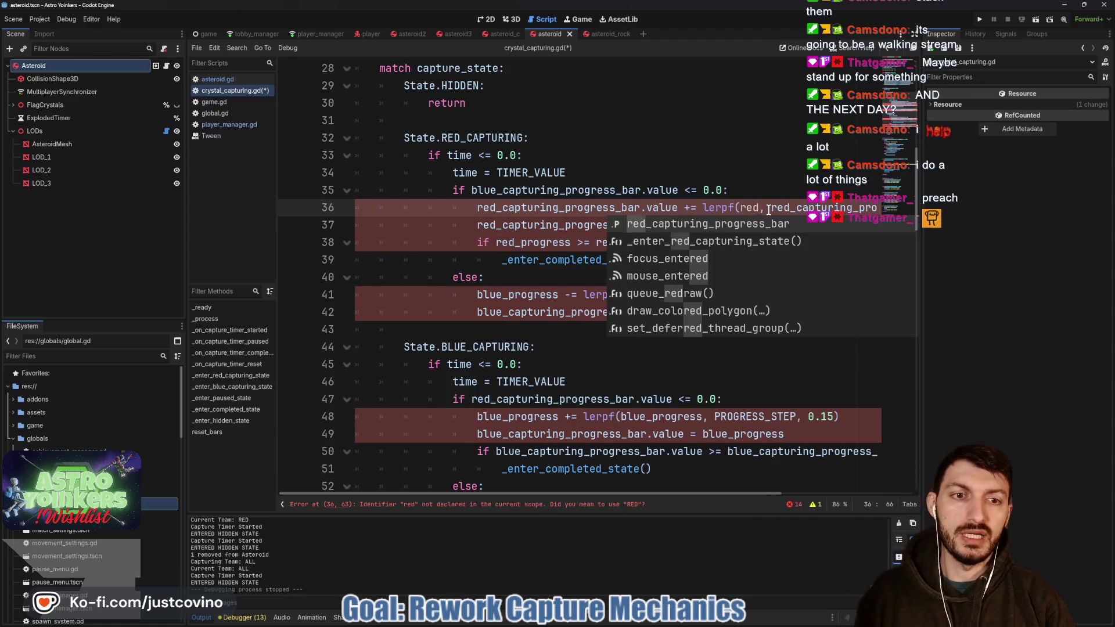
key("Return")
type(".val,")
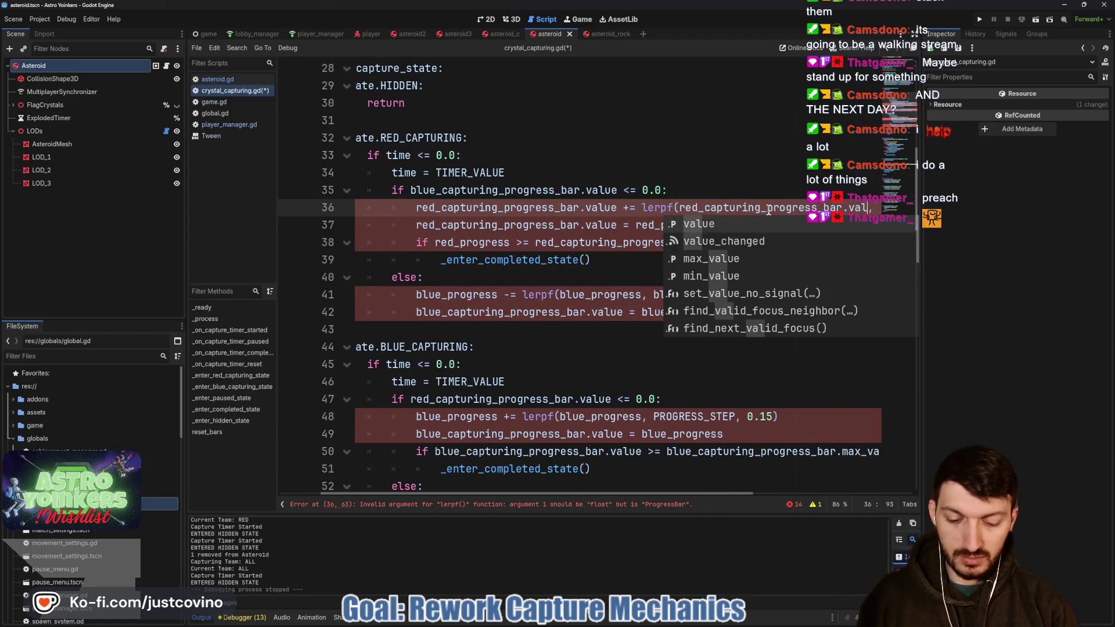
key("Return")
scroll(684, 225, "right", 5)
scroll(683, 225, "right", 1)
left_click(642, 208)
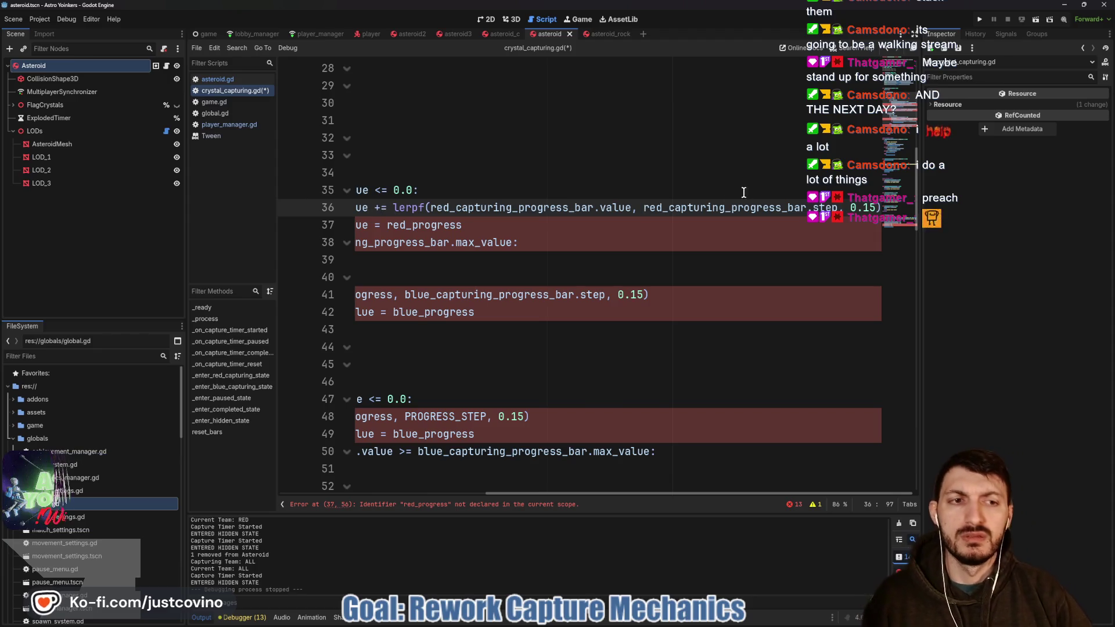
scroll(586, 219, "left", 3)
- Comment out the old red_progress assignment on line 37
left_click_drag(598, 230, 424, 226)
scroll(428, 223, "left", 2)
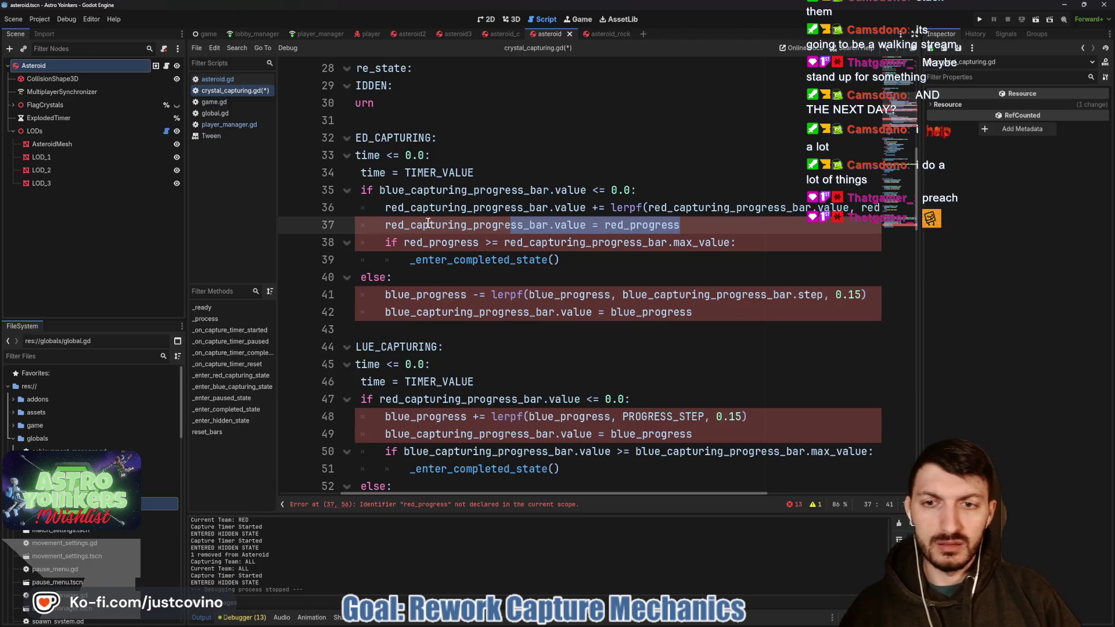
left_click(379, 224)
key("ctrl+k")
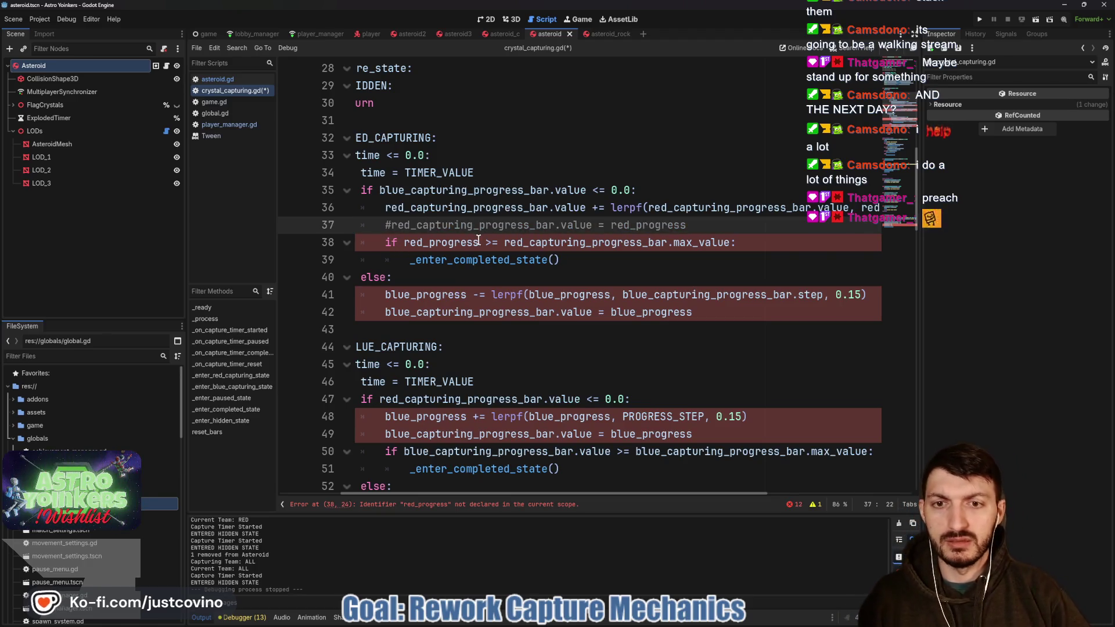
- Change red_progress on line 38 to red_capturing_progress_bar.value
left_click(478, 242)
key("BackSpace")
key("BackSpace")
key("BackSpace")
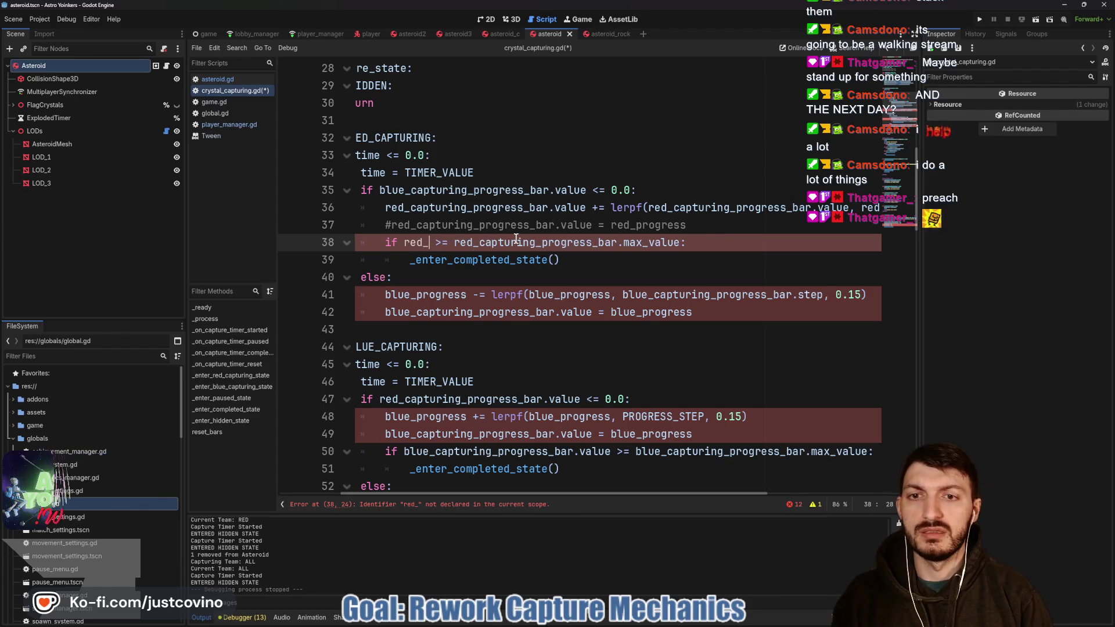
type("capt")
key("Return")
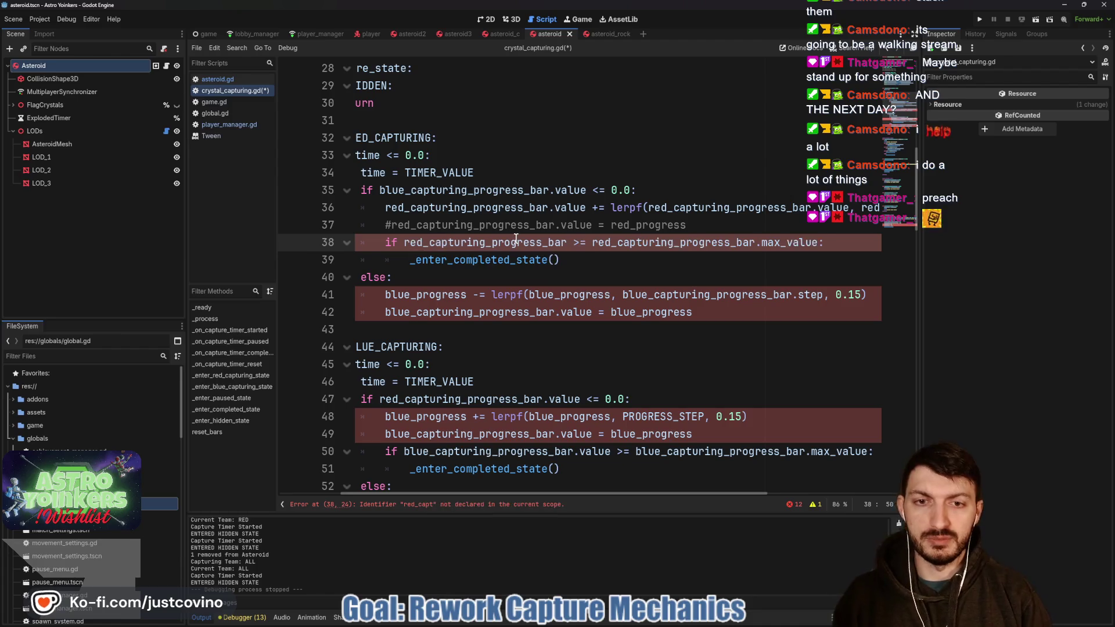
type(".value")
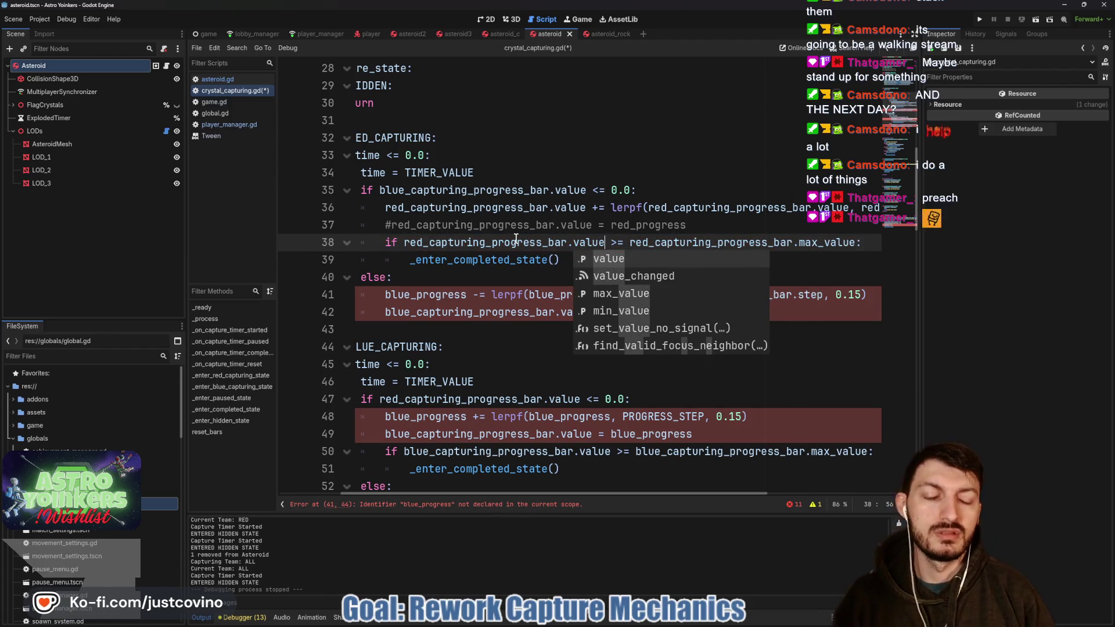
- Replace both blue_progress references on line 41 with blue_capturing_progress_bar.value
mouse_move(384, 294)
left_mouse_down()
mouse_move(465, 294)
mouse_move(462, 285)
left_mouse_up()
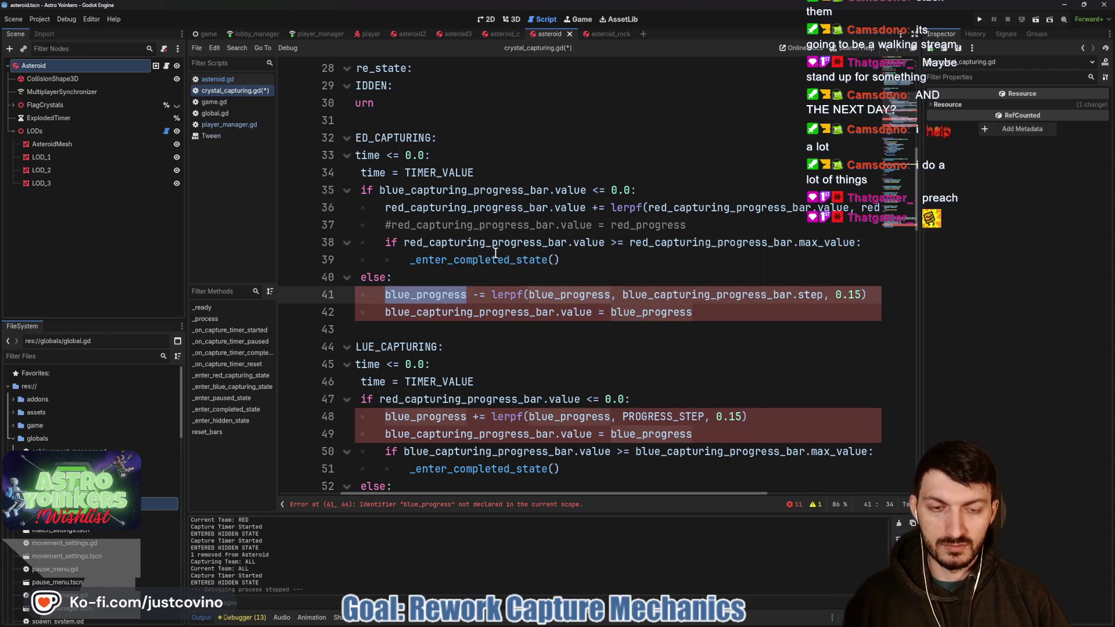
key("ctrl+d")
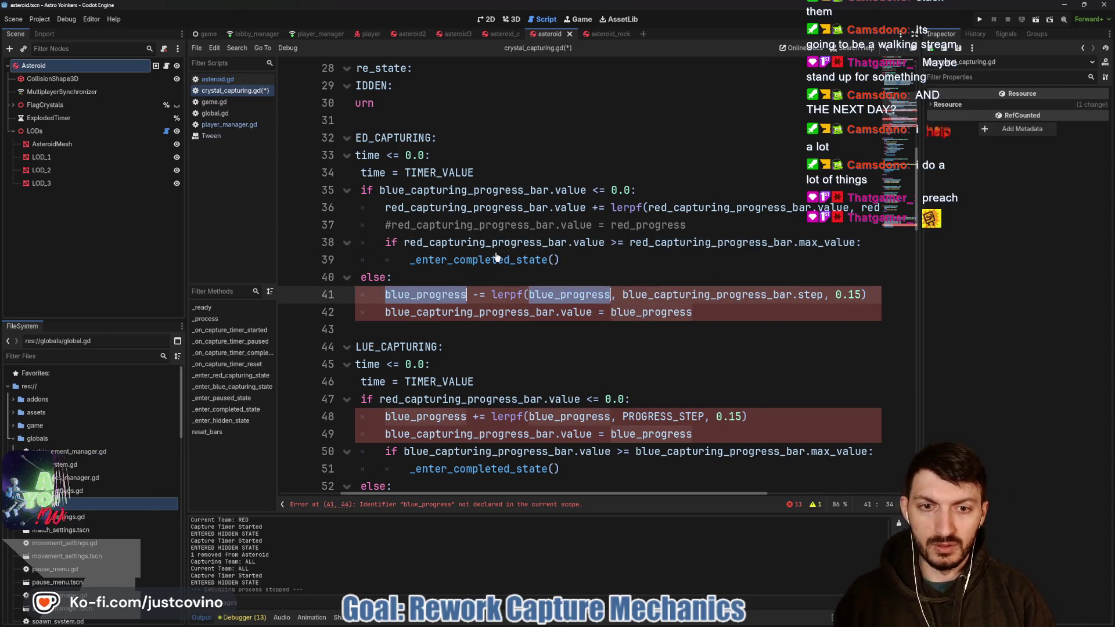
type("blue")
key("Return")
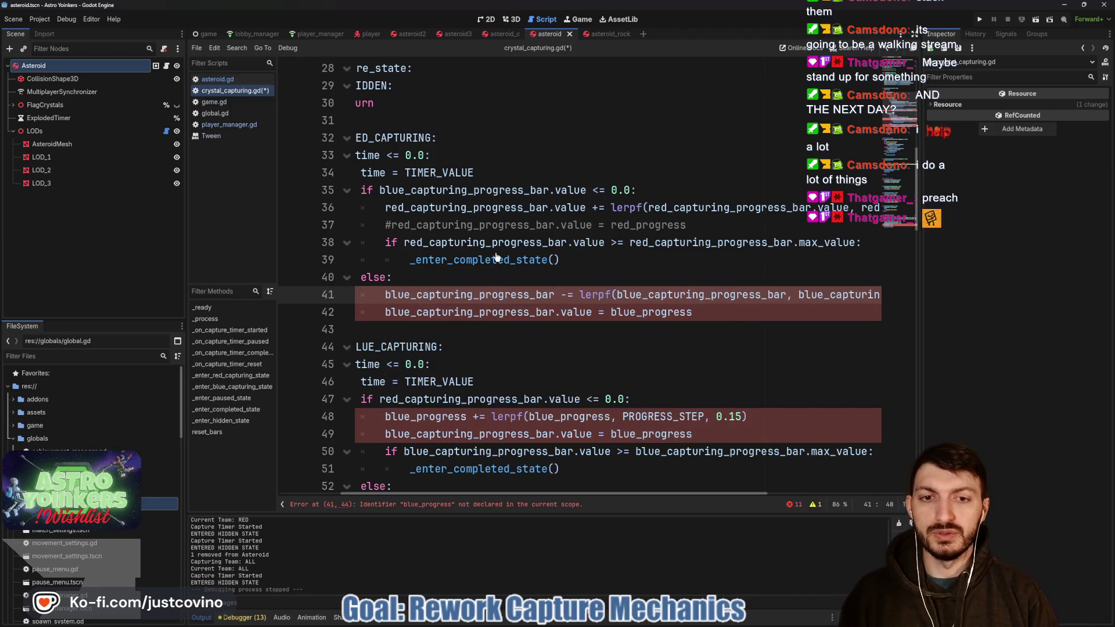
type(".value")
scroll(464, 290, "right", 5)
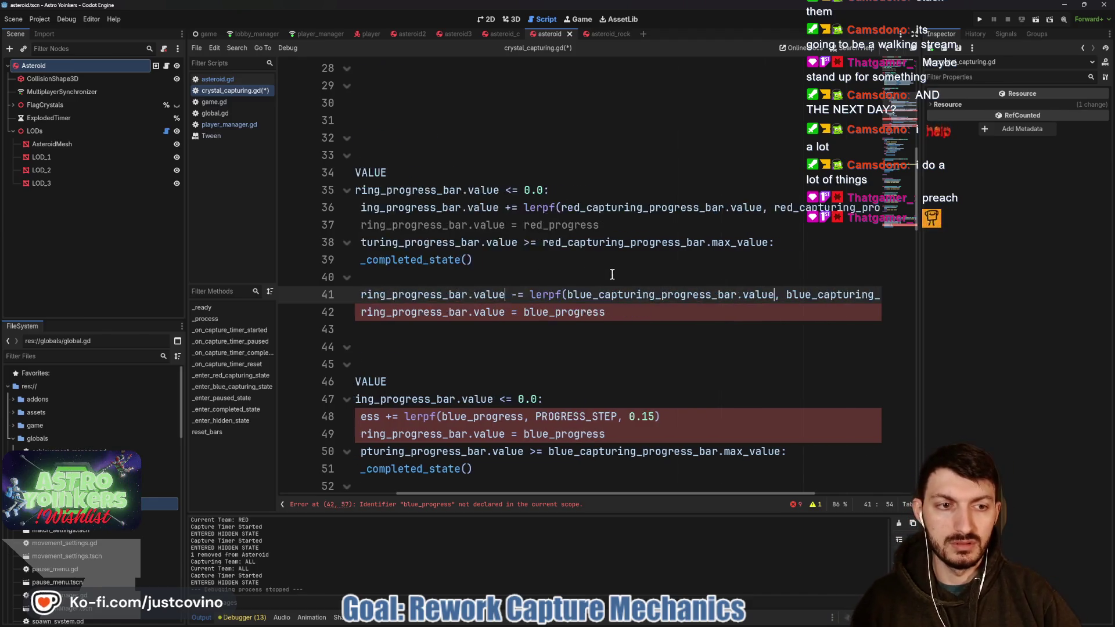
scroll(592, 312, "right", 5)
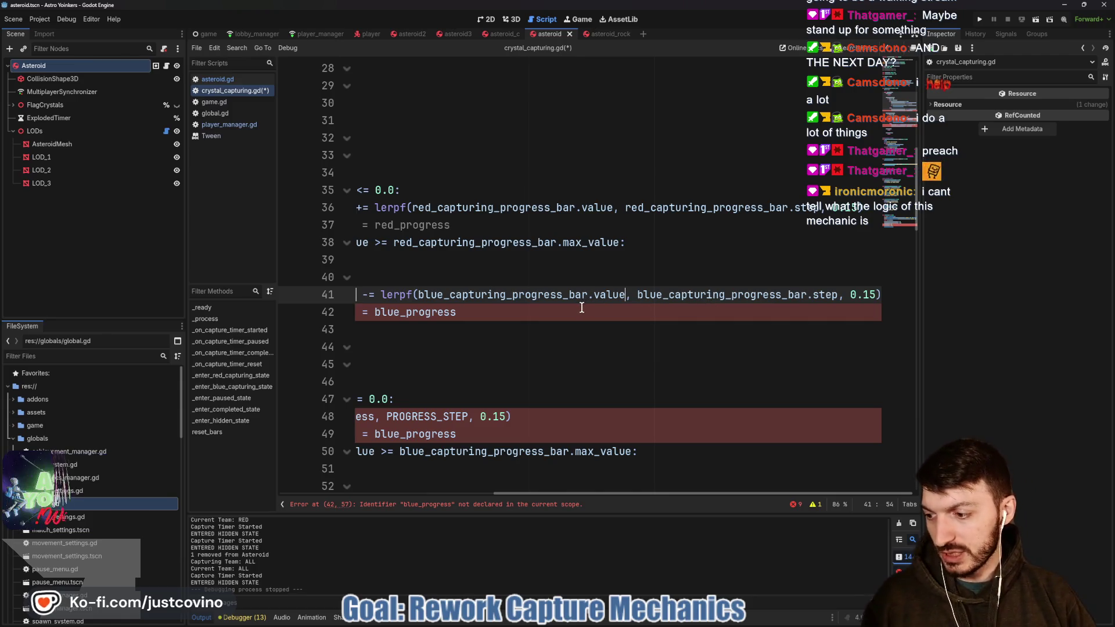
scroll(586, 302, "left", 8)
scroll(558, 303, "left", 3)
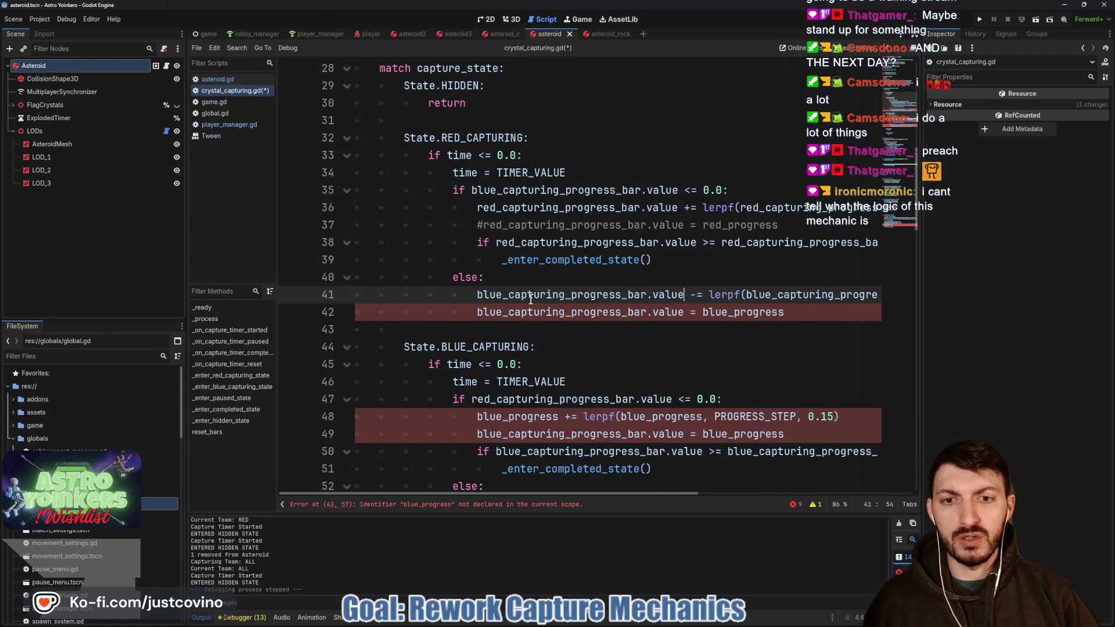
- Comment out line 42's blue_progress assignment with # and save crystal_capturing.gd
double_click(478, 314)
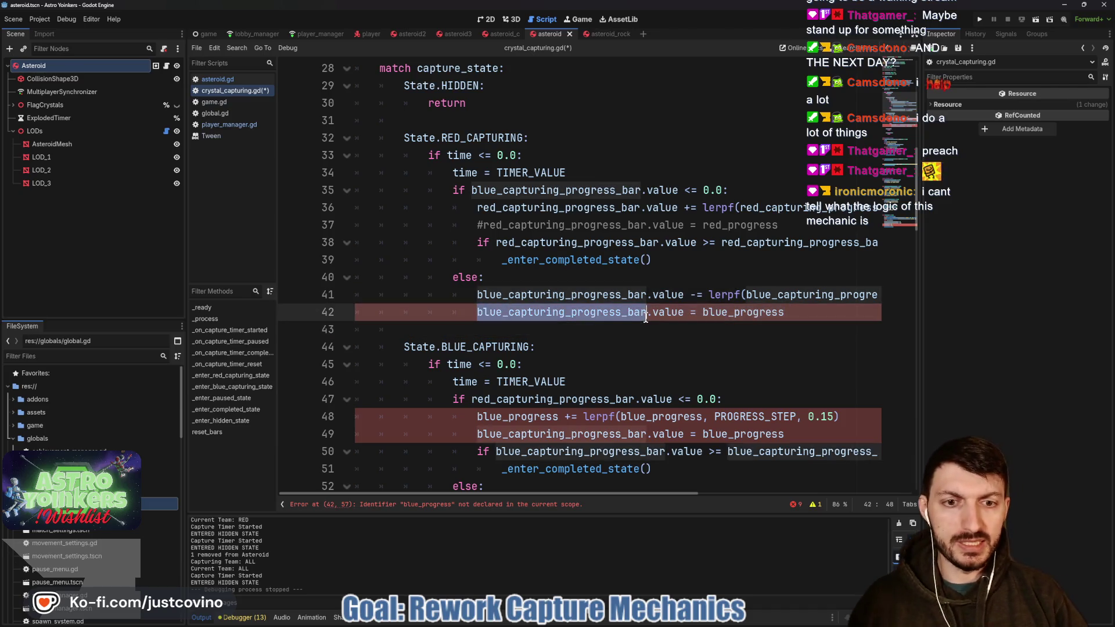
left_click(743, 314)
left_click(476, 313)
type("#")
left_click(559, 319)
key("ctrl+s")
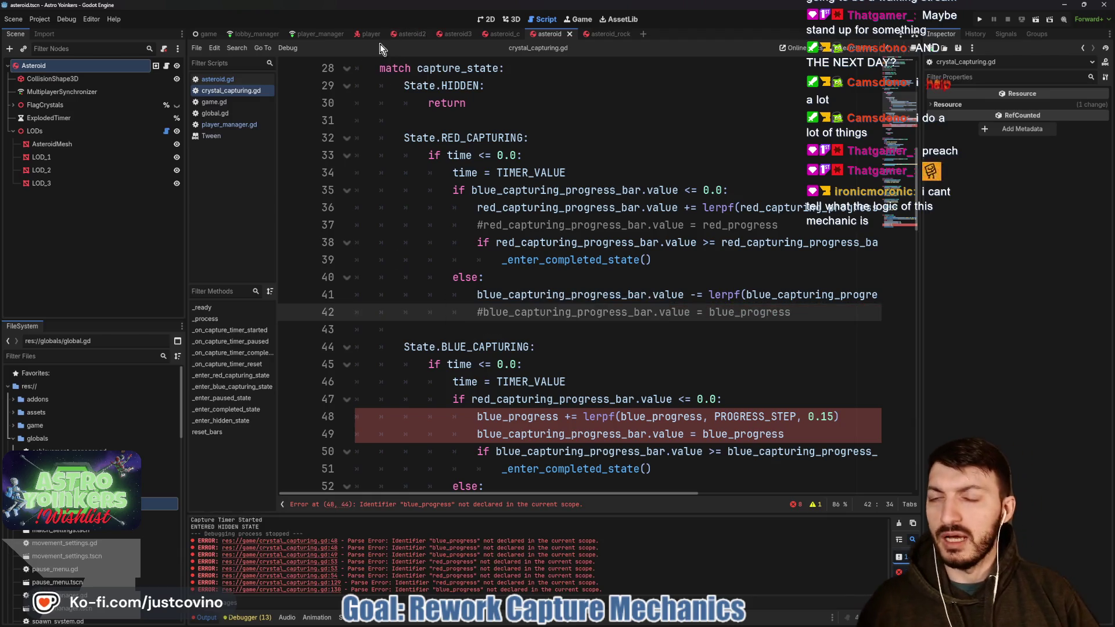
scroll(527, 252, "down", 2)
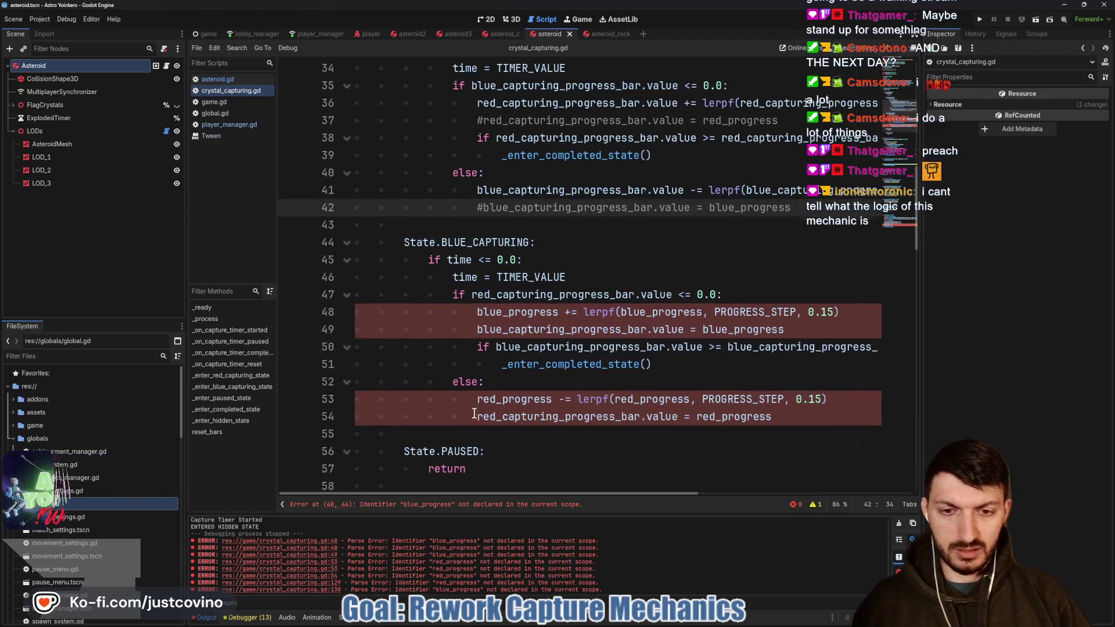
- In asteroid.gd, inspect add_pid_to_asteroid and the red_pids_on_asteroid and blue_pids_on_asteroid arrays
left_click(607, 33)
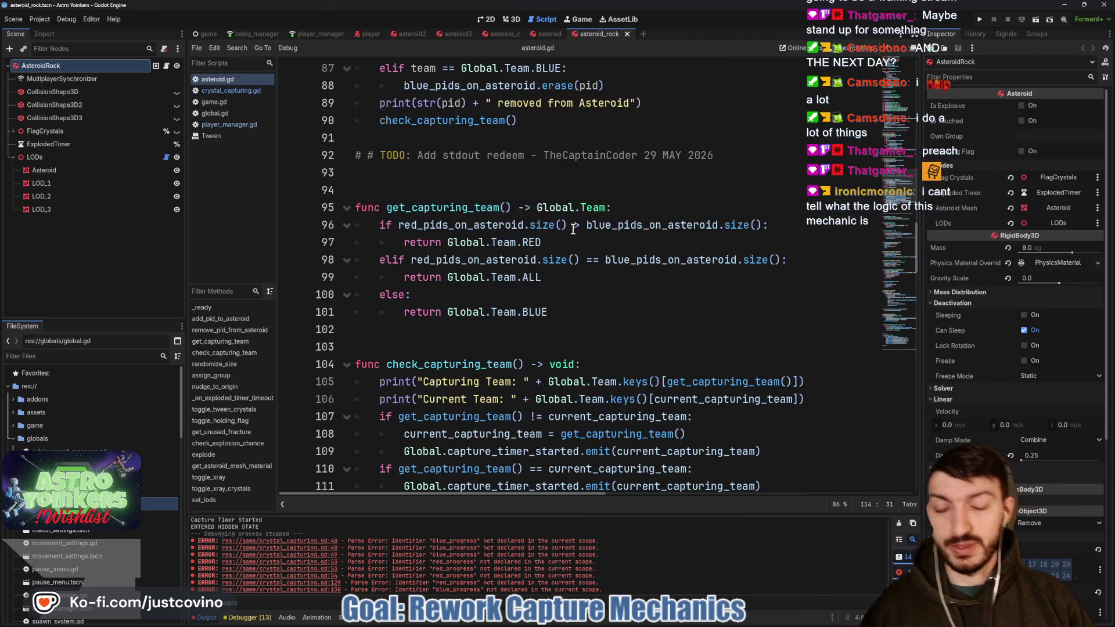
scroll(575, 232, "up", 11)
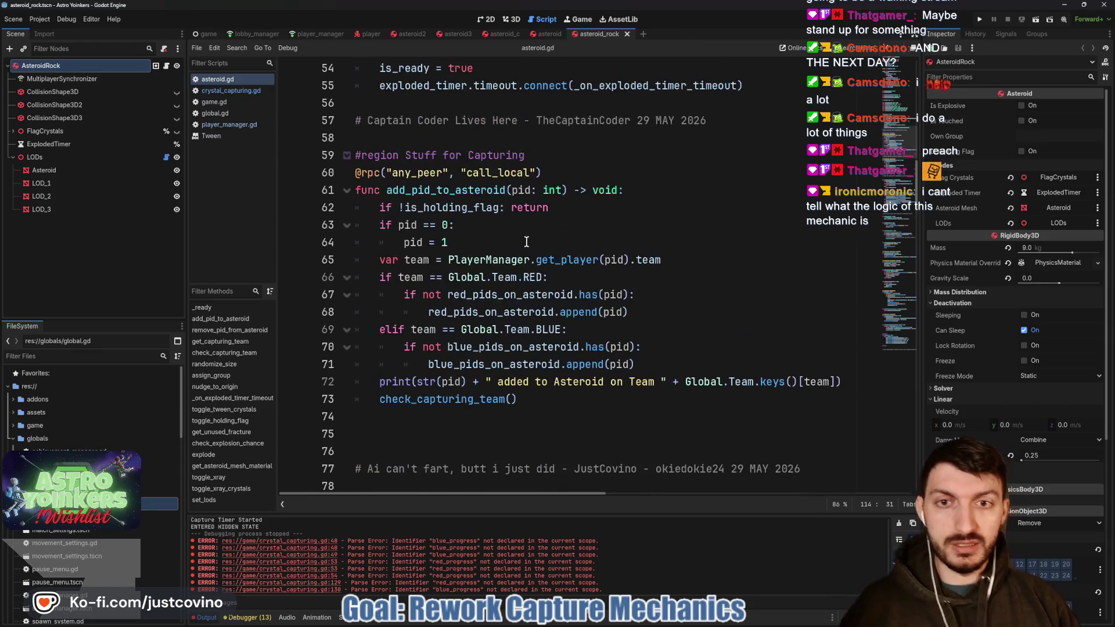
scroll(526, 241, "up", 1)
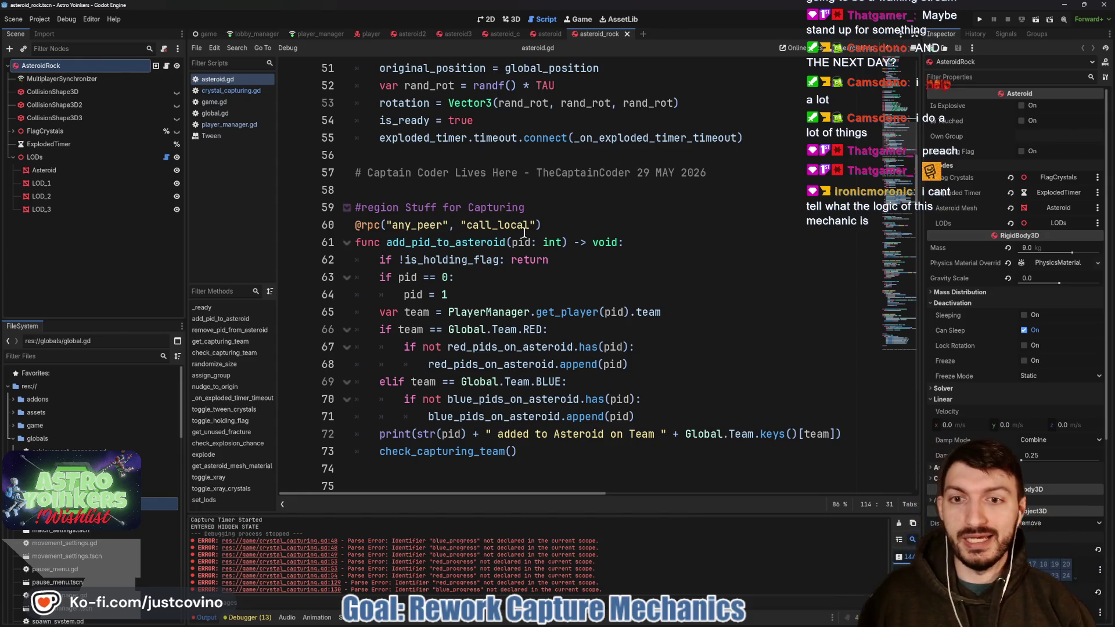
double_click(451, 242)
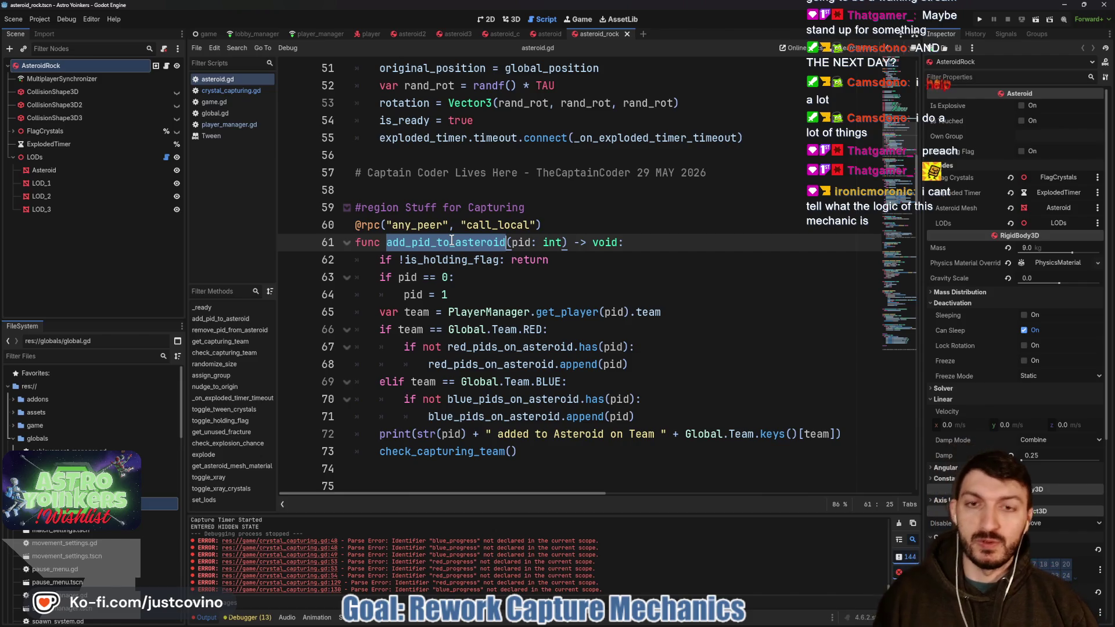
scroll(451, 242, "up", 9)
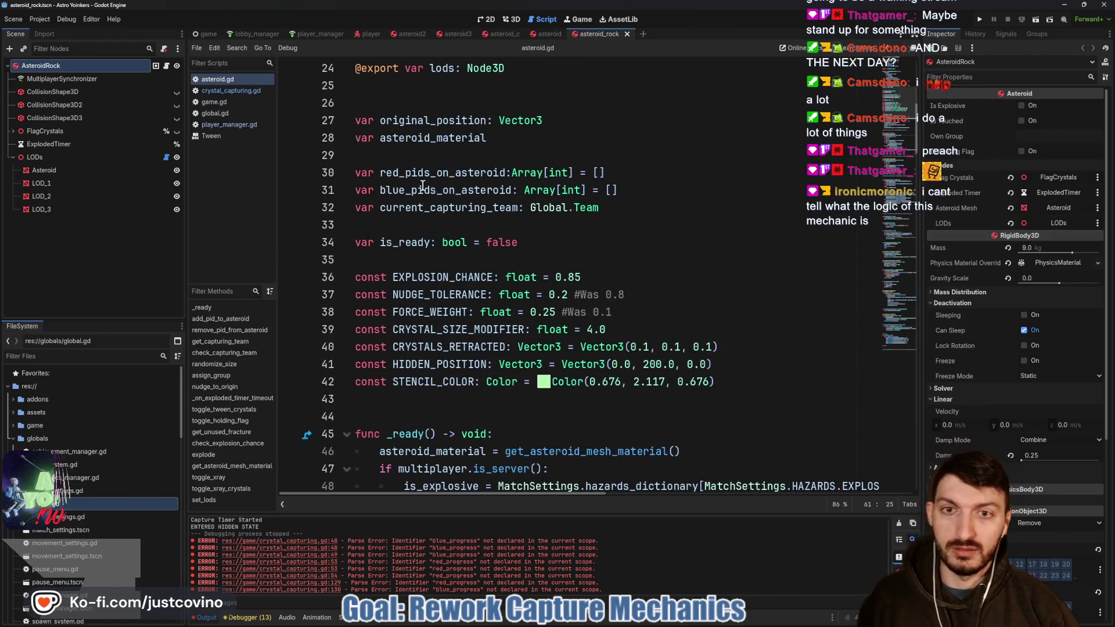
double_click(424, 173)
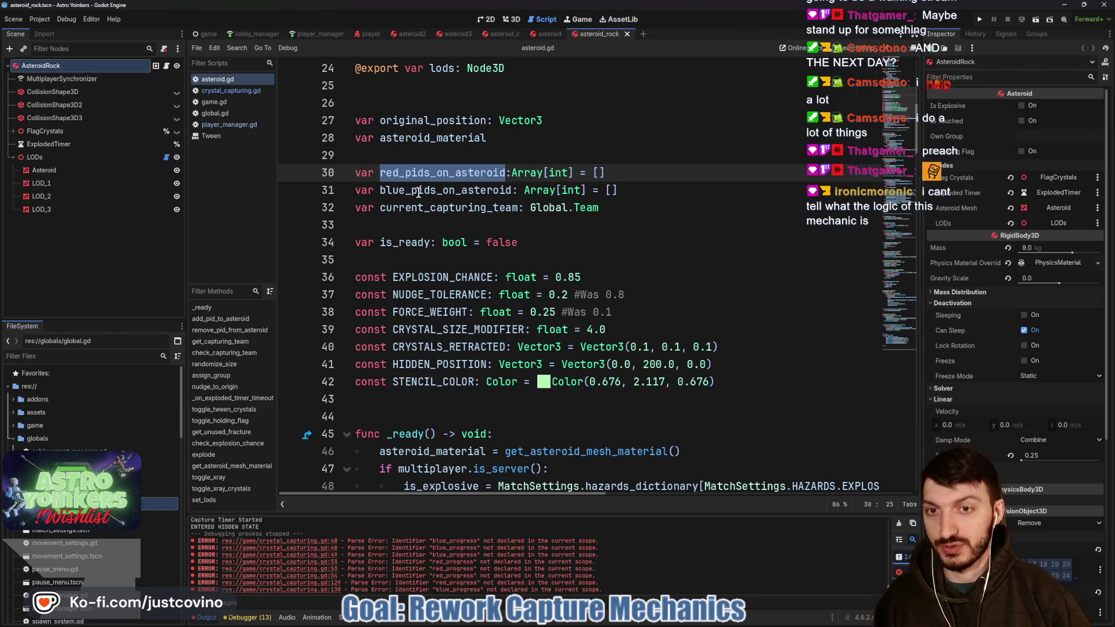
double_click(415, 190)
double_click(415, 173)
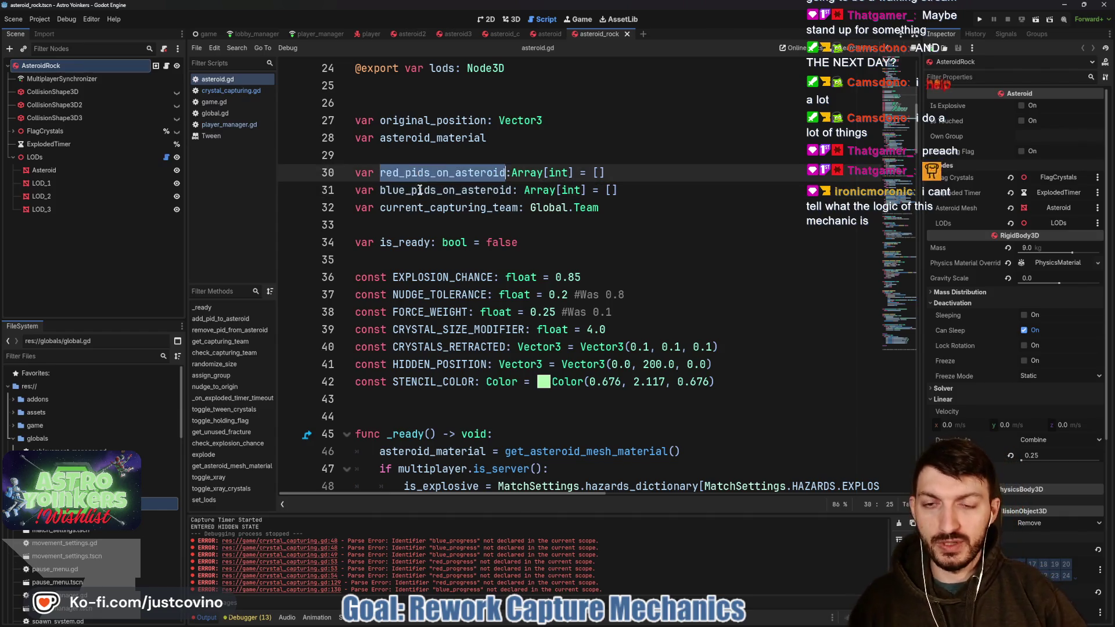
double_click(414, 190)
double_click(415, 173)
left_click(406, 190)
- Review the check_capturing_team call on line 73, then return to the game scene
scroll(418, 228, "down", 7)
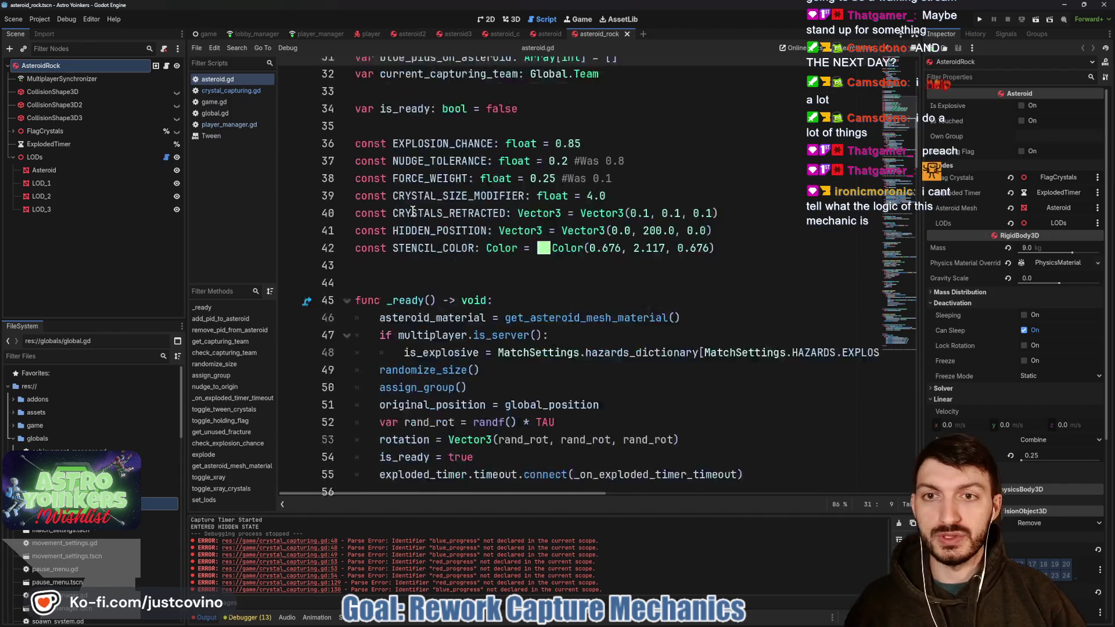
scroll(419, 227, "down", 5)
scroll(459, 124, "up", 1)
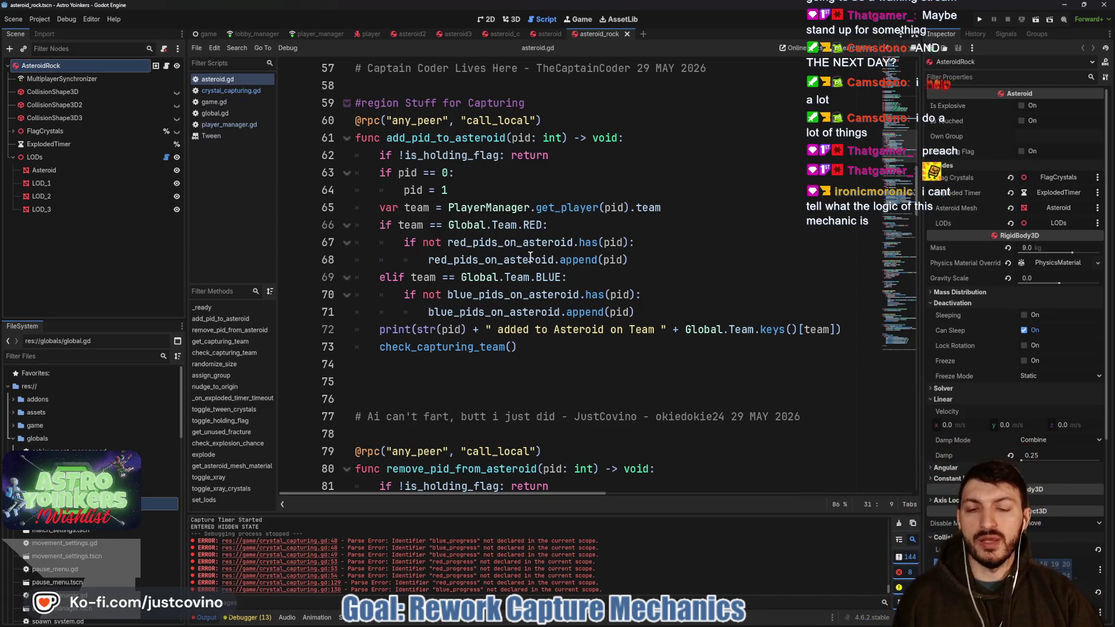
left_click(455, 349)
double_click(451, 349)
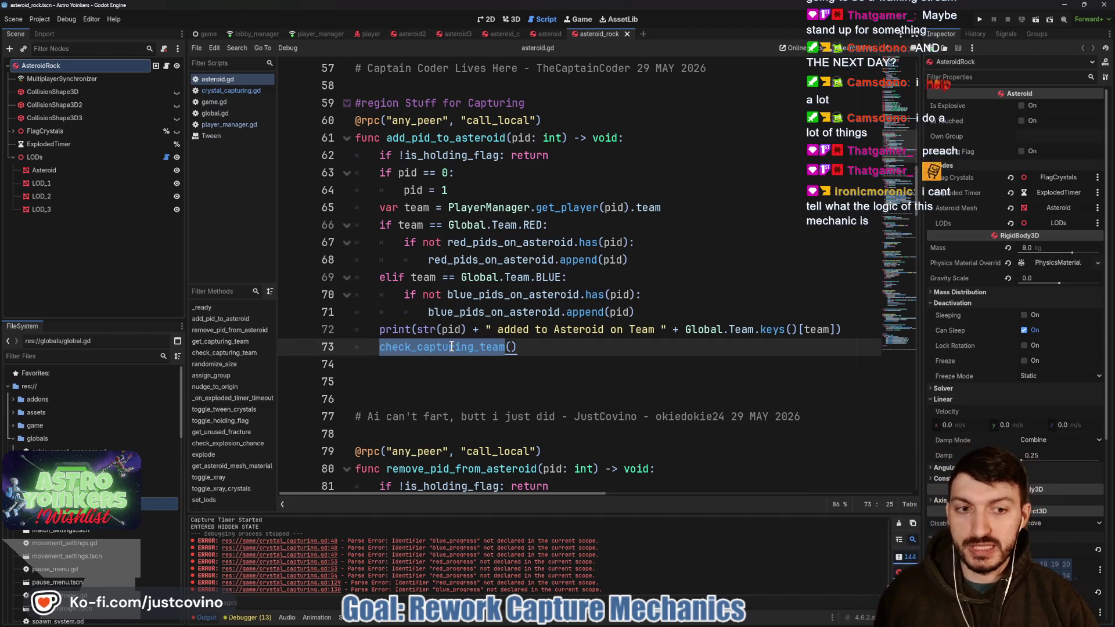
scroll(457, 344, "down", 6)
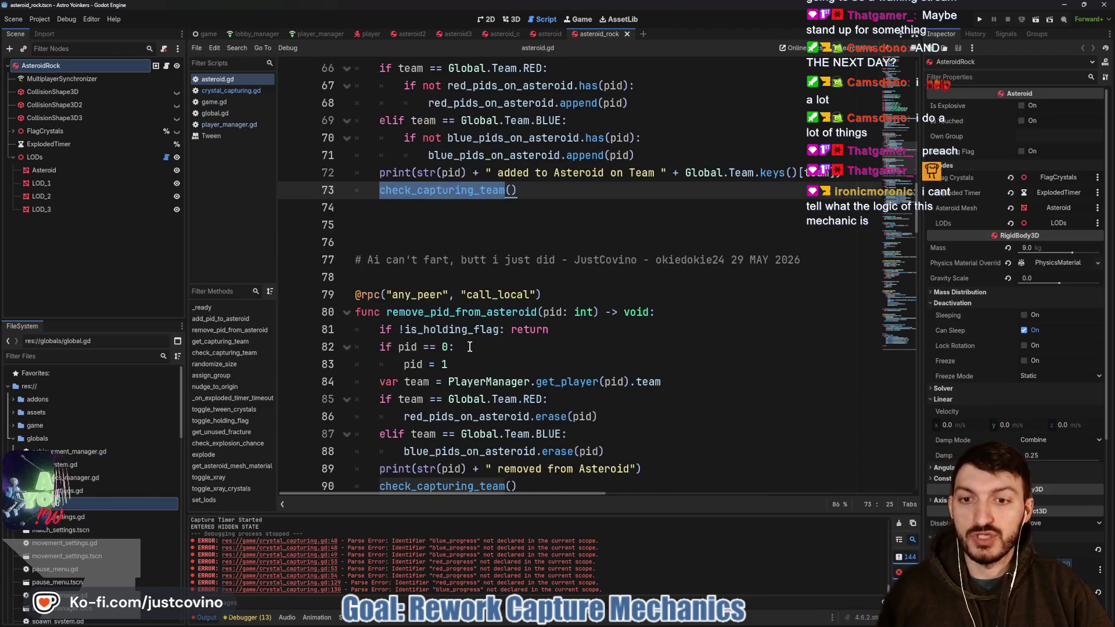
scroll(463, 346, "down", 8)
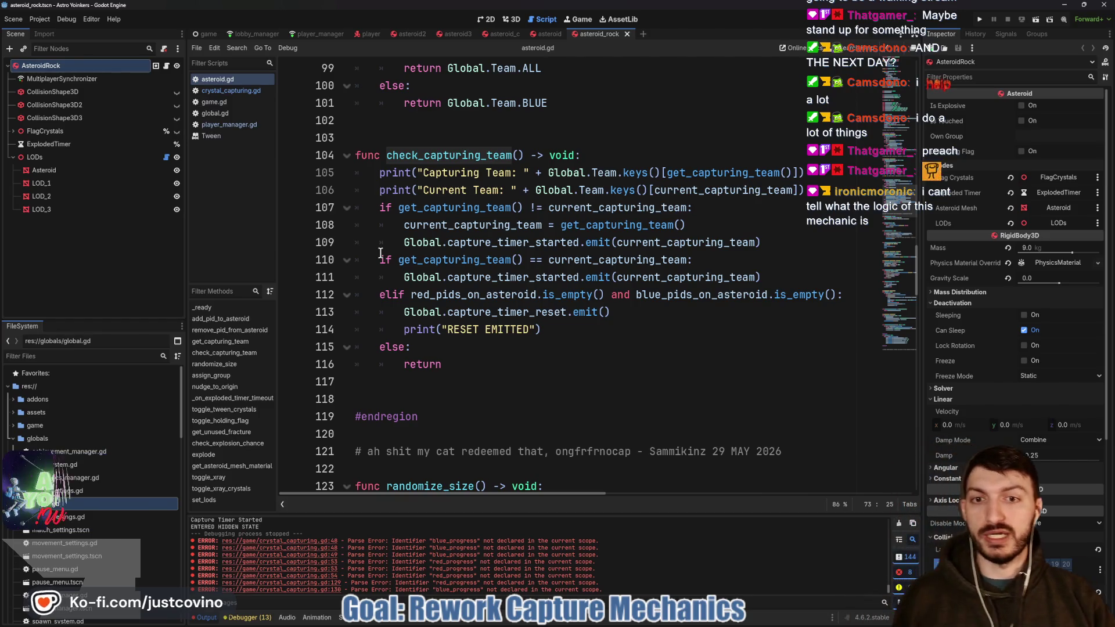
mouse_move(486, 249)
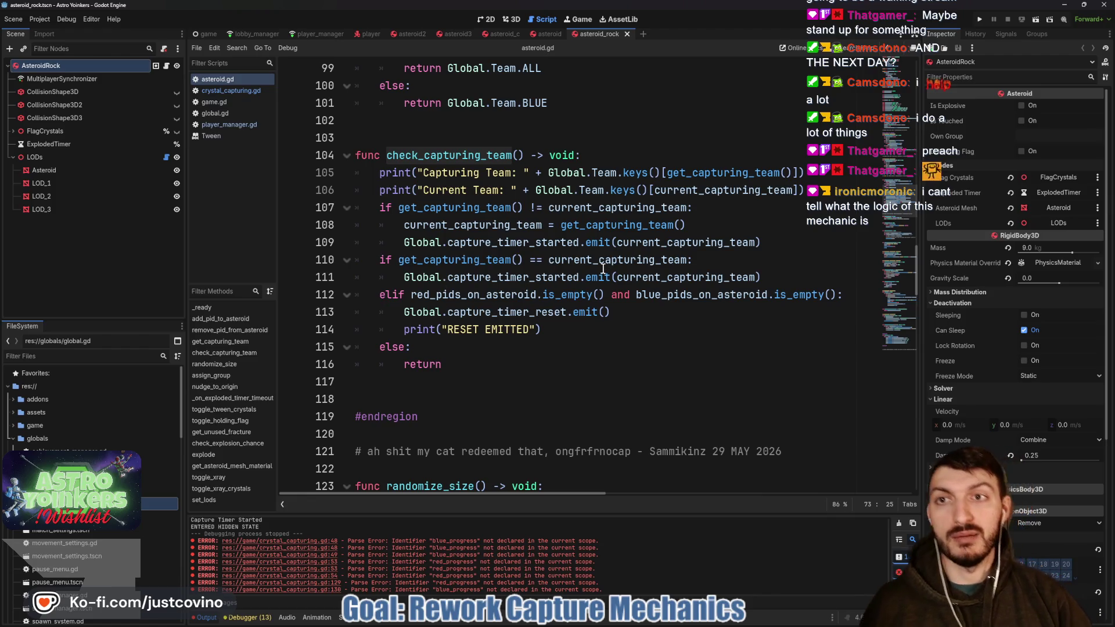
left_click(209, 34)
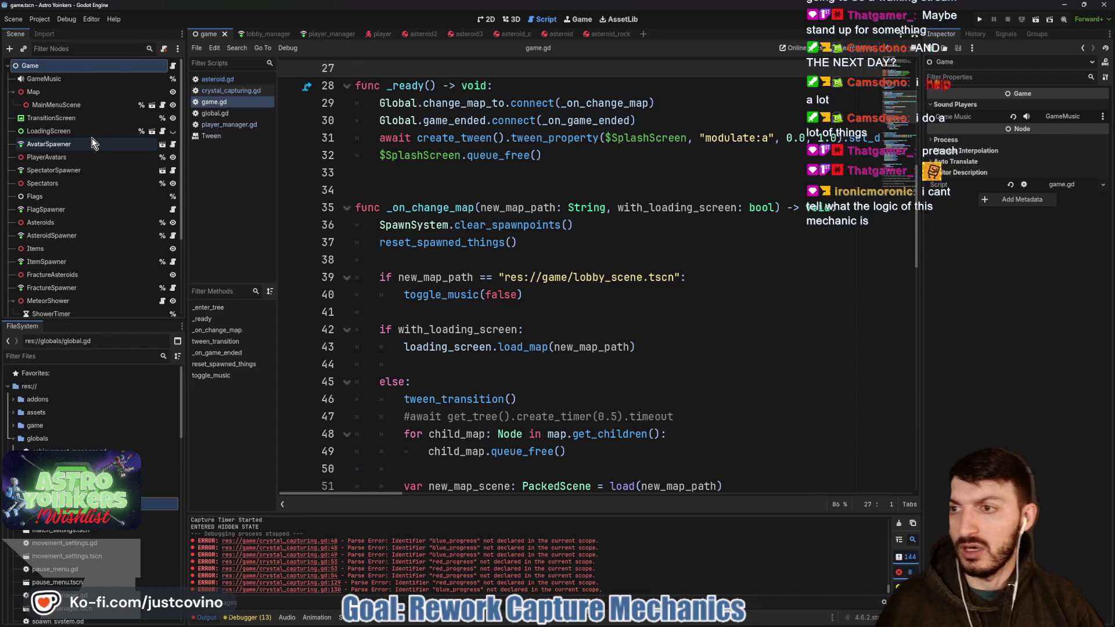
scroll(98, 175, "down", 4)
left_click(166, 270)
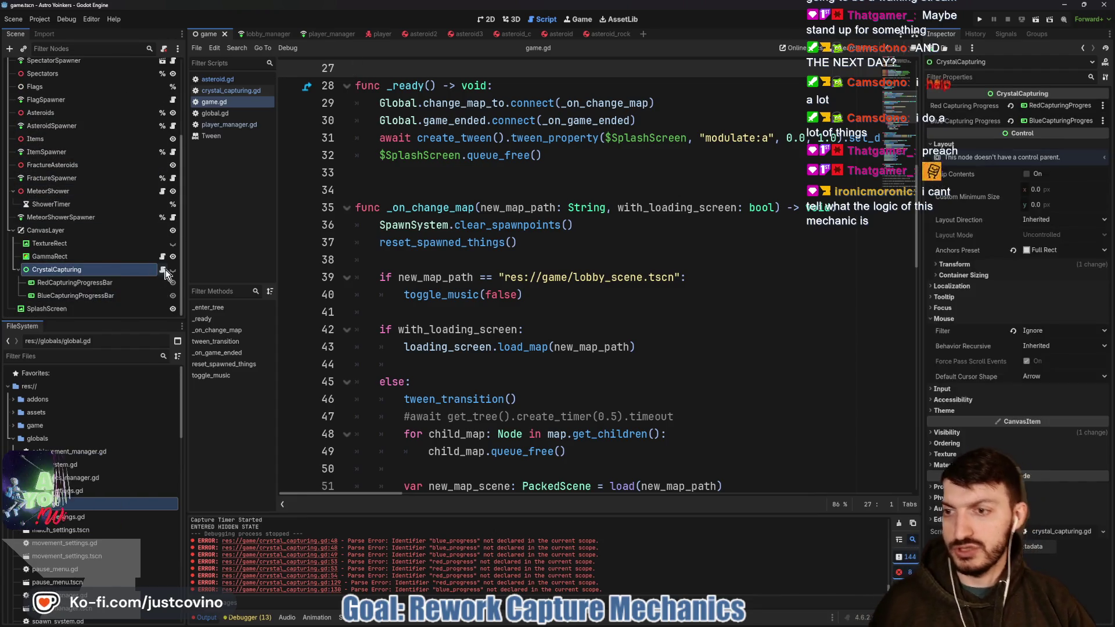
left_click(490, 20)
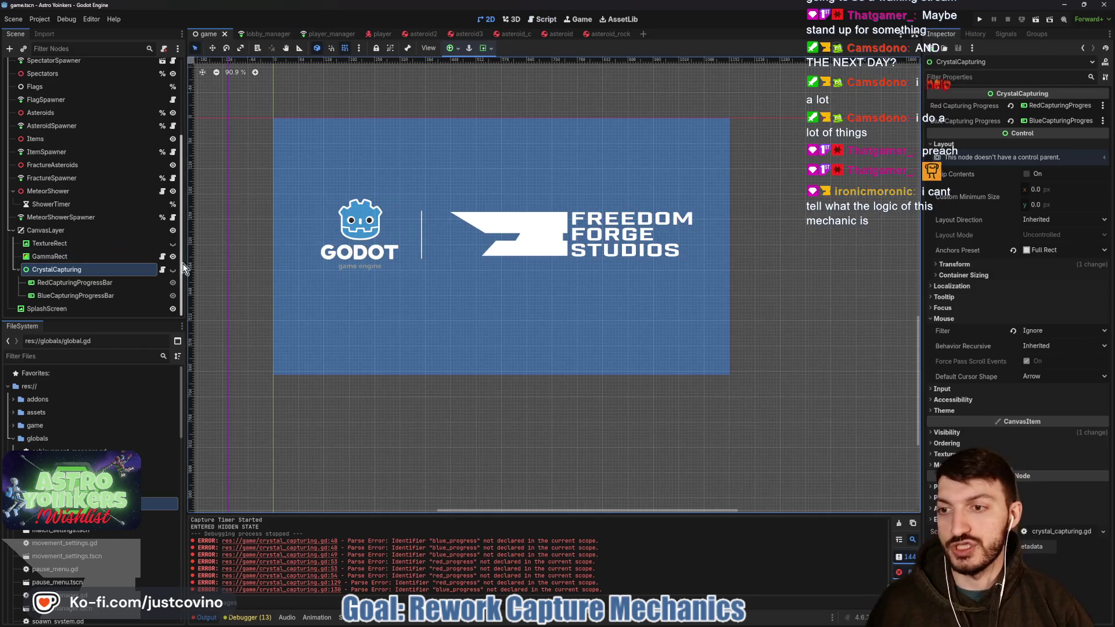
left_click(174, 270)
left_click(172, 268)
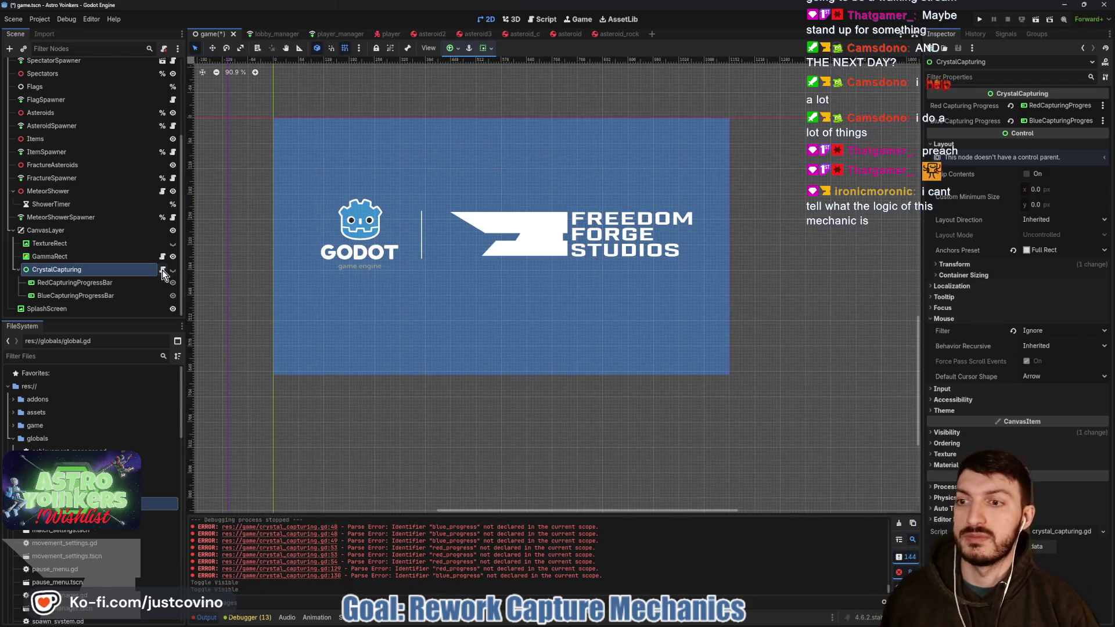
left_click(163, 270)
scroll(554, 207, "up", 7)
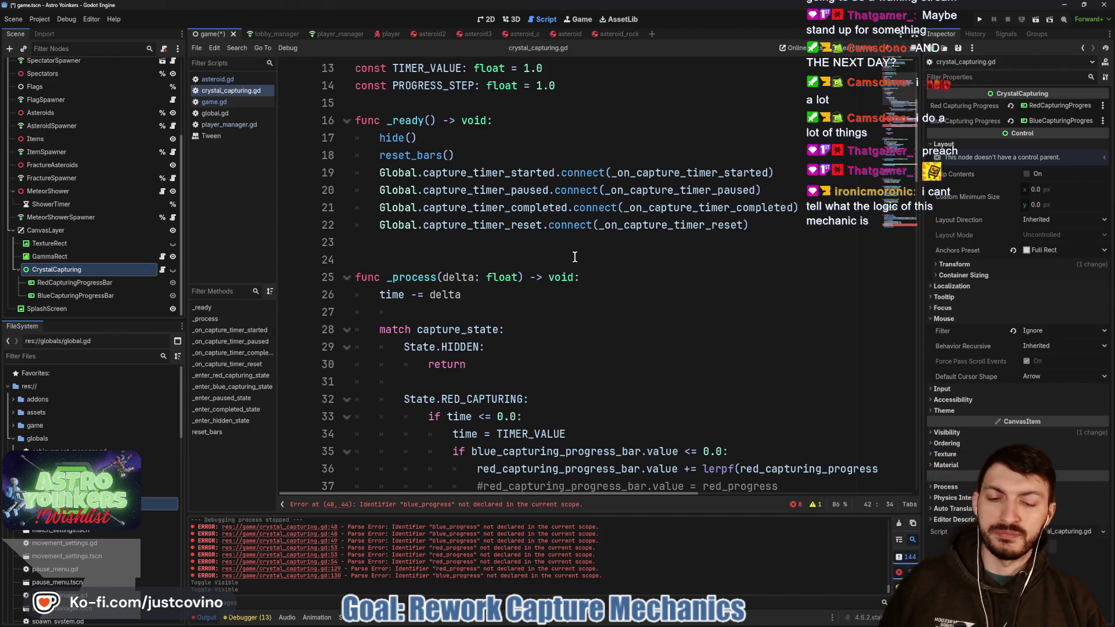
- Replace blue_progress on line 48 with blue_capturing_progress_bar.value and comment out line 49
scroll(577, 254, "down", 4)
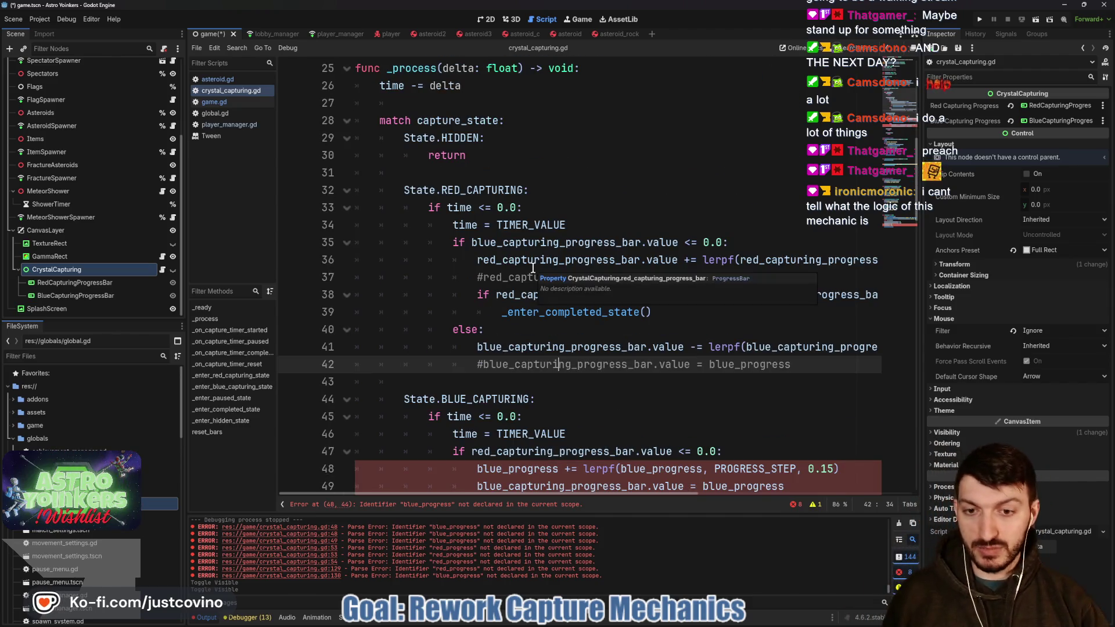
scroll(507, 270, "down", 1)
scroll(507, 270, "down", 3)
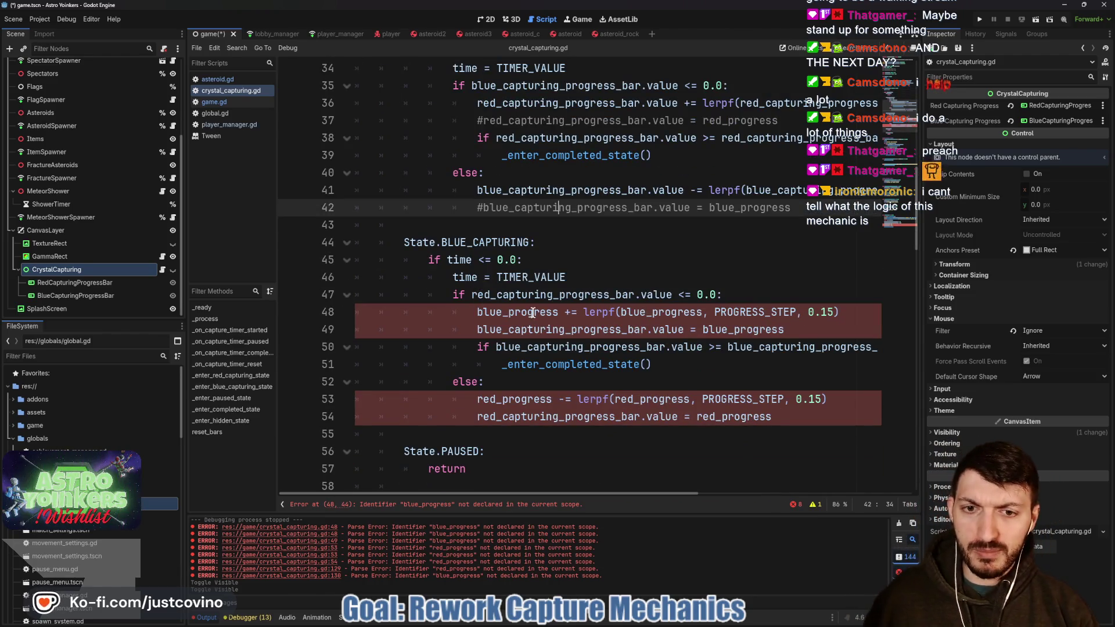
left_click_drag(559, 314, 478, 311)
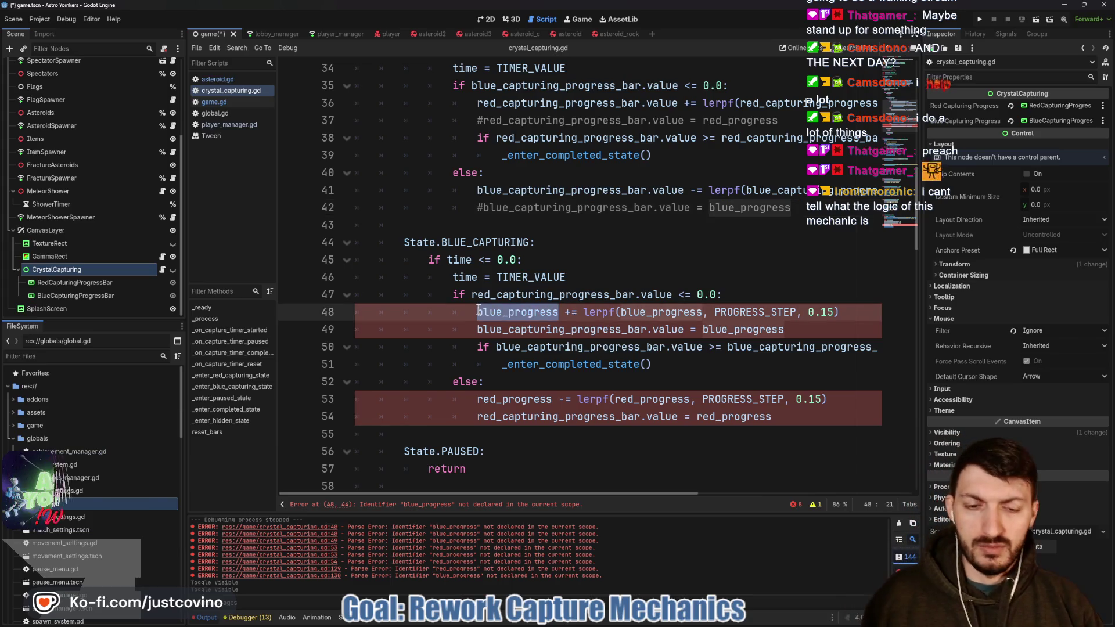
type("blue")
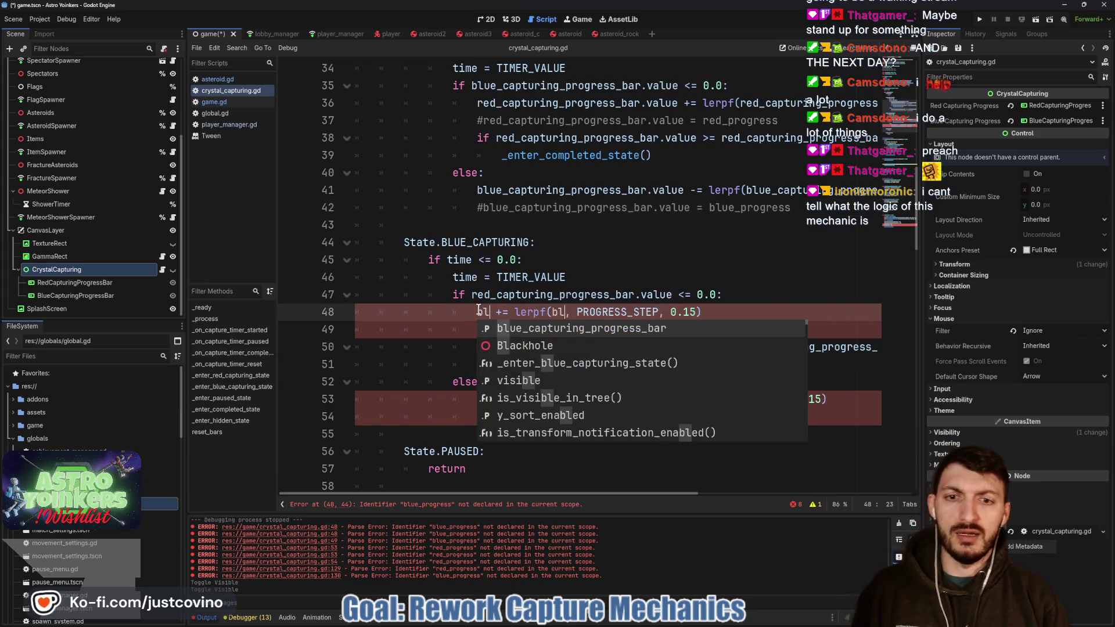
key("Return")
type(".value += lerpf(blue_capturing_progre")
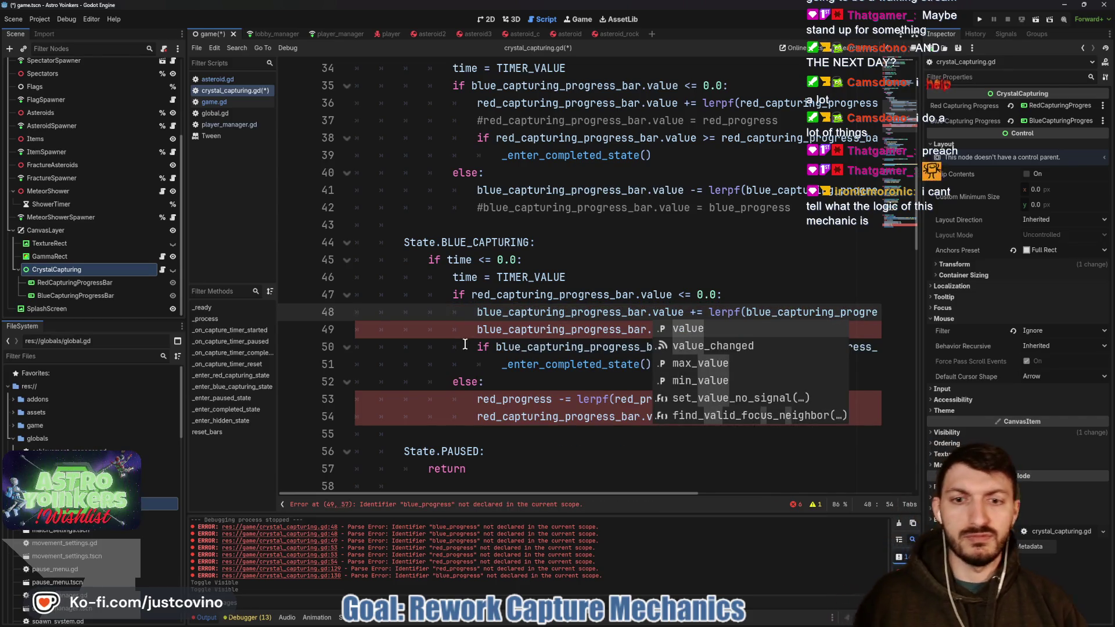
key("Escape")
key("ctrl+k")
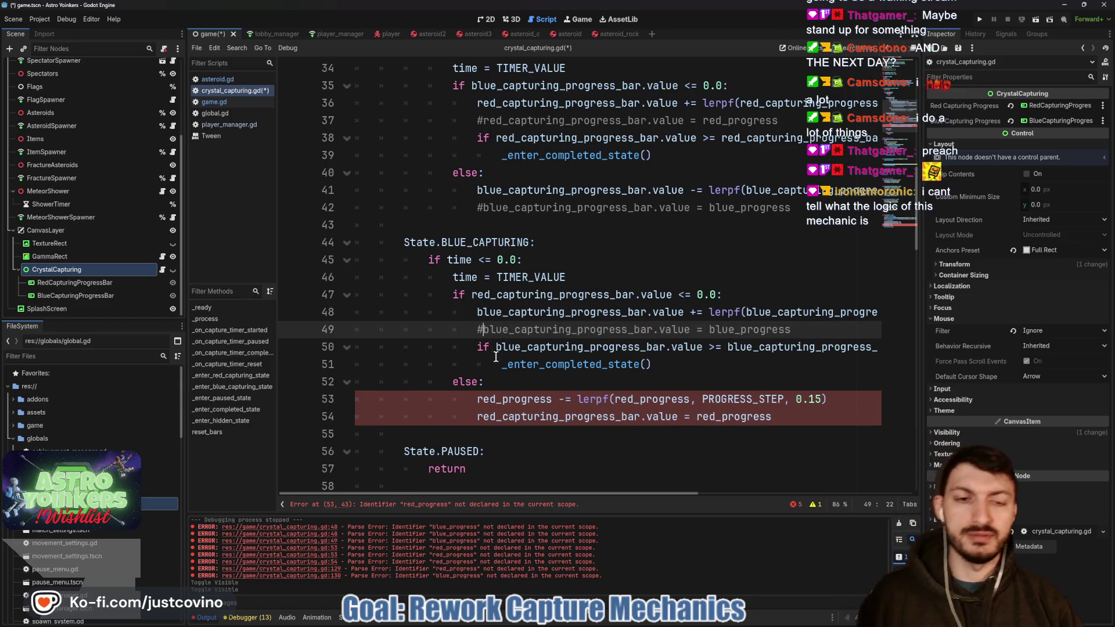
- Change both red_progress references on line 53 to red_capturing_progress_bar.value, comment out line 54, and save
left_click(478, 399)
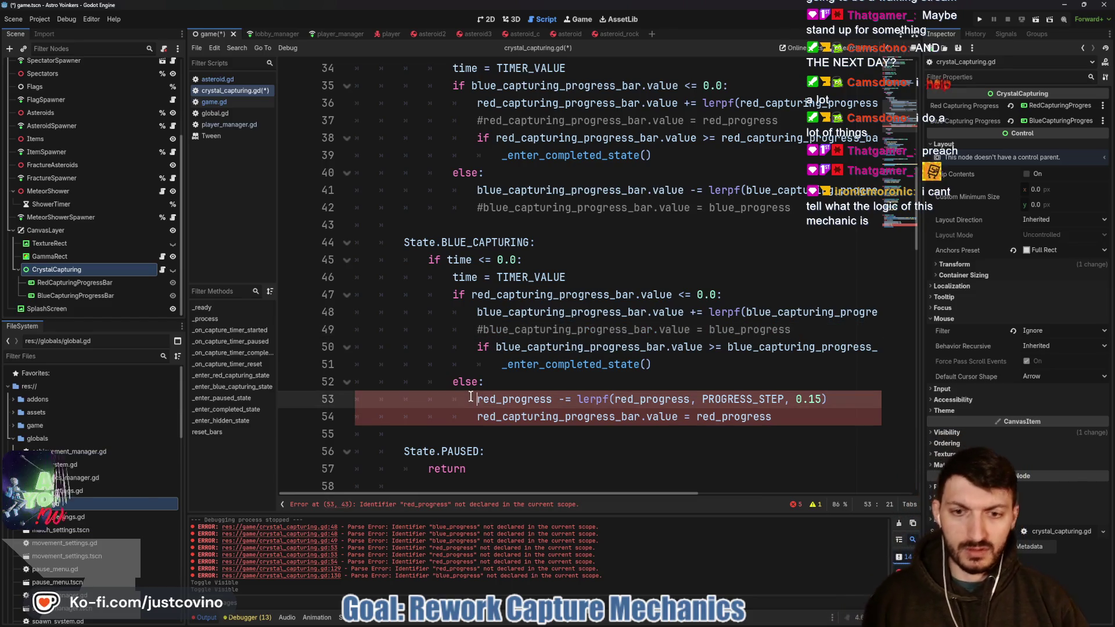
left_click_drag(503, 397, 552, 398)
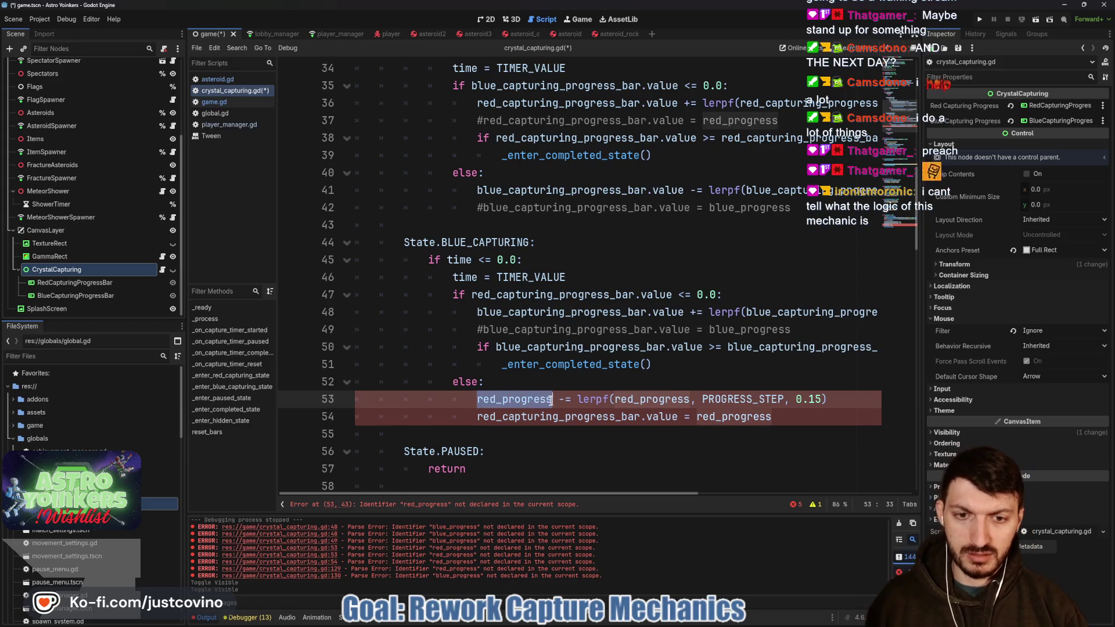
key("ctrl+d")
type("red")
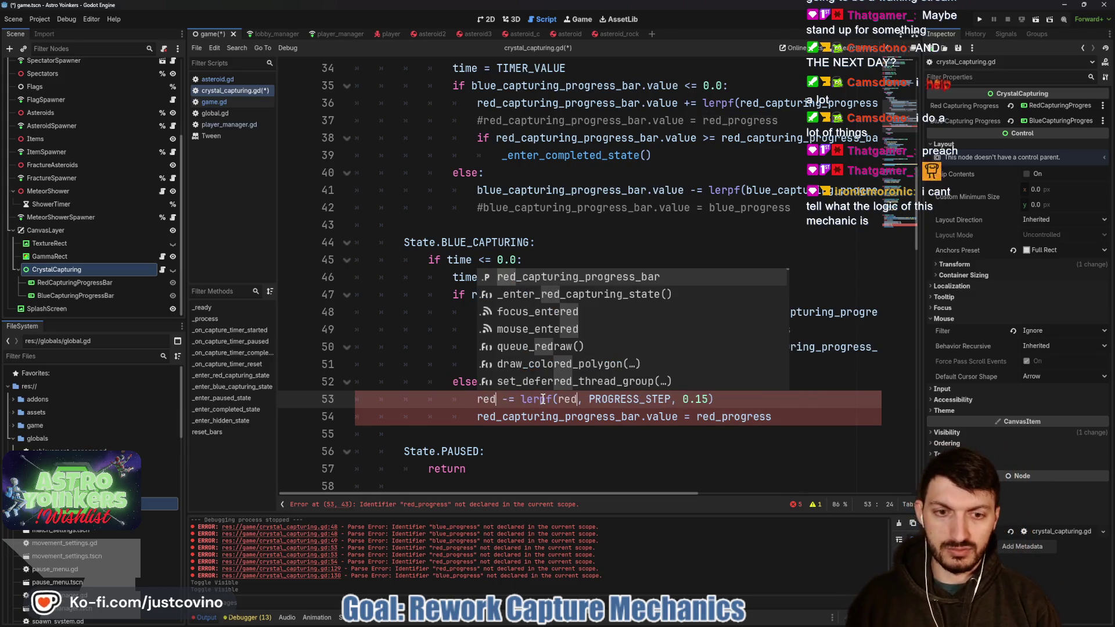
key("Return")
type(".value -= lerpf(red_capturing_progress")
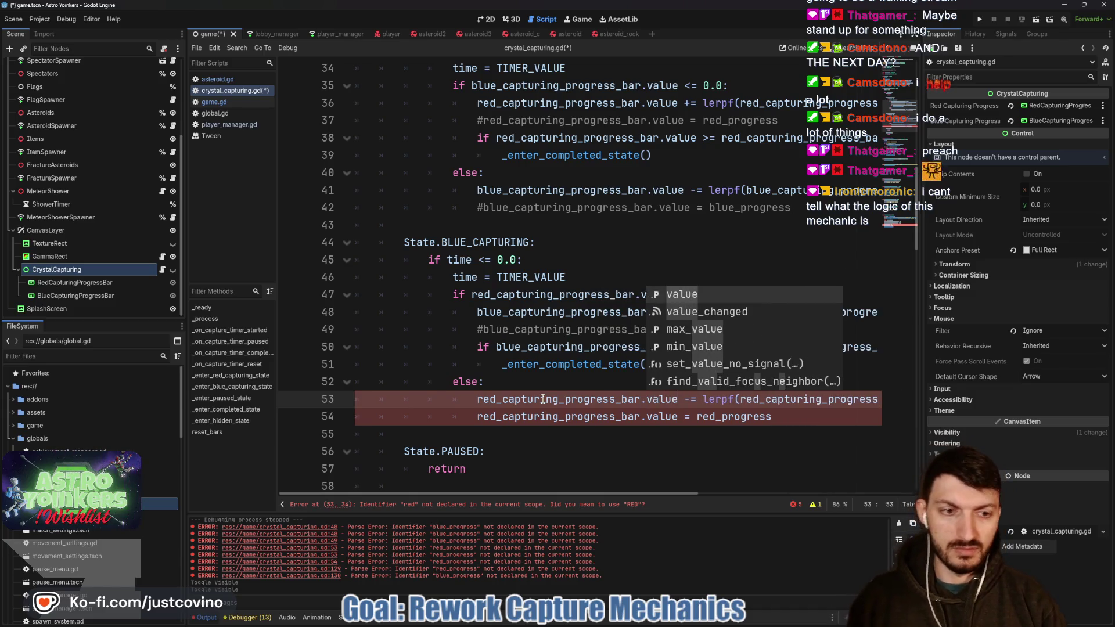
left_click(477, 417)
type("#")
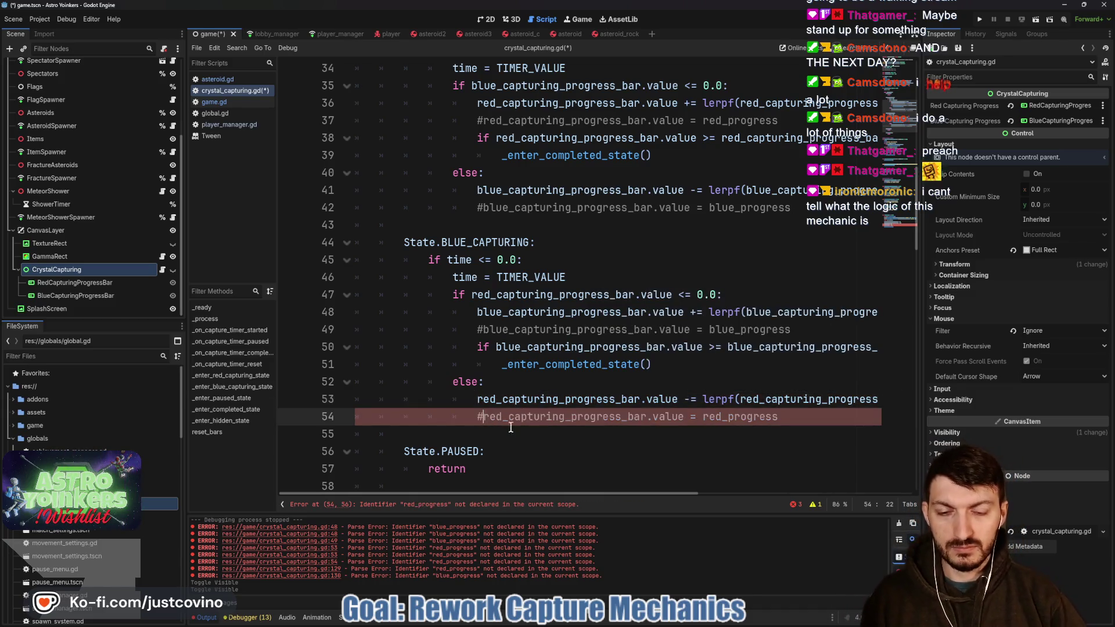
left_click(488, 382)
key("ctrl+s")
- Comment out reset_bars' red_progress and blue_progress lines 129–130, save, and run the game
left_click(406, 504)
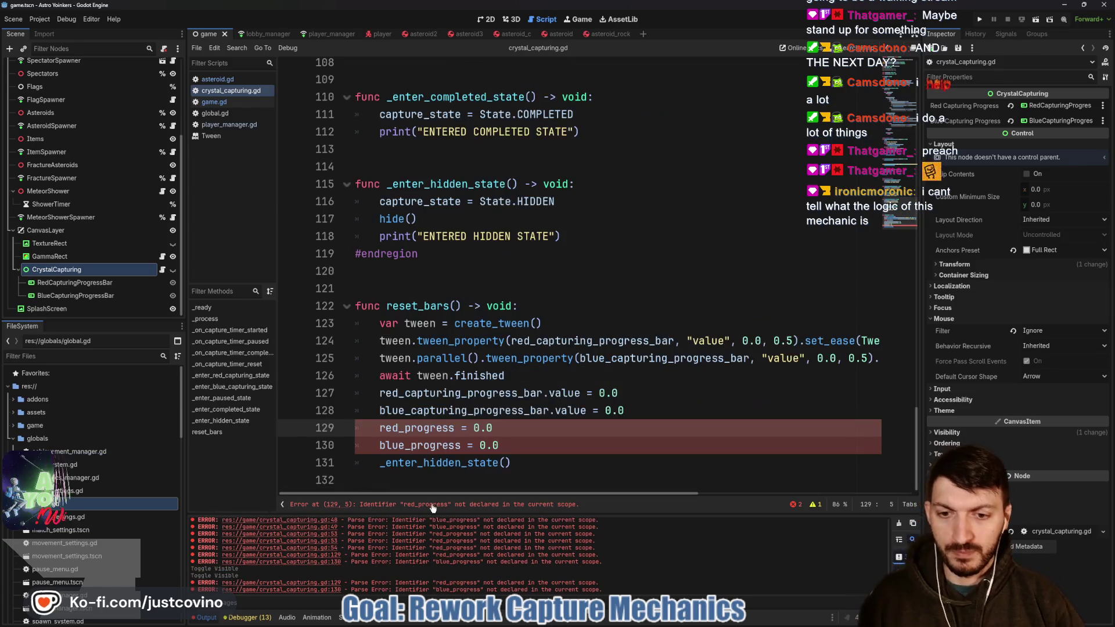
type("#")
left_click(378, 445)
type("#")
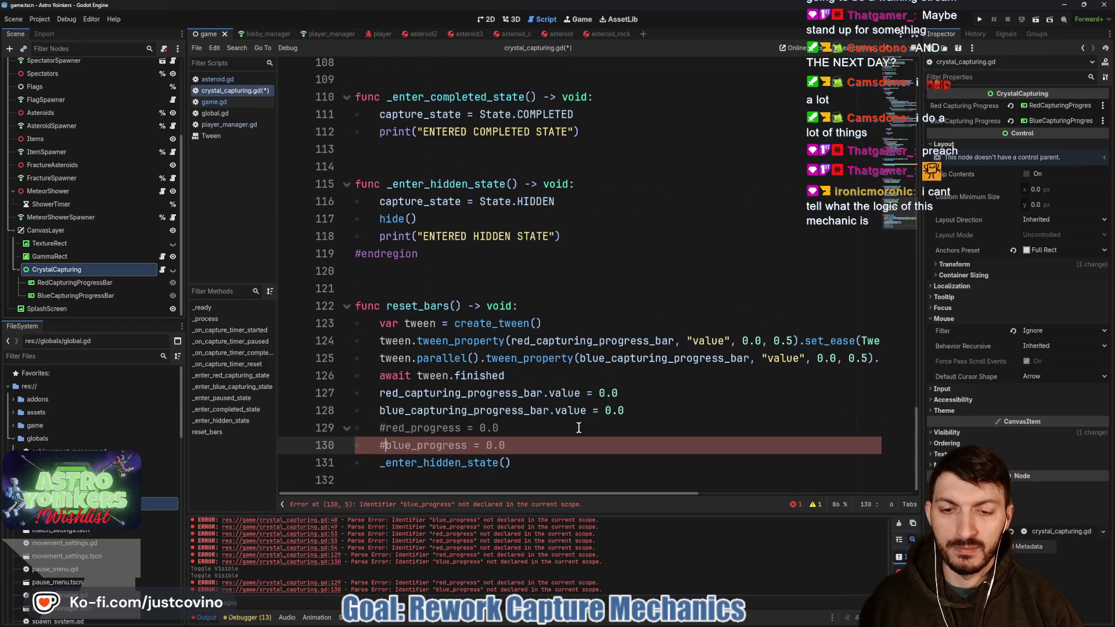
left_click(575, 427)
key("ctrl+s")
scroll(566, 418, "up", 10)
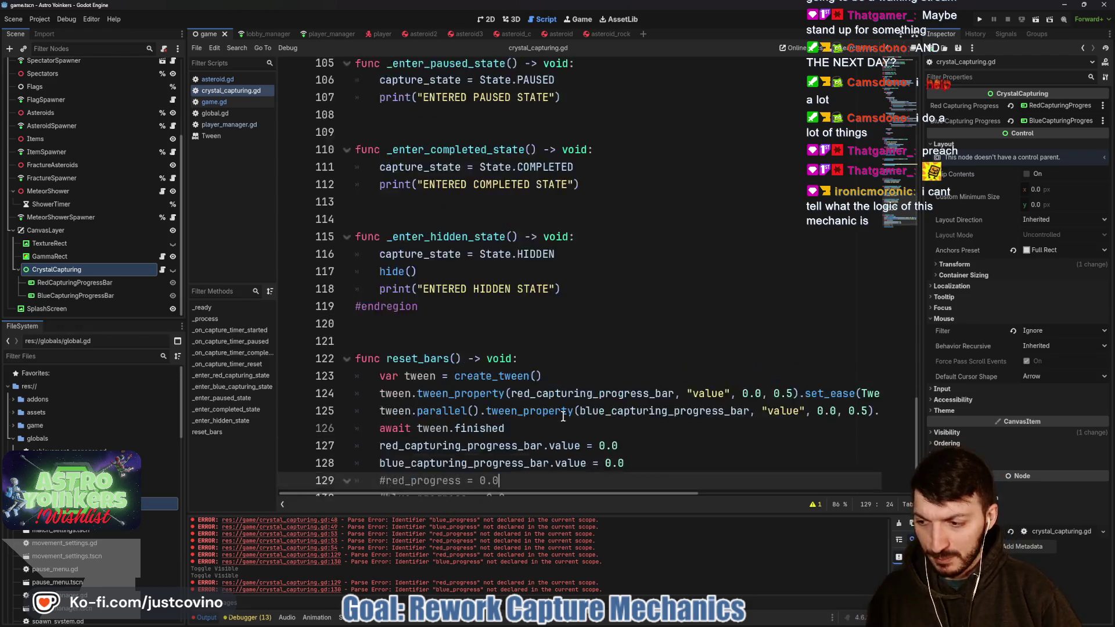
scroll(586, 306, "up", 5)
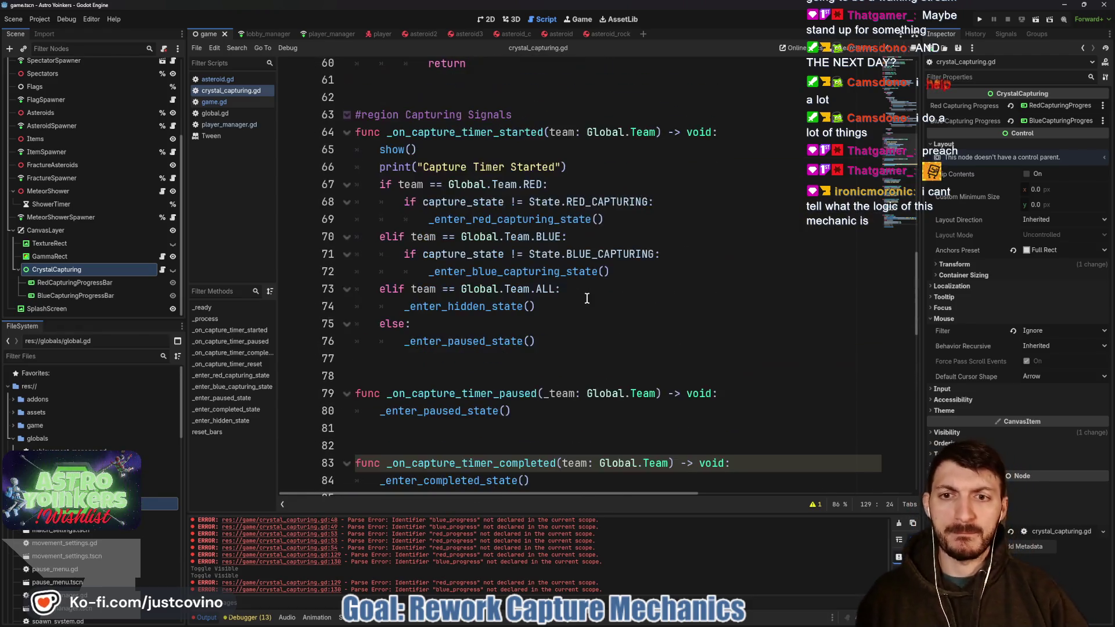
left_click(979, 19)
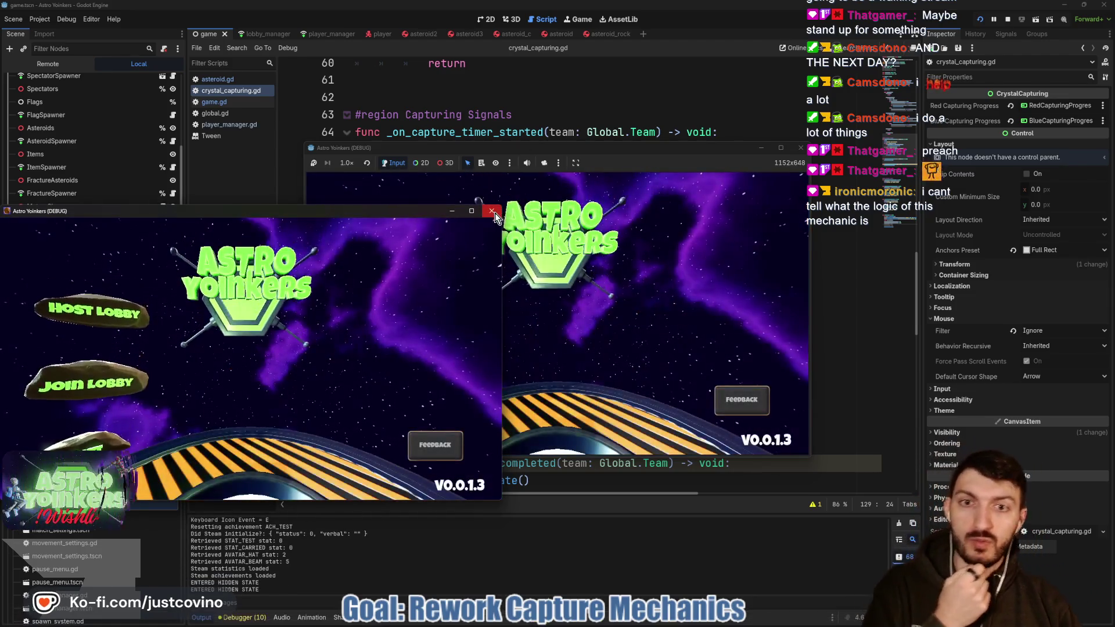
- Host a lobby in the running Astro Yoinkers window and walk the player toward the capture pad
left_click(453, 236)
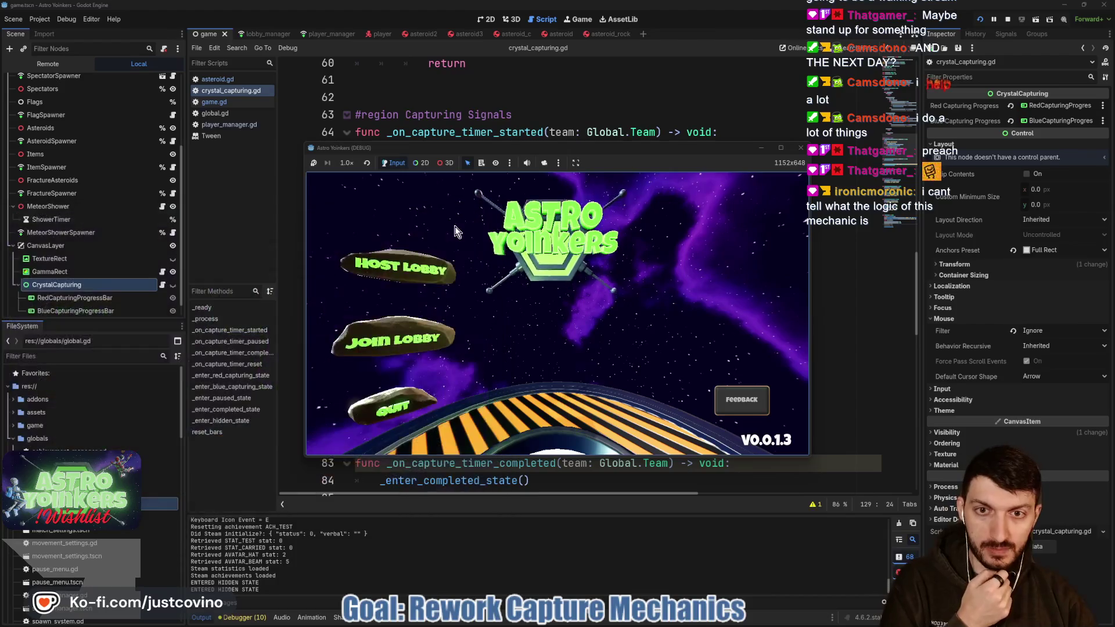
left_click(489, 267)
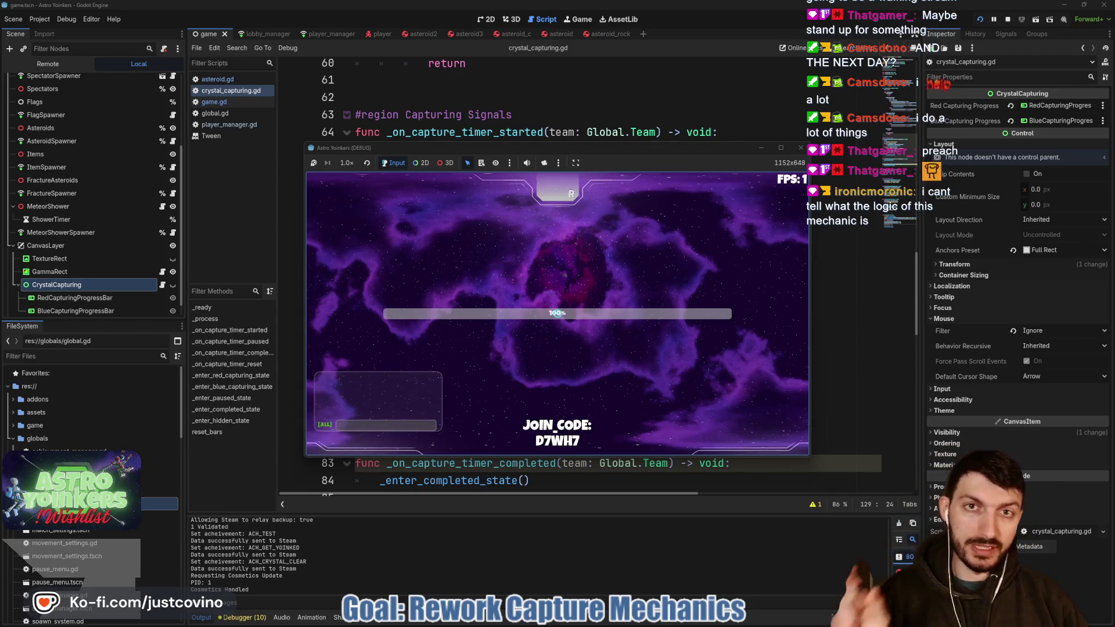
key("w")
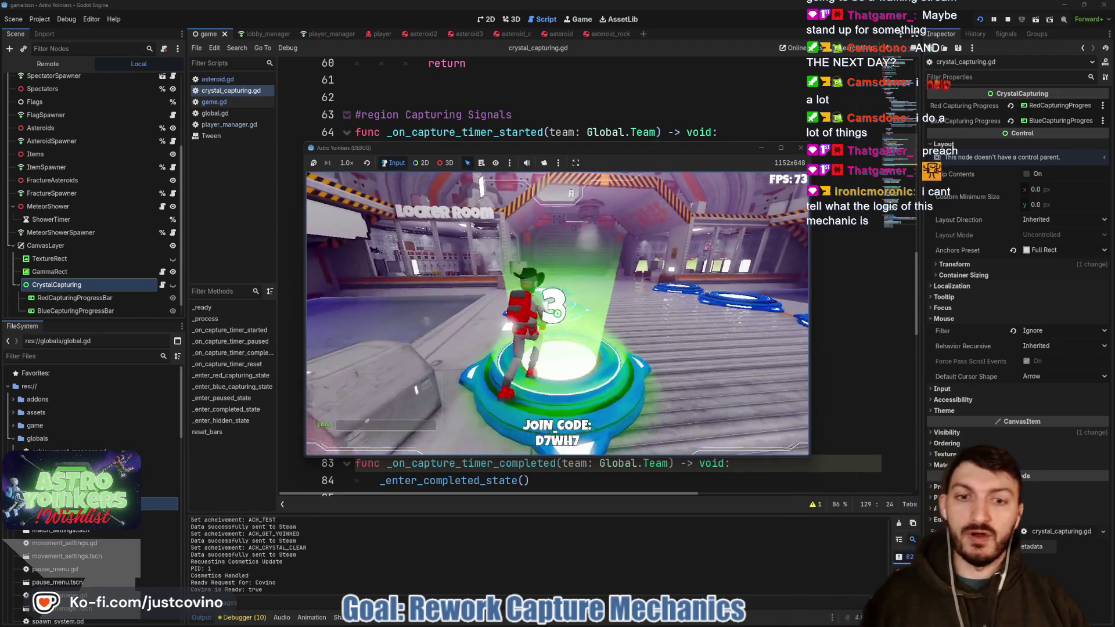
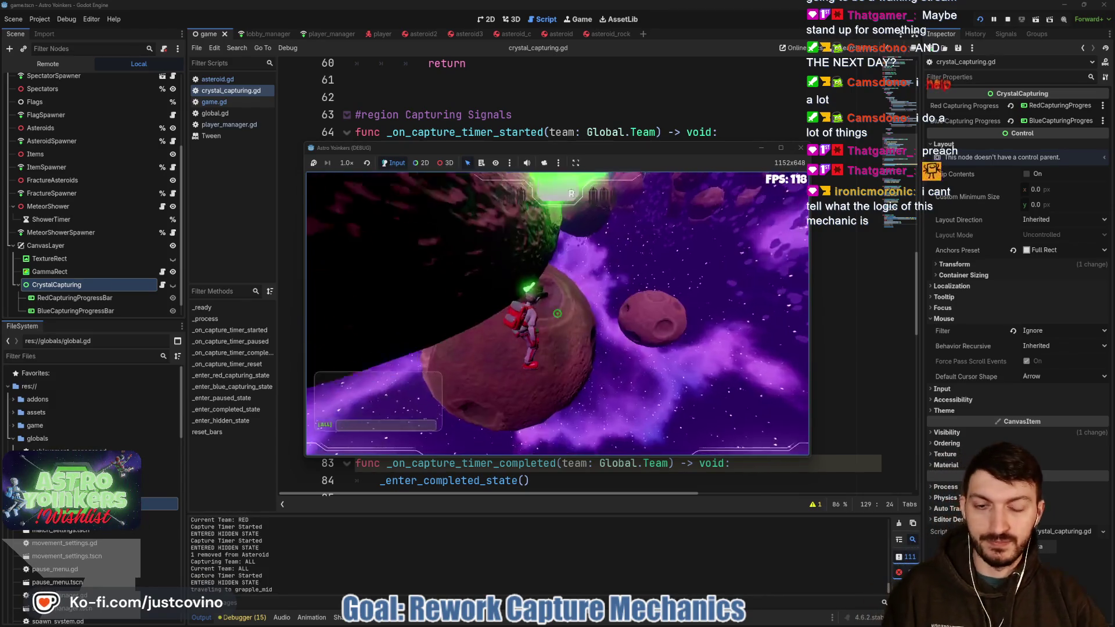
- Stop the running game and scroll up to the match capture_state block
key("F8")
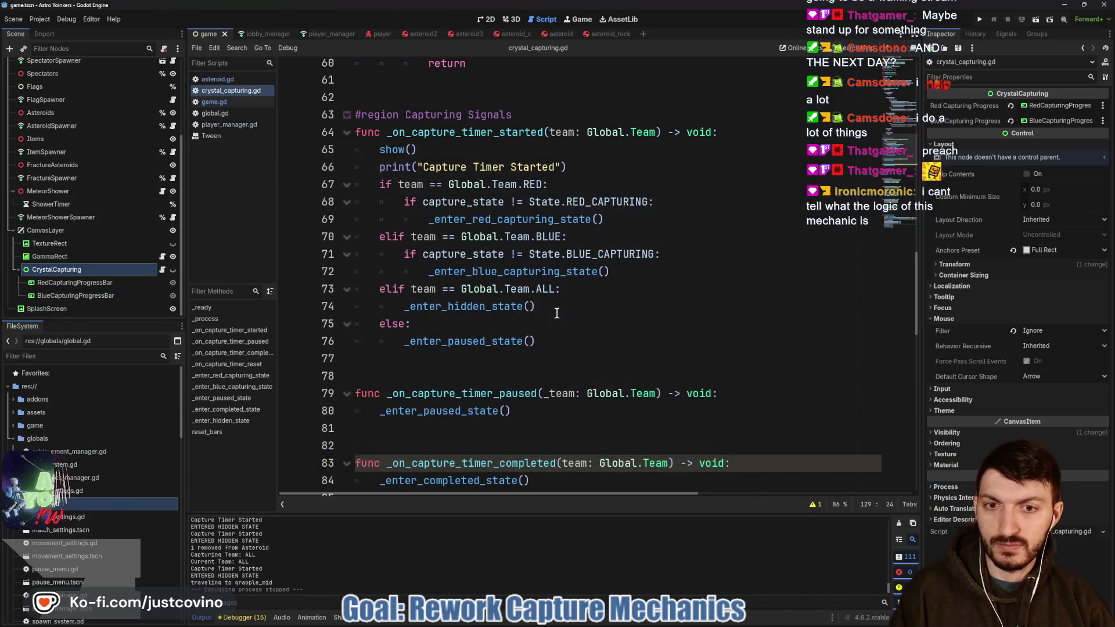
scroll(526, 339, "up", 3)
scroll(526, 339, "up", 7)
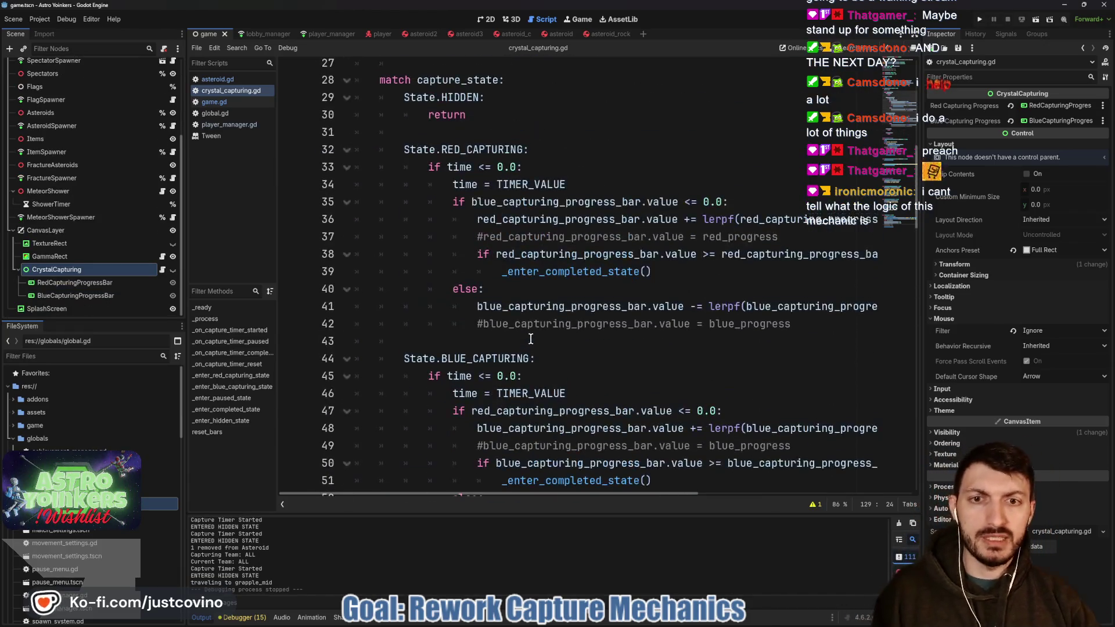
- Change the red bar's += to plain assignment in the red-capturing branch
left_click(565, 202)
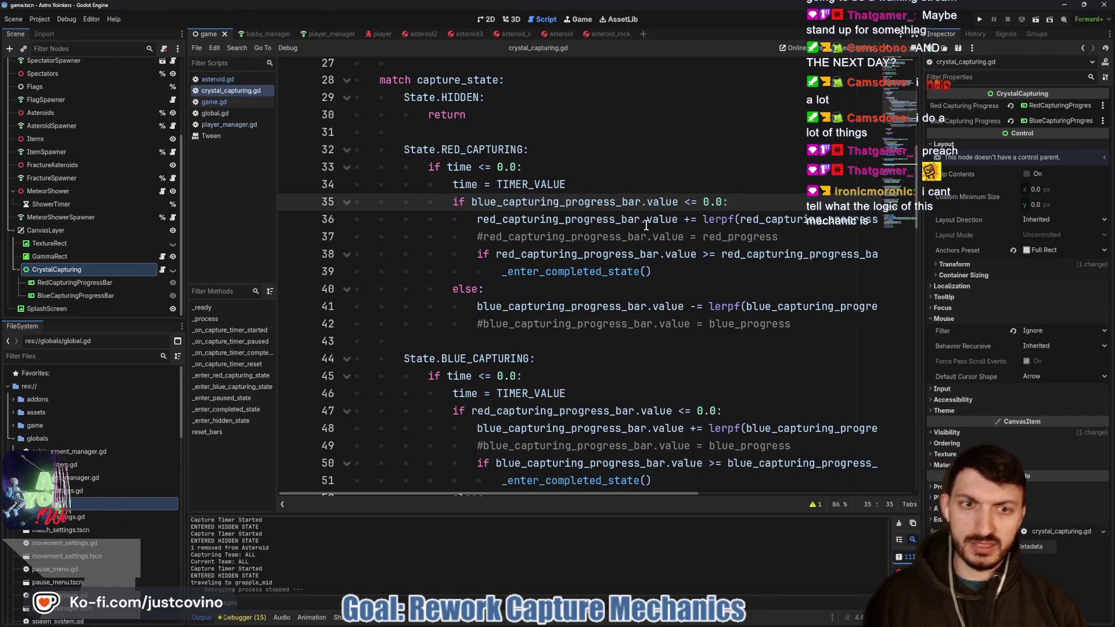
scroll(525, 223, "right", 2)
scroll(540, 226, "right", 3)
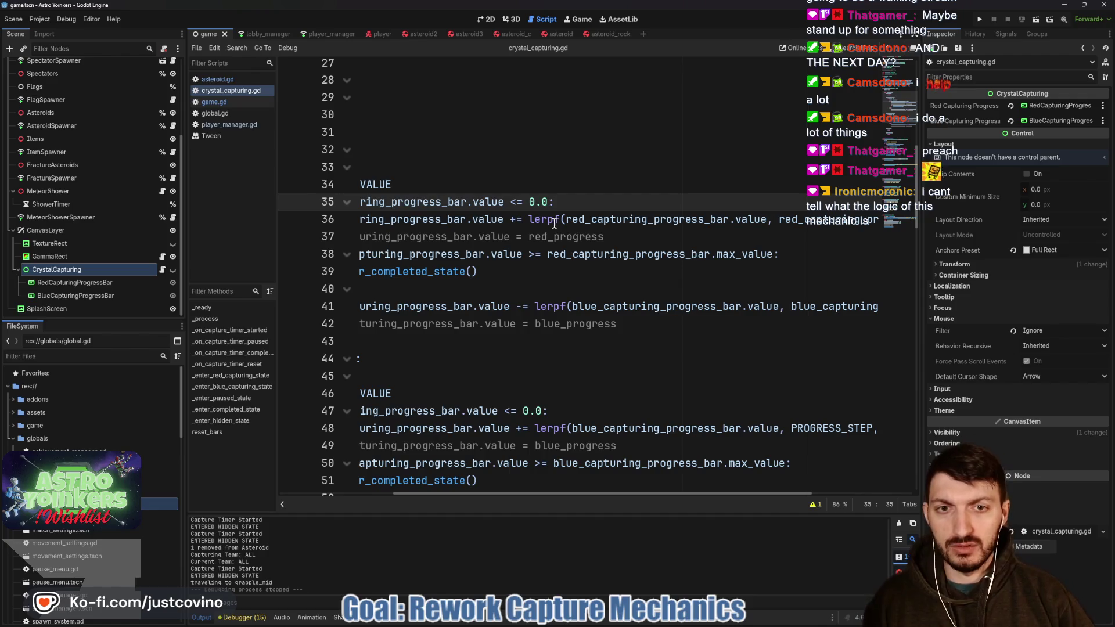
left_click(515, 219)
key("BackSpace")
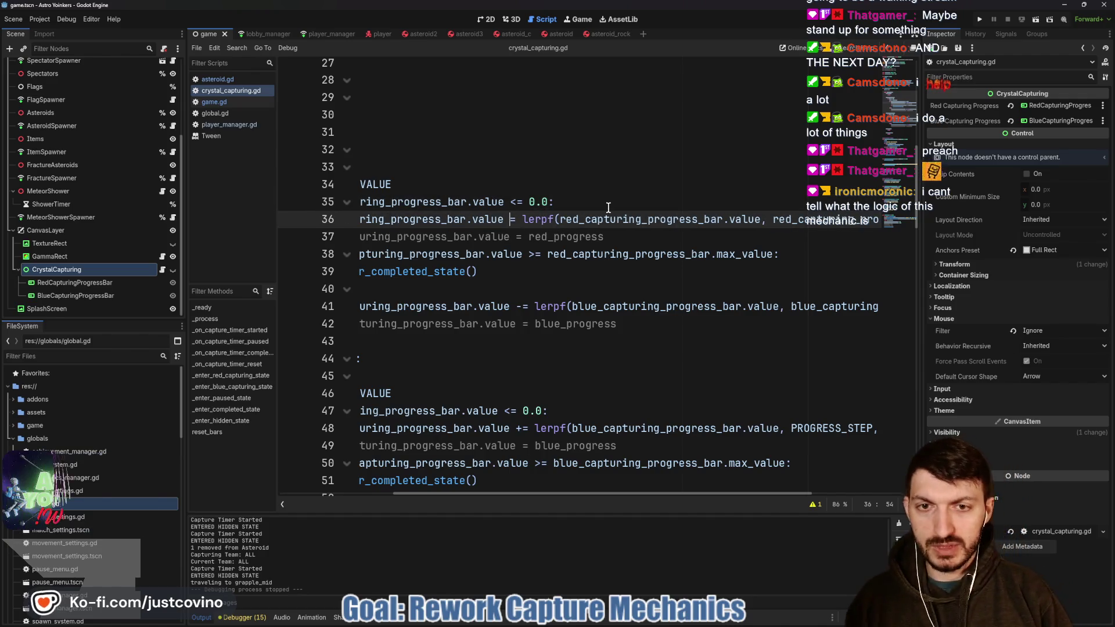
- Set the red lerpf target to red_capturing_progress_bar.value + and save
scroll(608, 207, "right", 5)
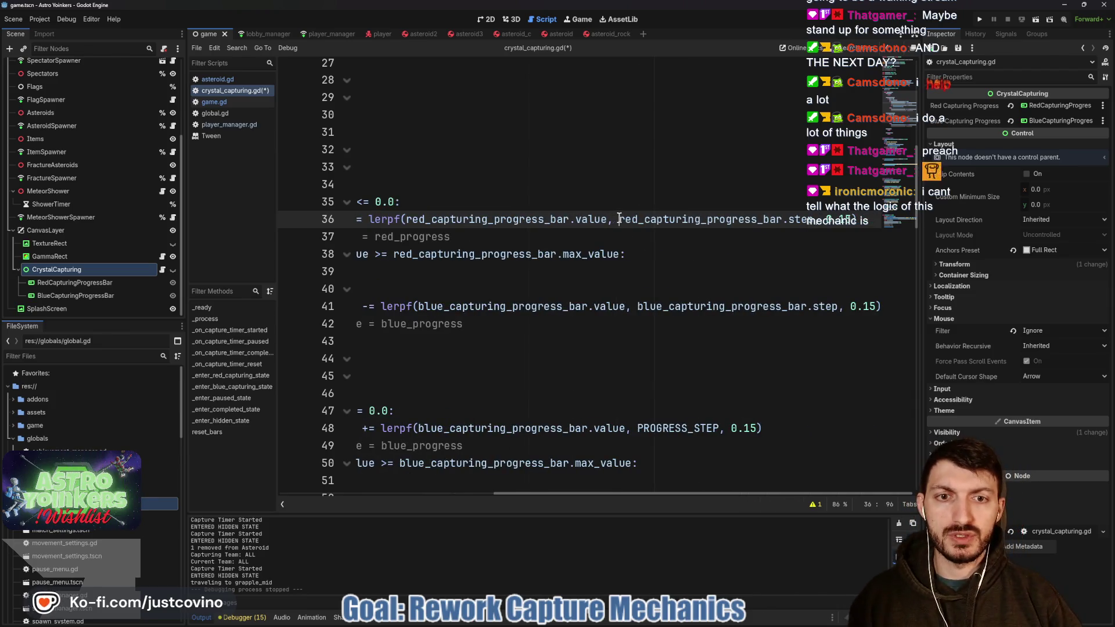
type("red")
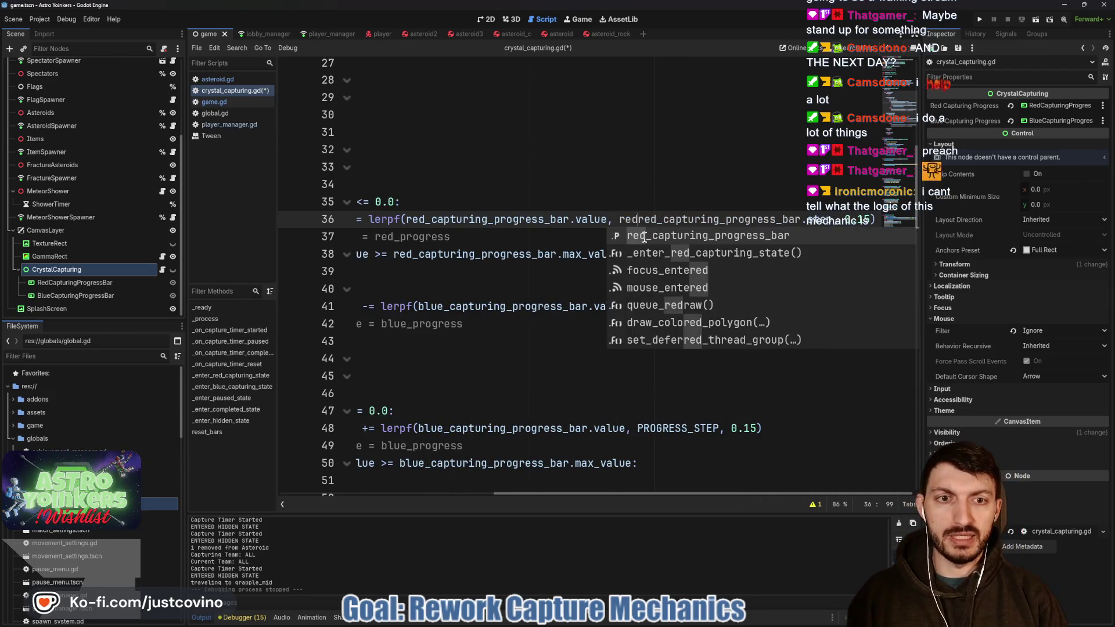
key("Return")
type(".value -")
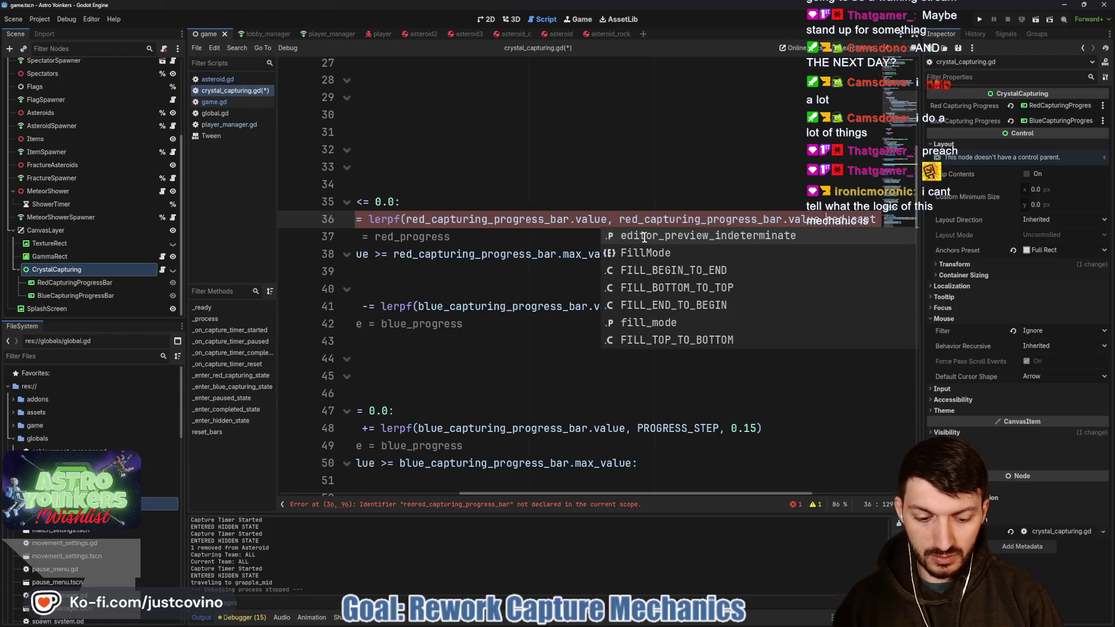
key("BackSpace")
key("BackSpace")
type("+")
scroll(666, 252, "right", 6)
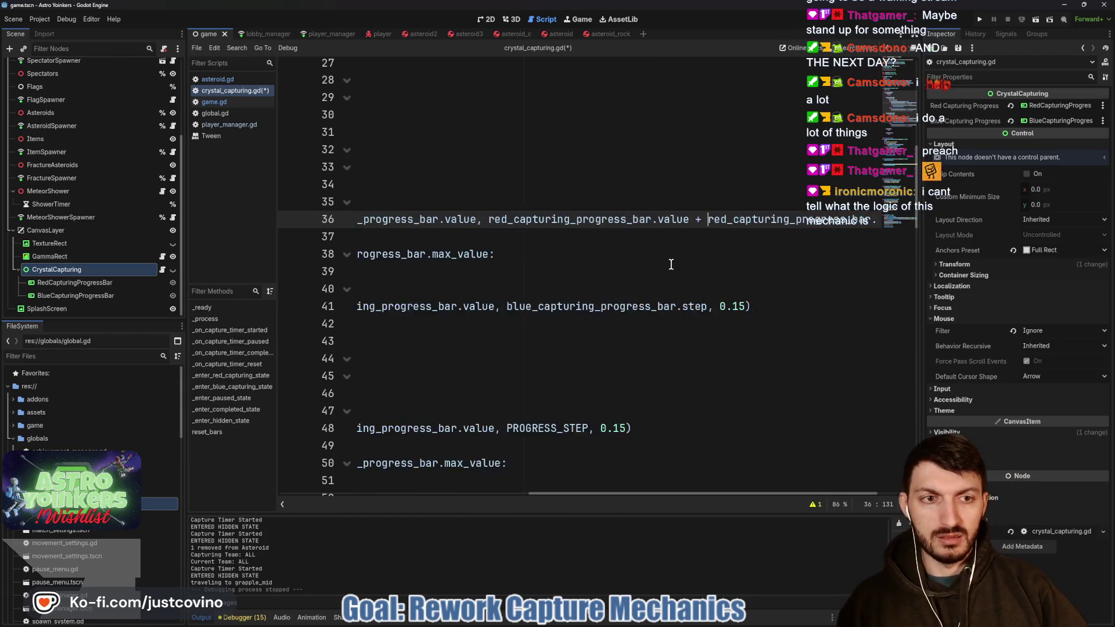
key("ctrl+s")
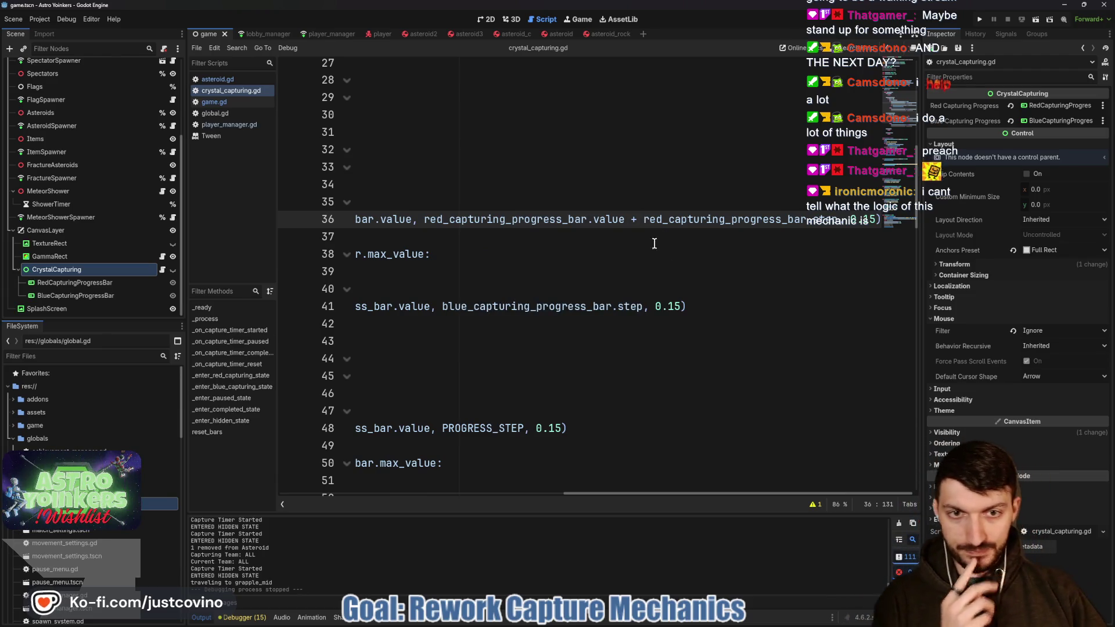
- Change the blue bar's -= to = with lerpf target blue_capturing_progress_bar.value -
scroll(633, 241, "left", 10)
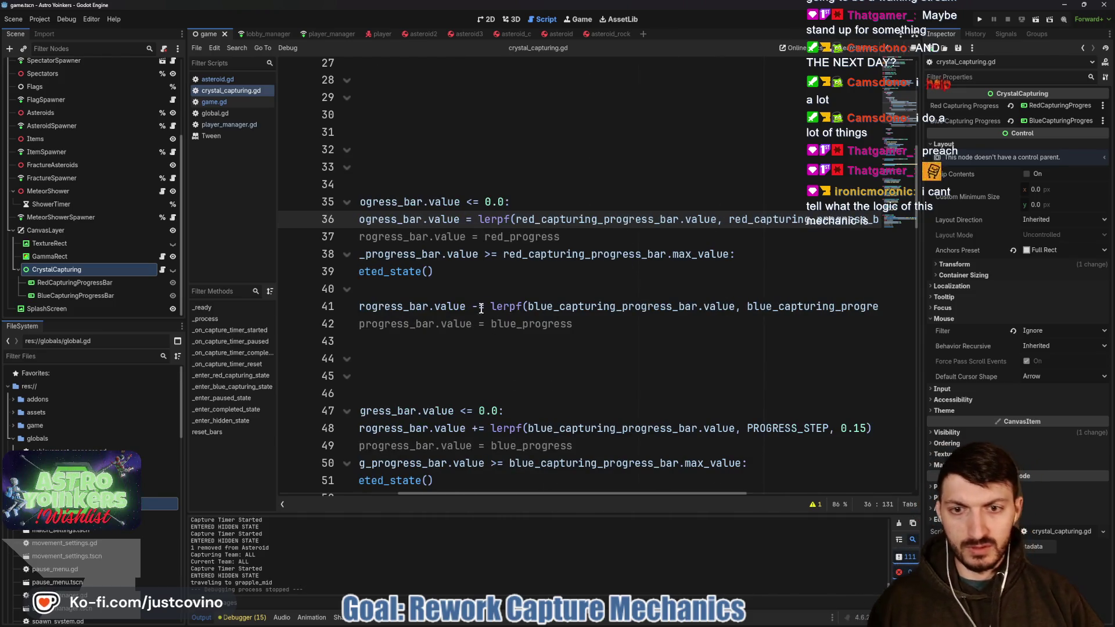
left_click(481, 305)
key("BackSpace")
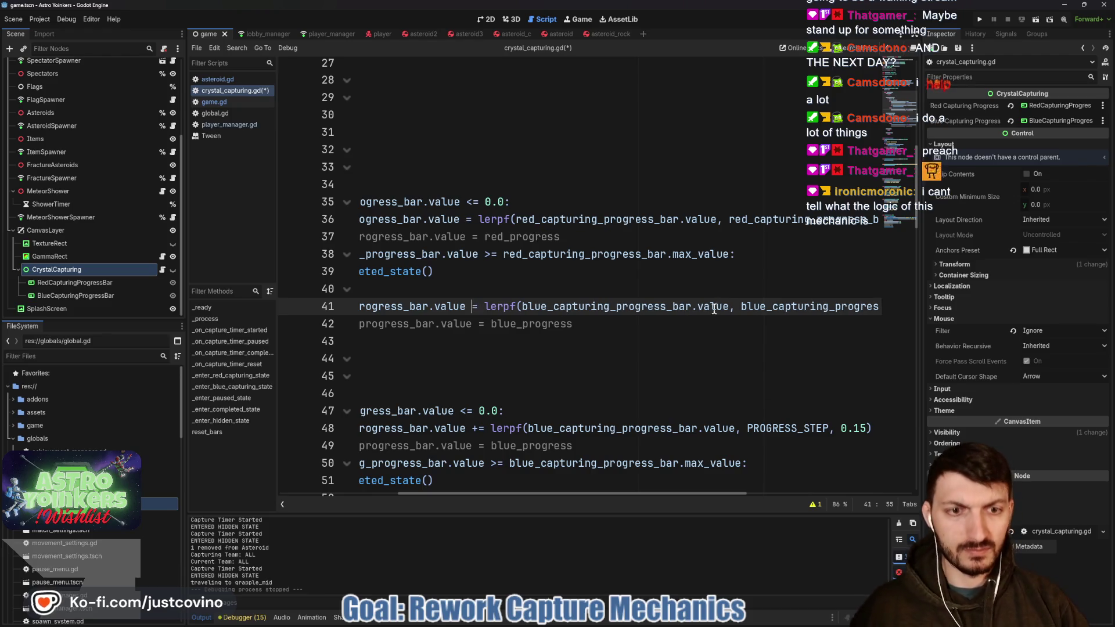
scroll(732, 308, "right", 4)
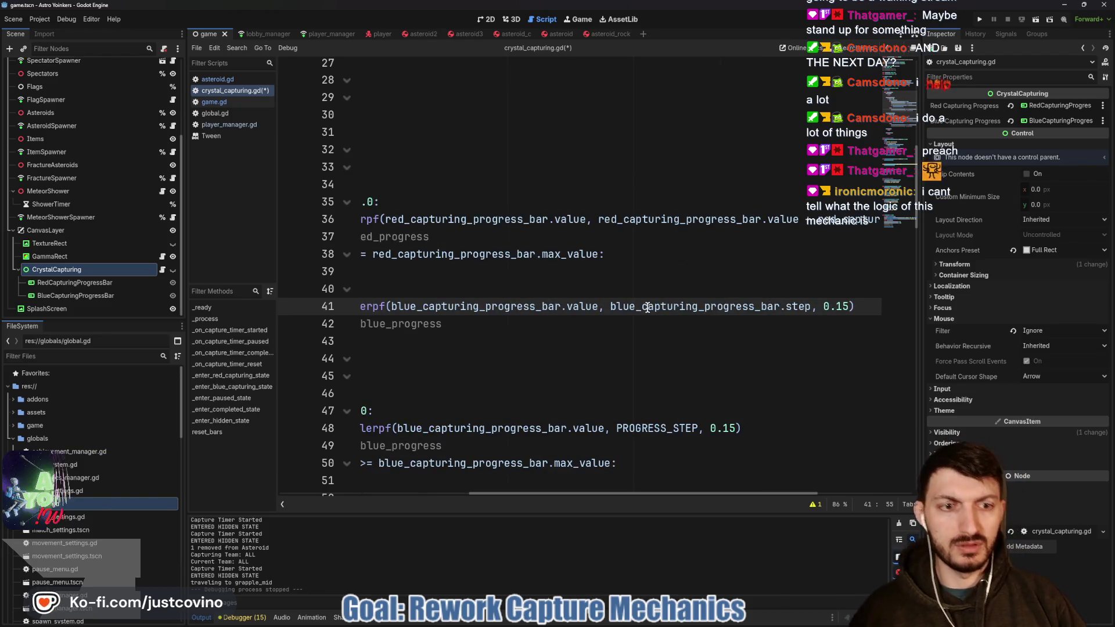
left_click(608, 306)
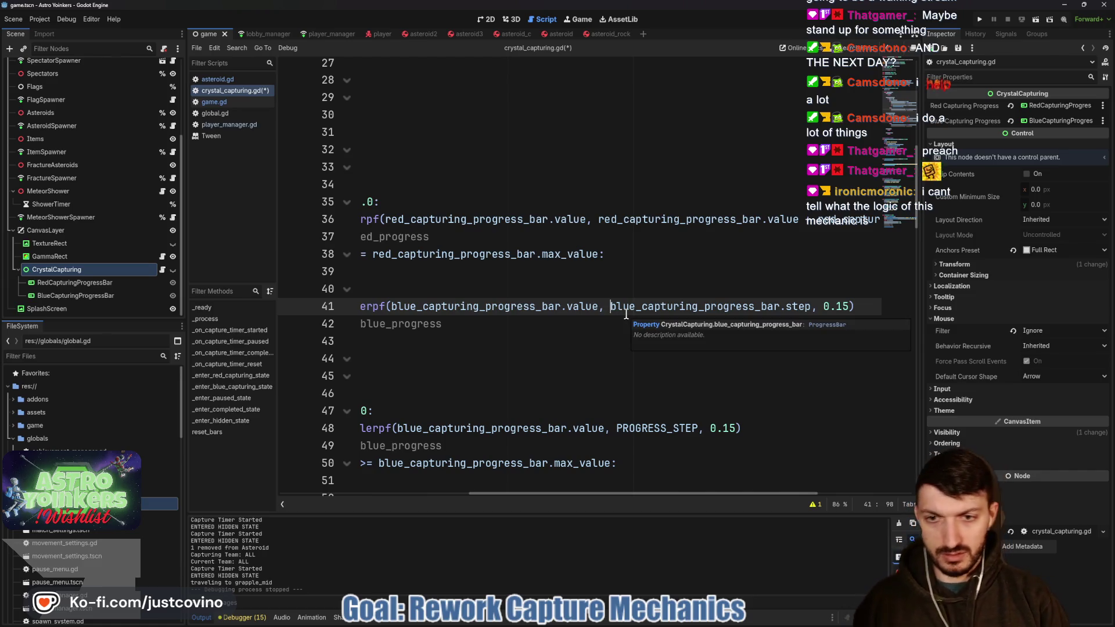
type("blue_")
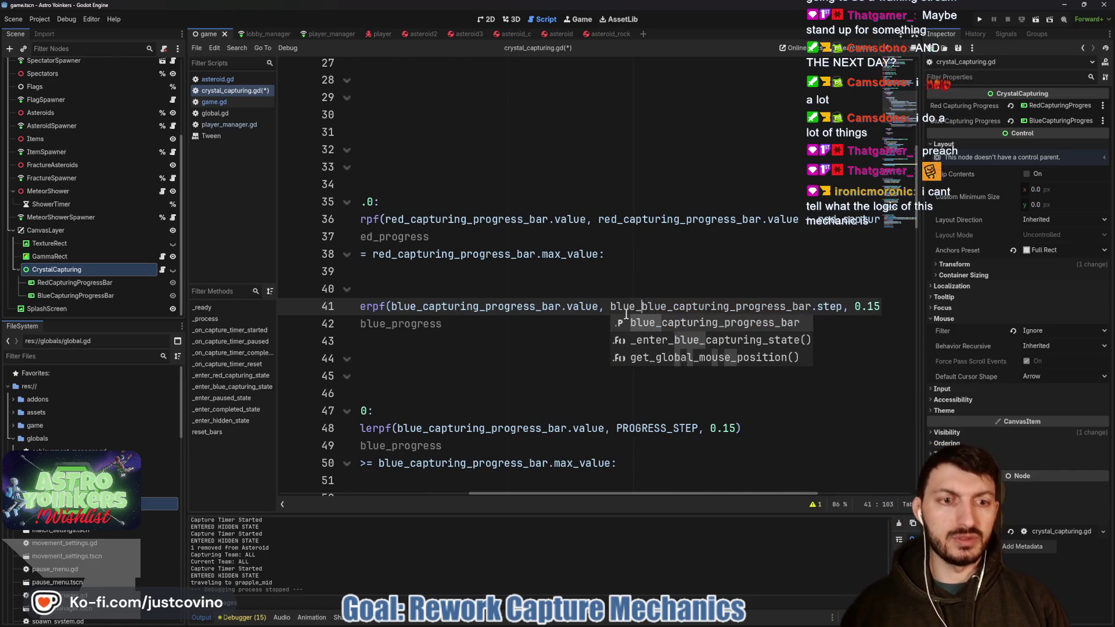
key("Return")
type(".value - blue_ca")
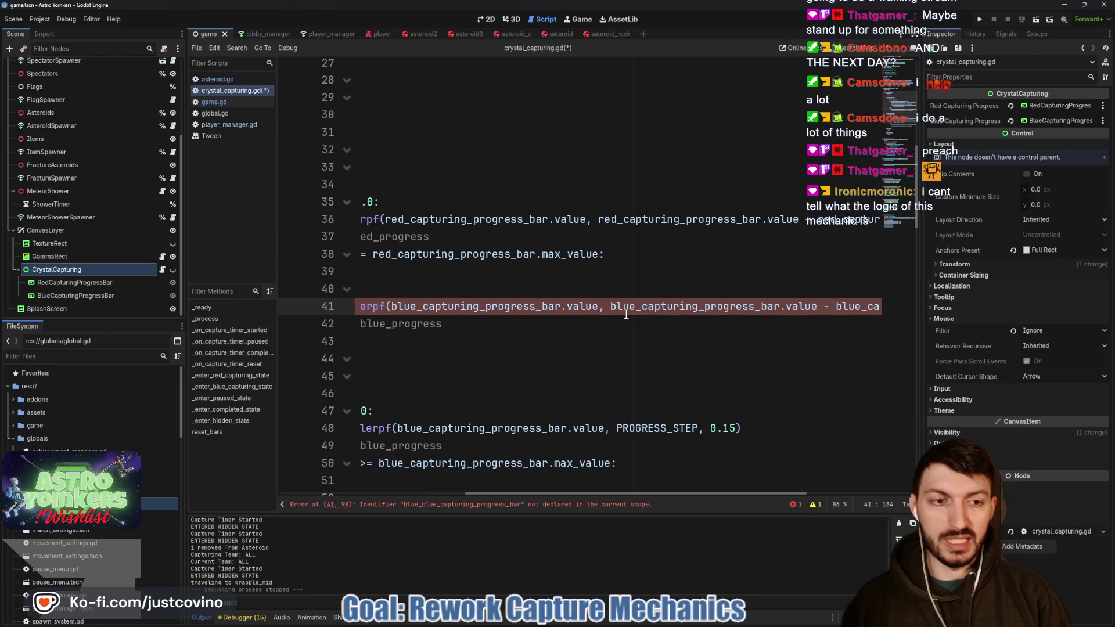
- Replace both bars' step arguments with PROGRESS_STEP and save the script
scroll(625, 318, "left", 4)
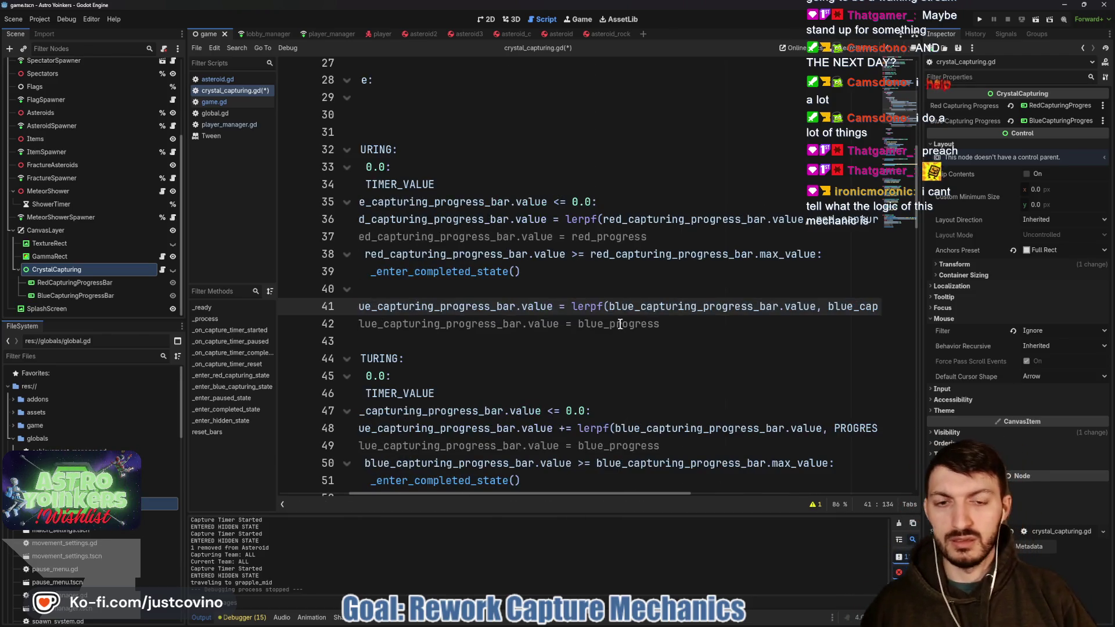
scroll(625, 323, "right", 5)
scroll(662, 319, "right", 5)
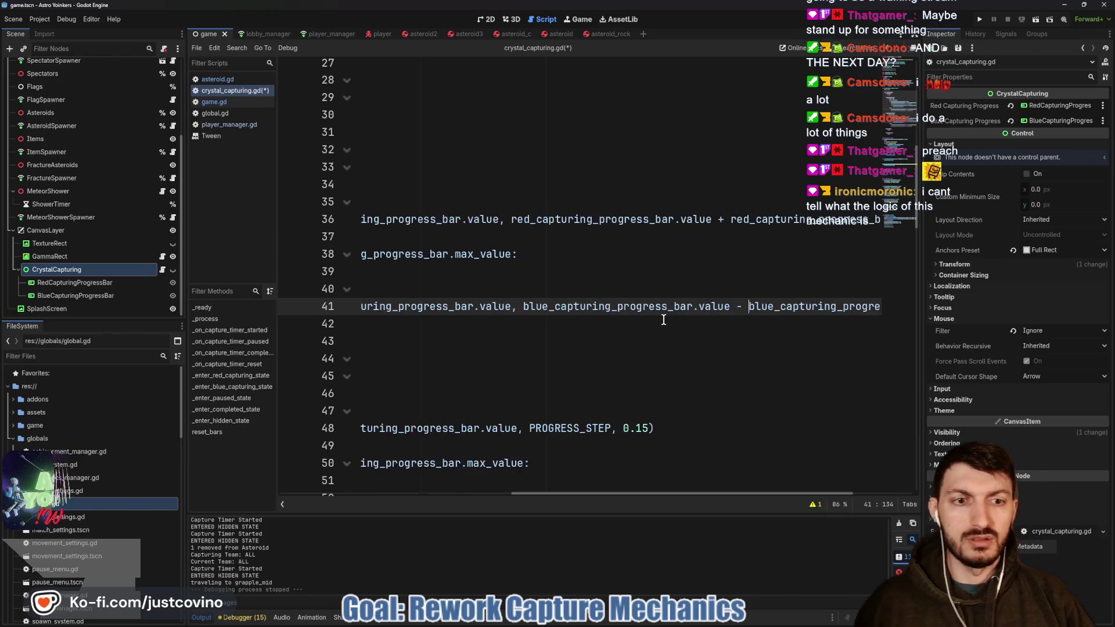
left_click_drag(637, 306, 836, 310)
type("PROGRESS")
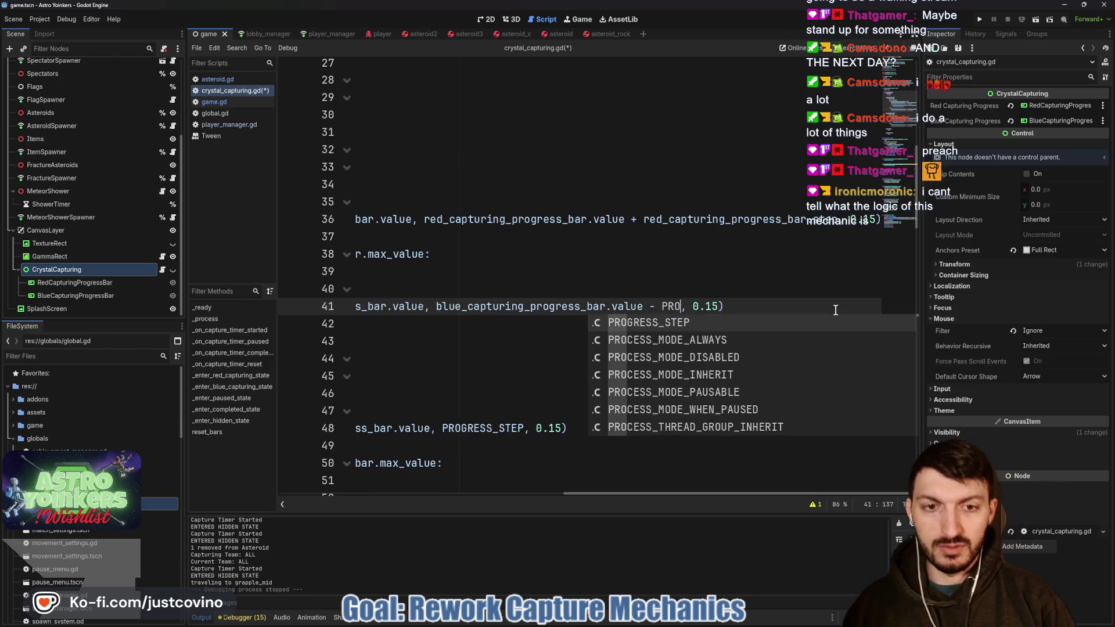
key("Return")
left_click_drag(643, 219, 834, 218)
type("PROGRESS")
key("Return")
key("ctrl+s")
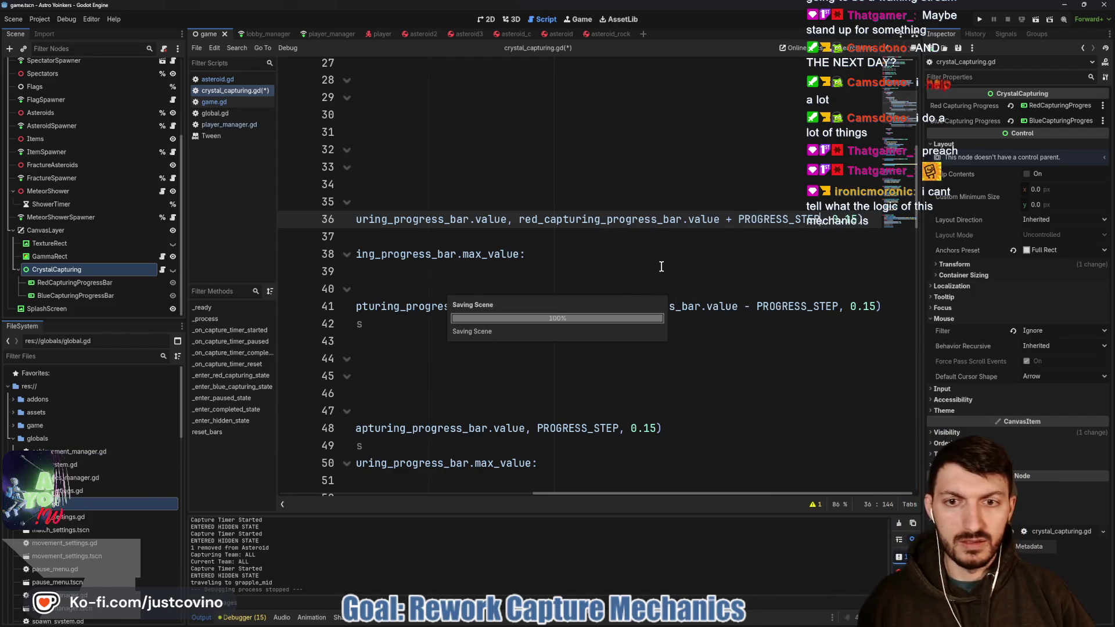
scroll(656, 270, "down", 3)
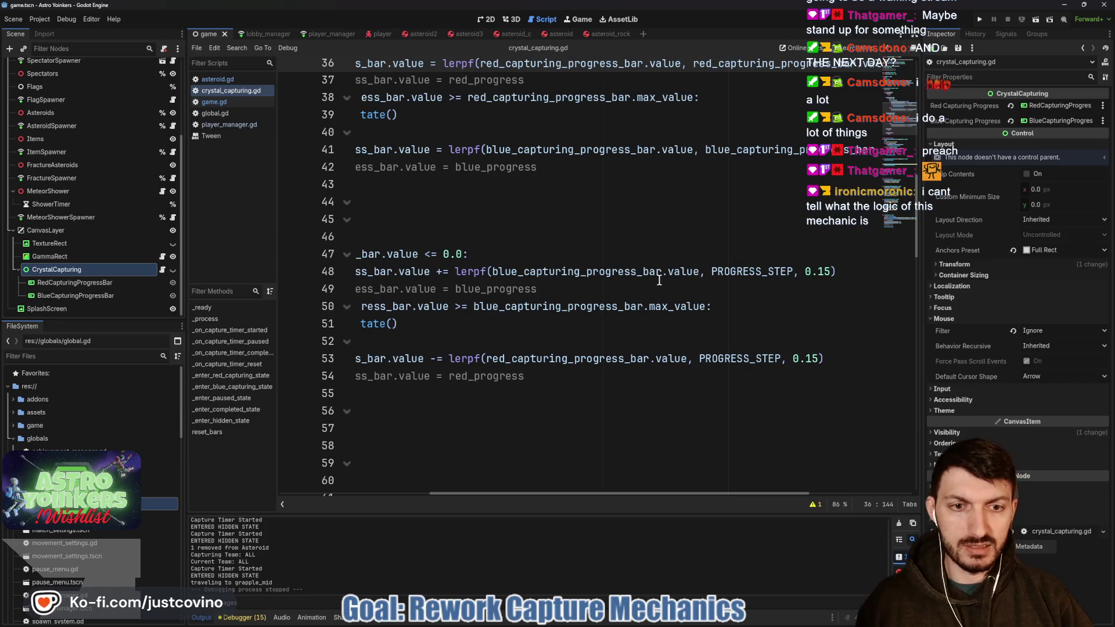
left_click(699, 358)
type("red")
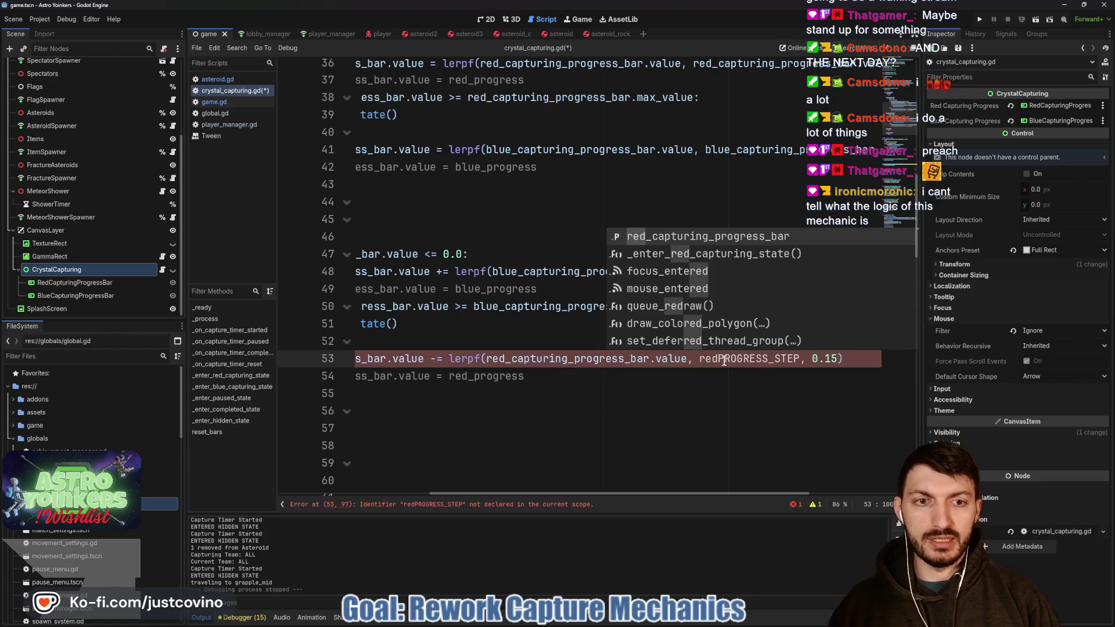
key("Return")
type(".value ")
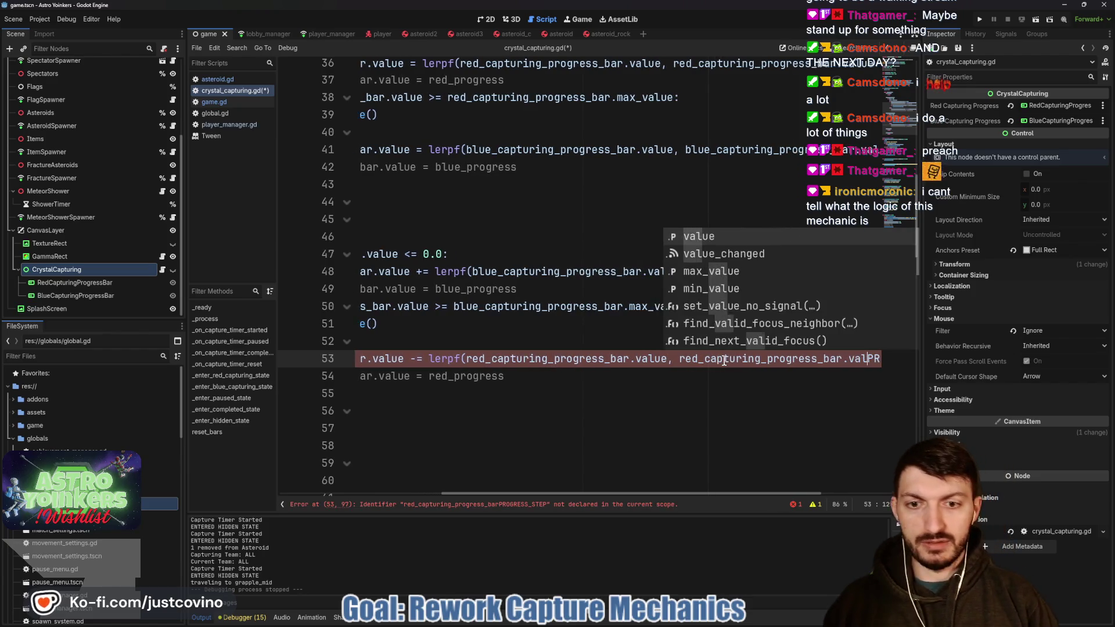
type("-")
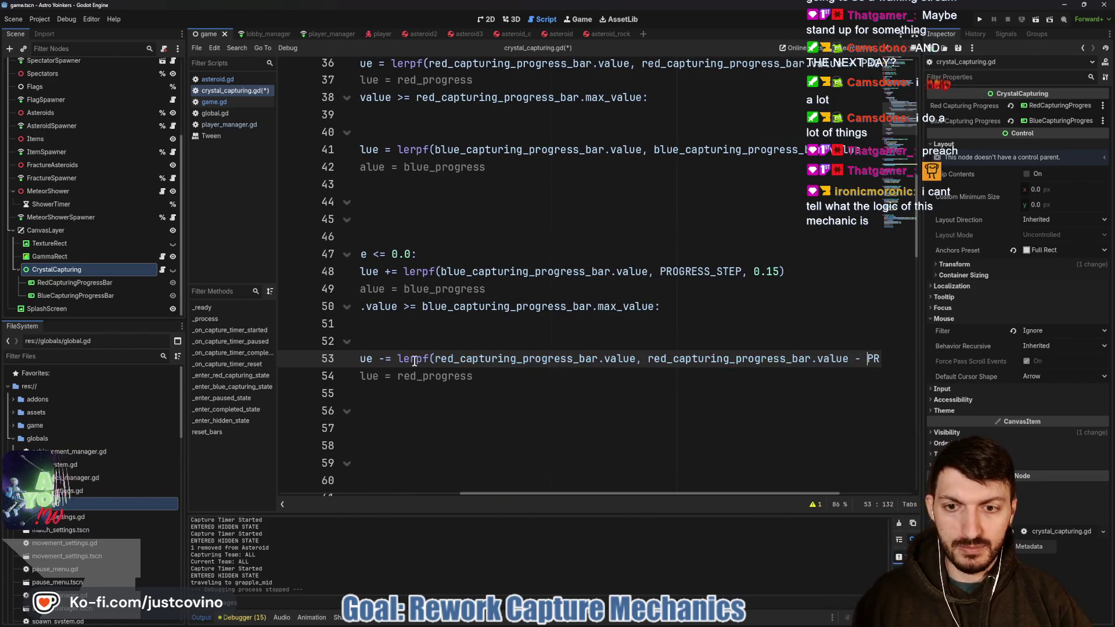
key("BackSpace")
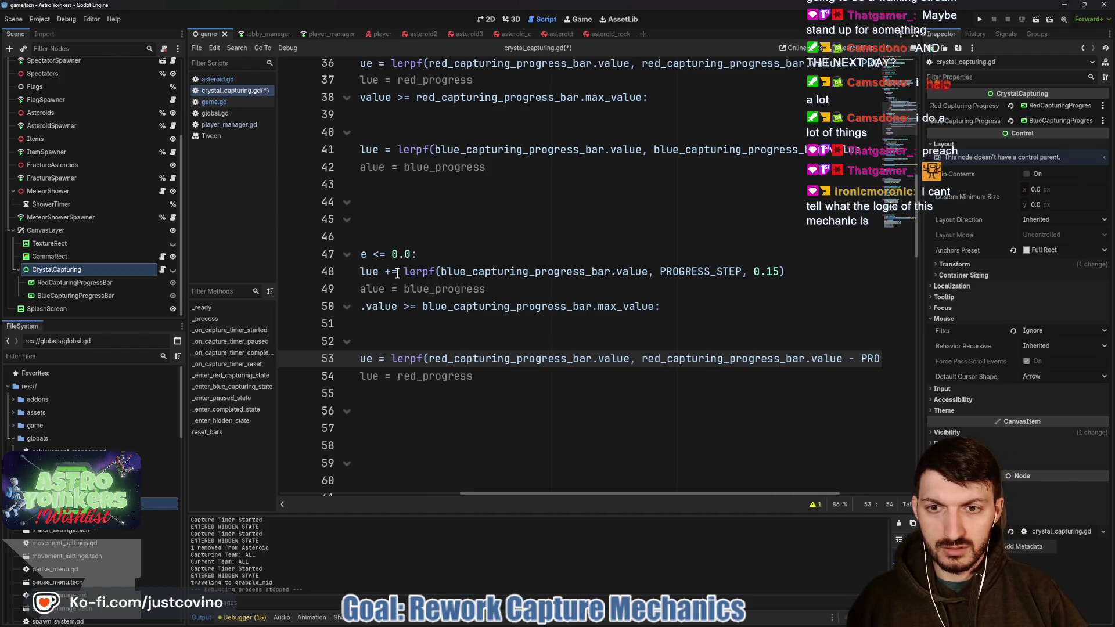
left_click(392, 273)
key("BackSpace")
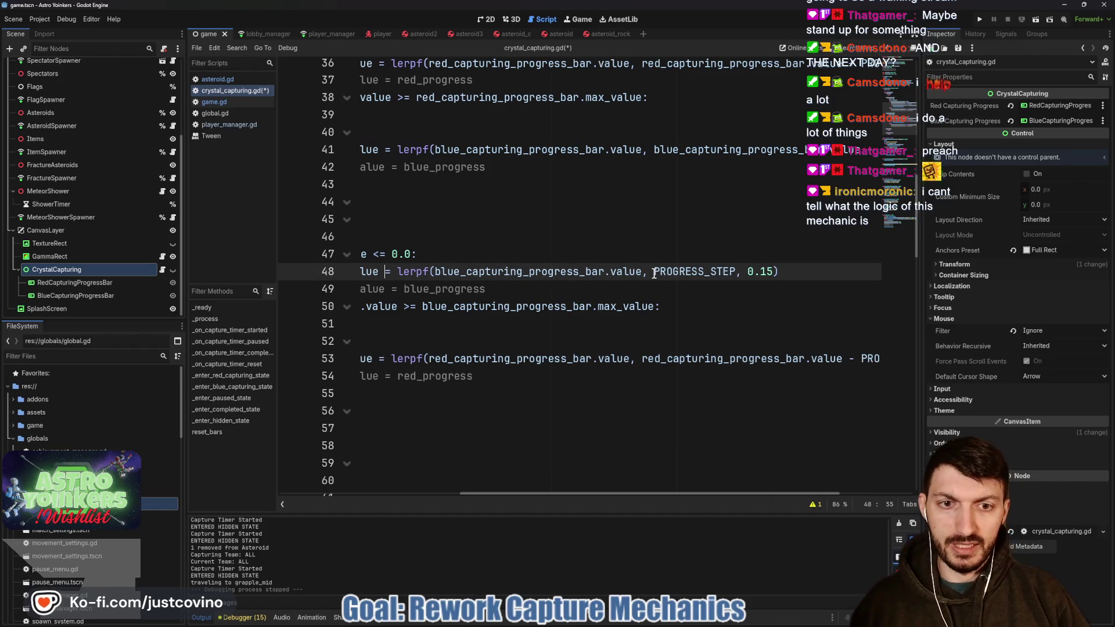
left_click(654, 273)
type("blue")
key("Return")
type(".value +")
key("ctrl+s")
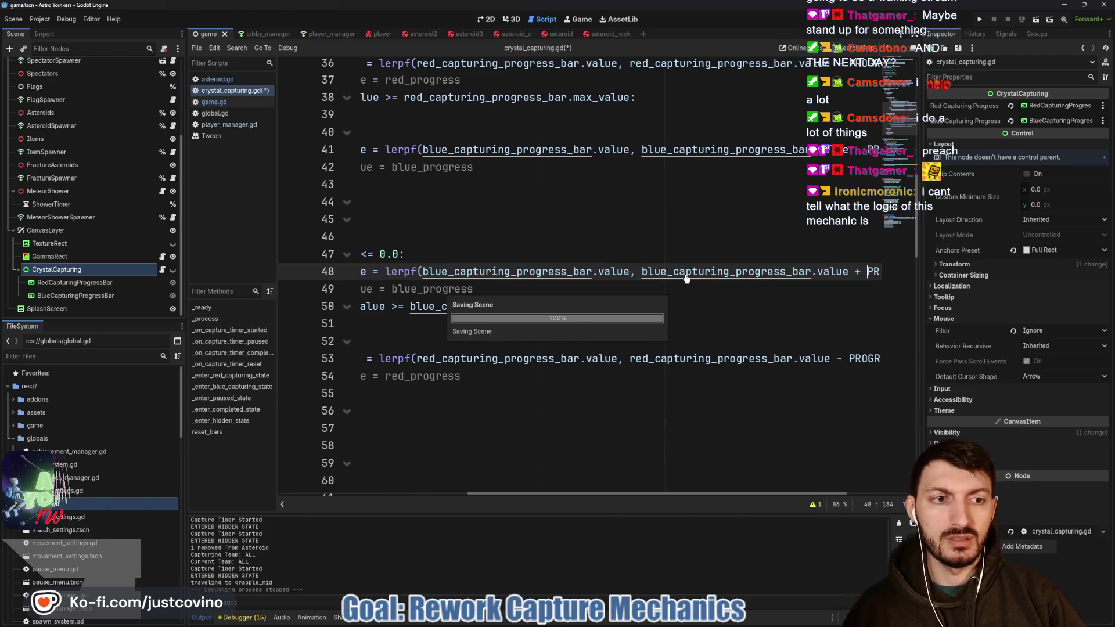
scroll(654, 279, "left", 5)
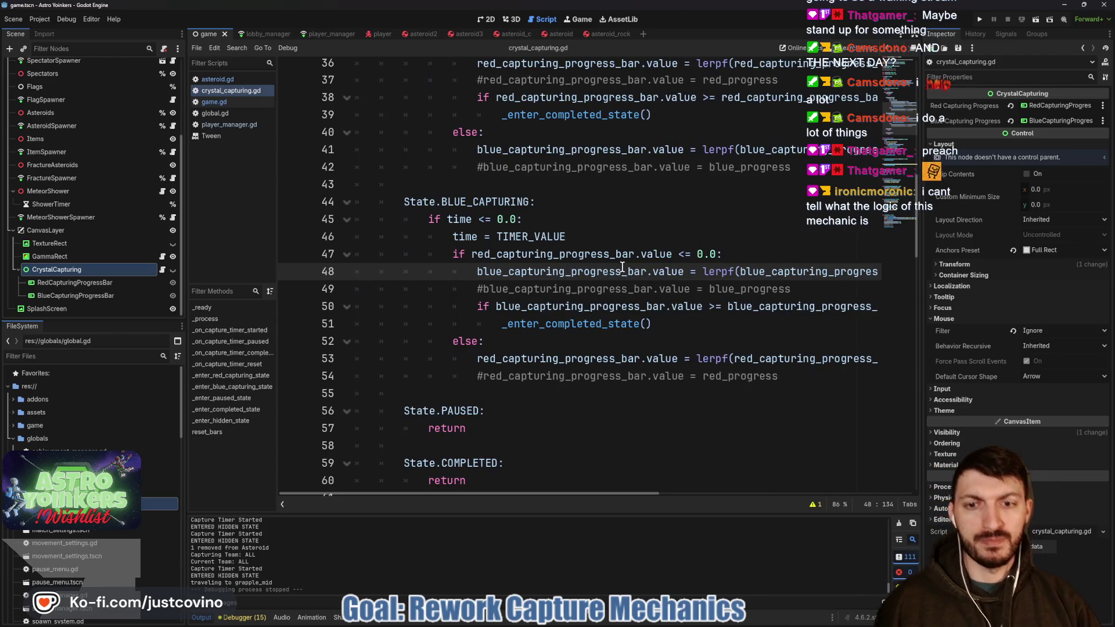
scroll(618, 261, "up", 3)
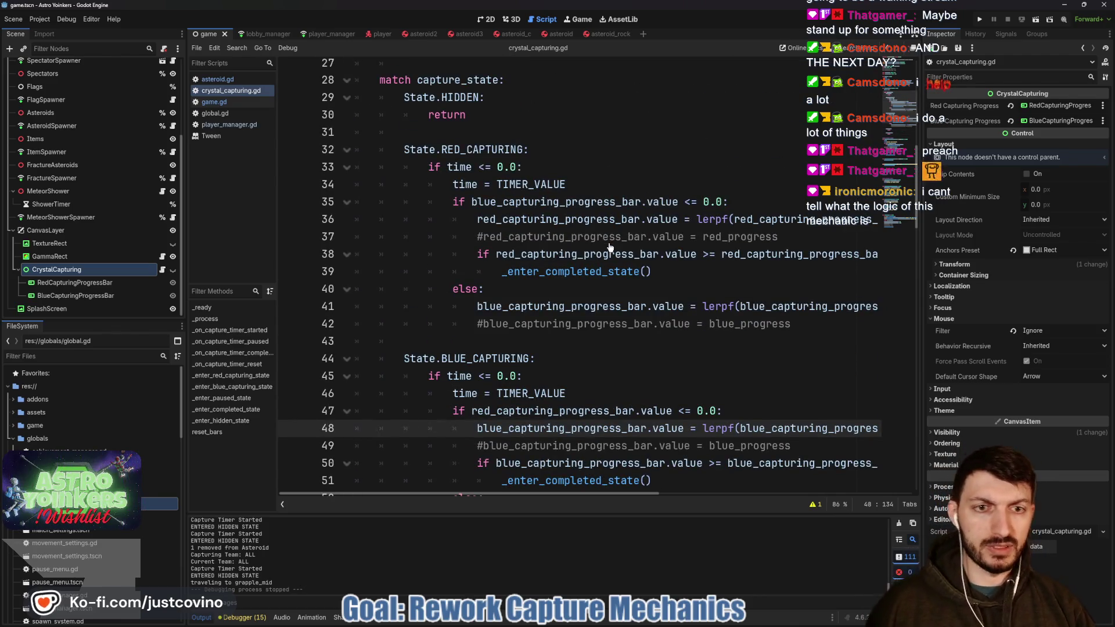
scroll(624, 237, "right", 3)
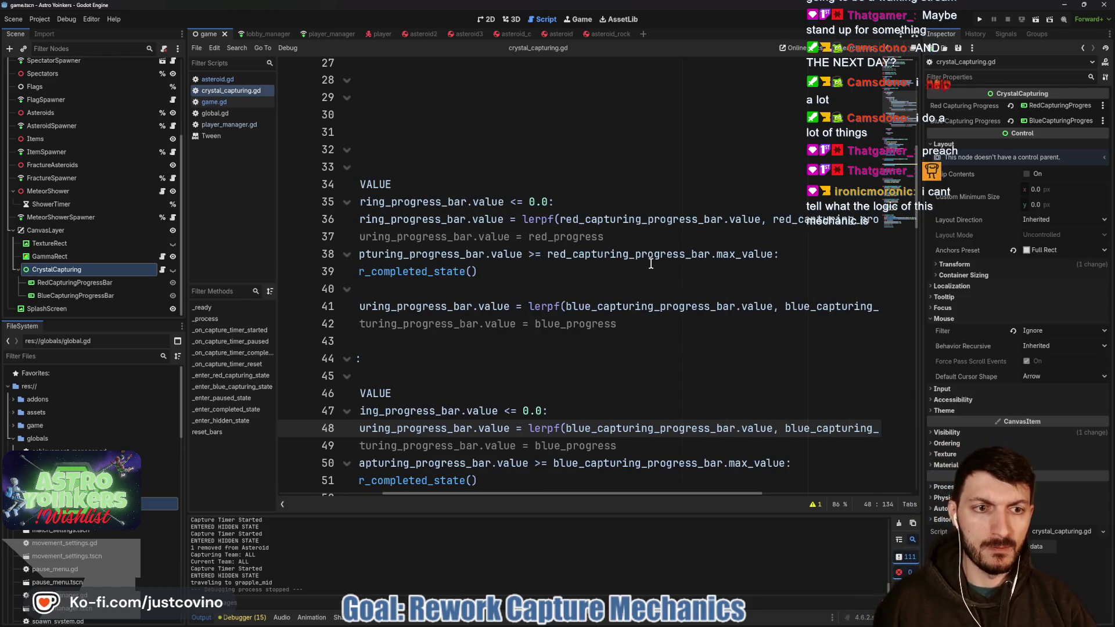
scroll(650, 262, "left", 5)
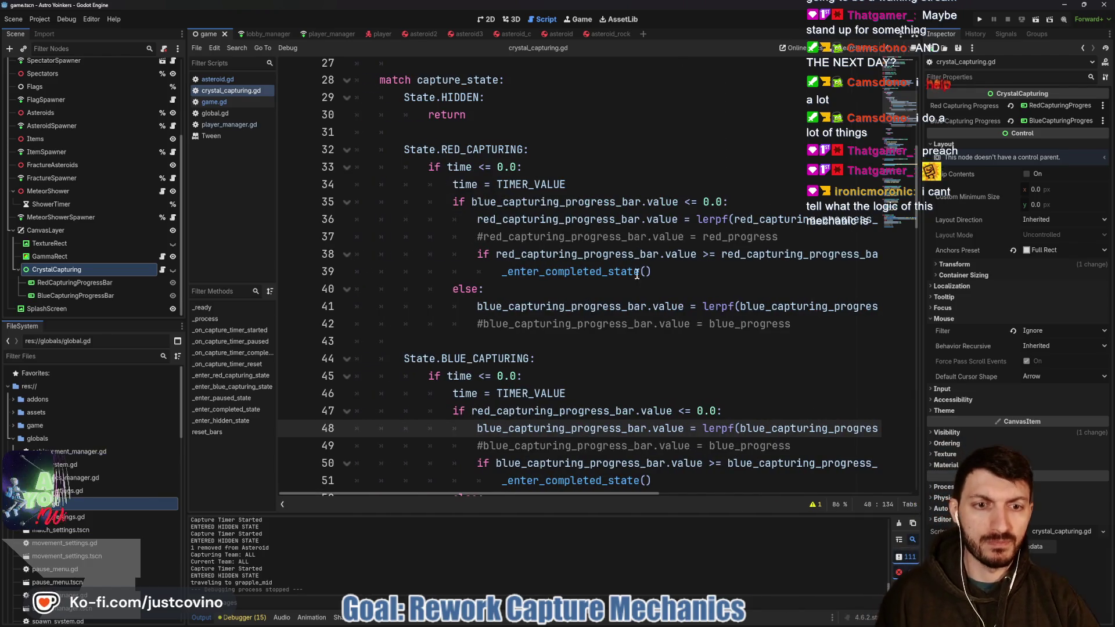
scroll(637, 289, "right", 2)
scroll(637, 289, "right", 4)
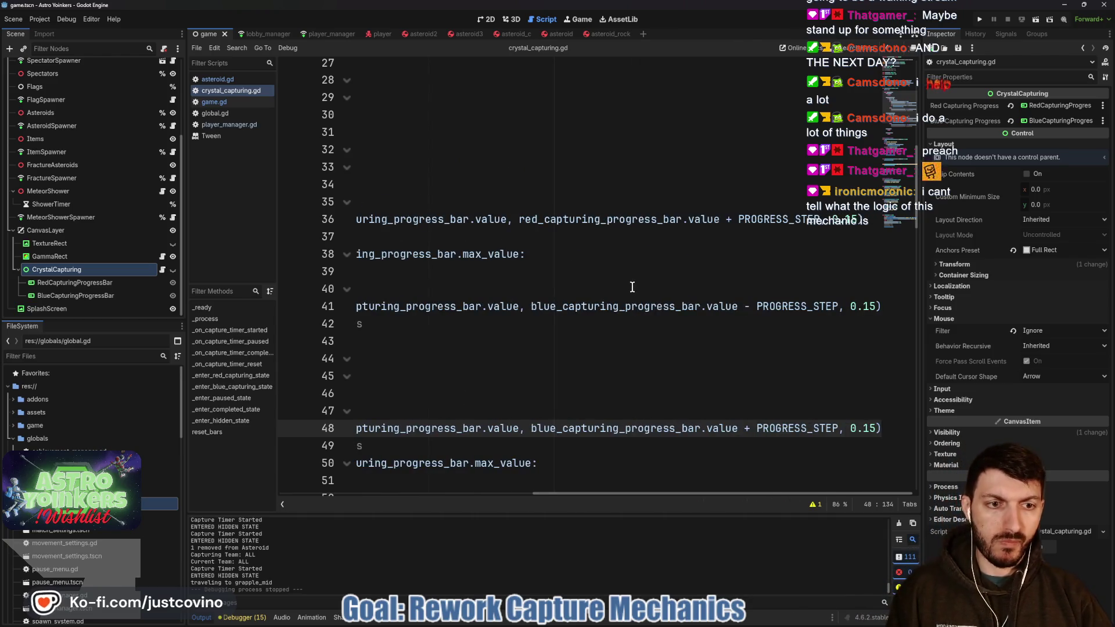
left_click(979, 19)
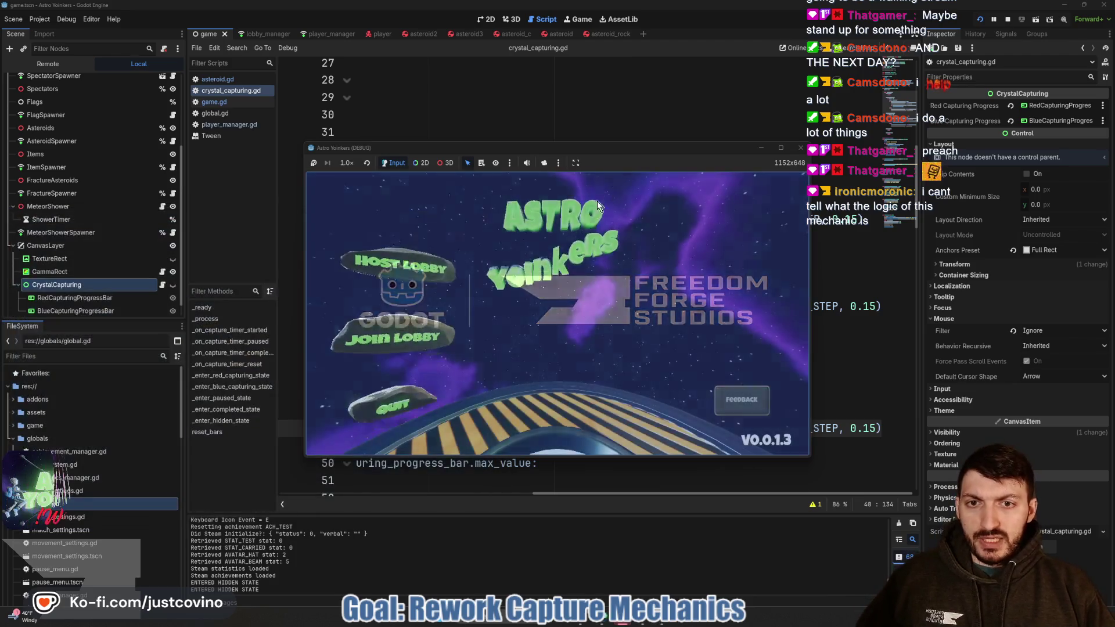
- Host a lobby and grapple onto an asteroid to start a red capture
left_click(346, 255)
left_click(552, 266)
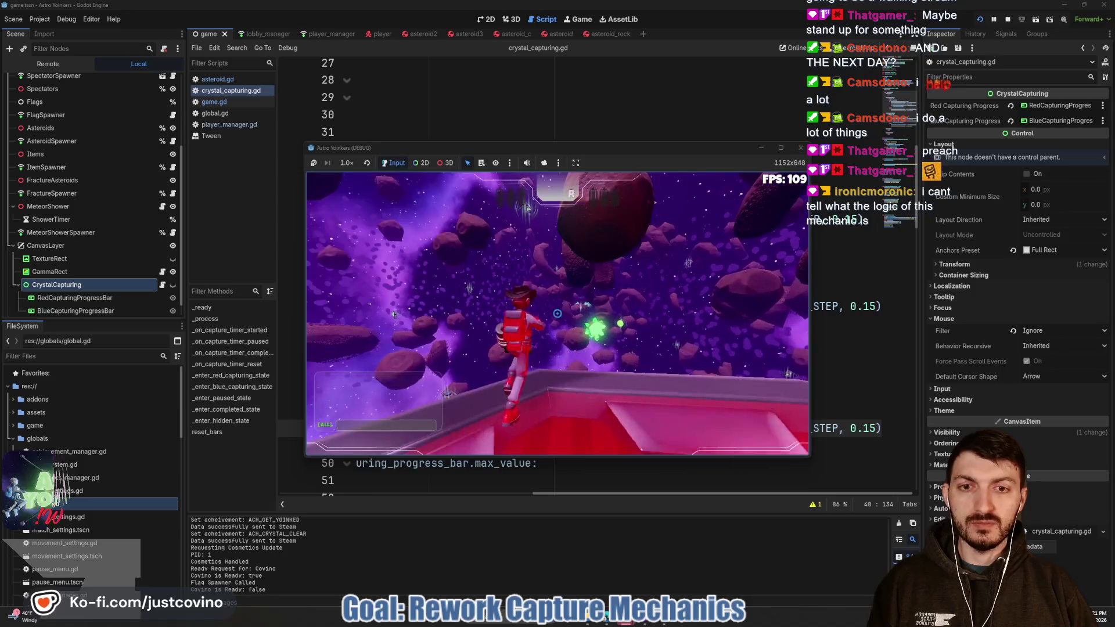
left_click(557, 313)
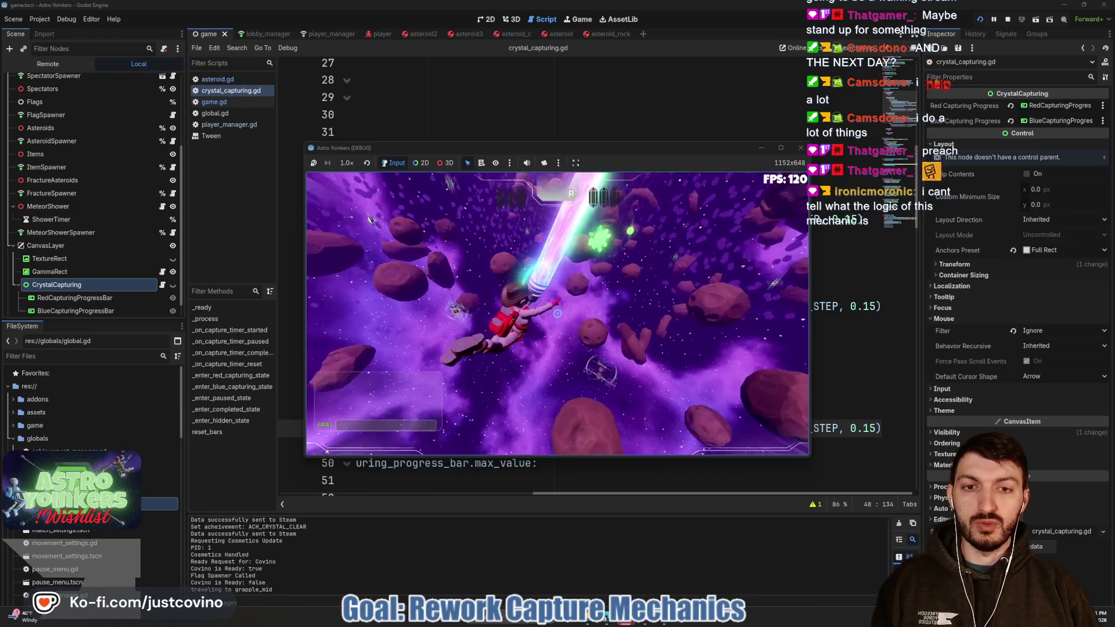
left_click(557, 314)
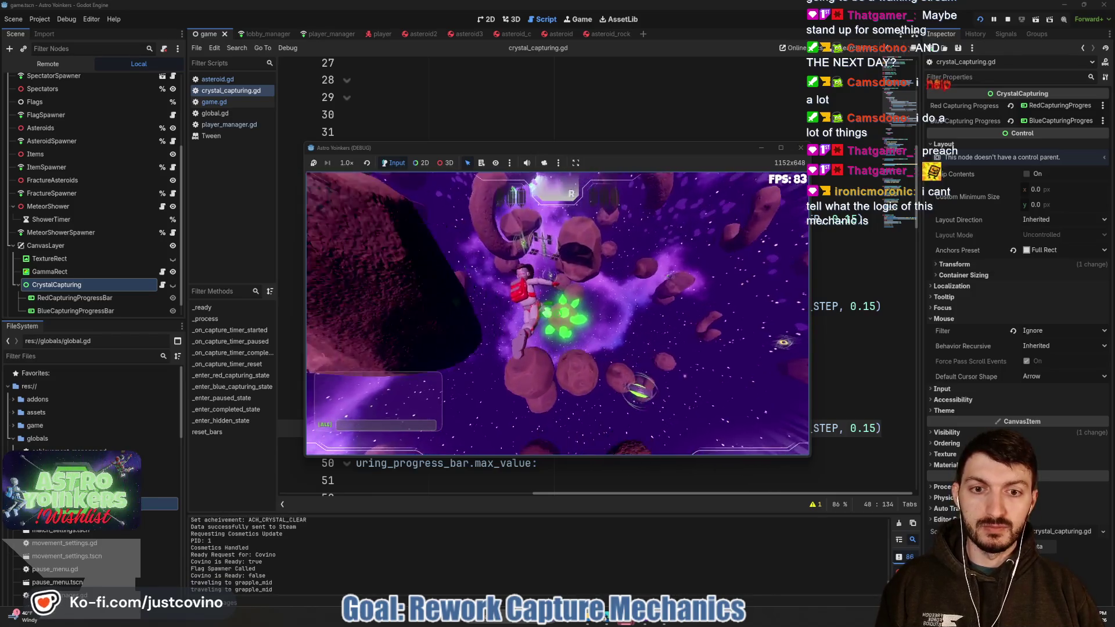
left_click(557, 314)
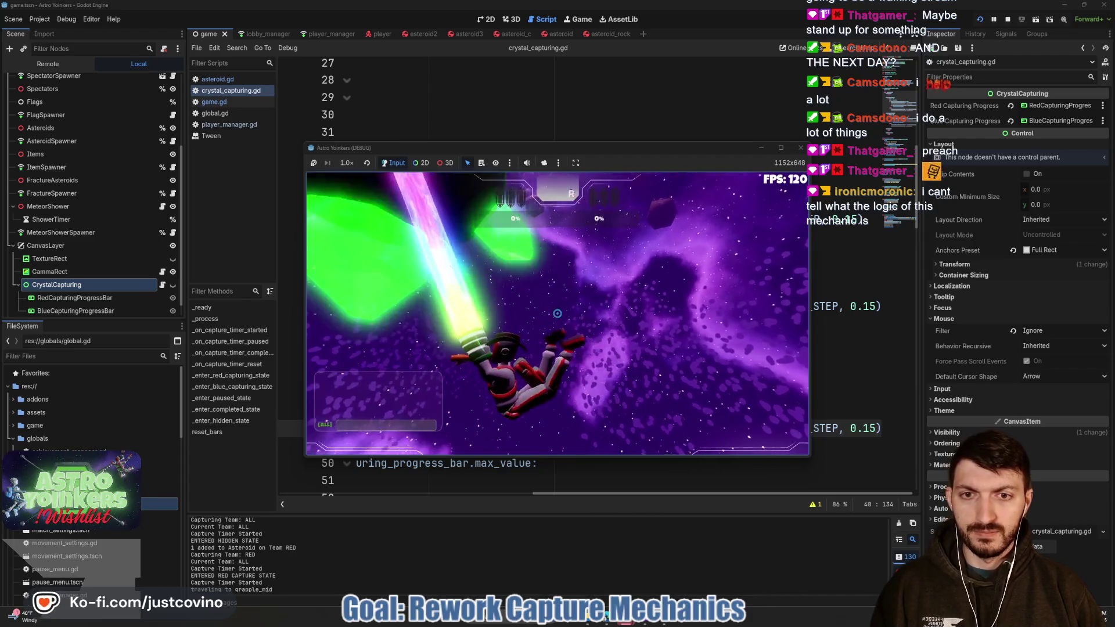
- Stop the game and replace all four 0.15 lerp weights with 2 * delta, then save
key("F8")
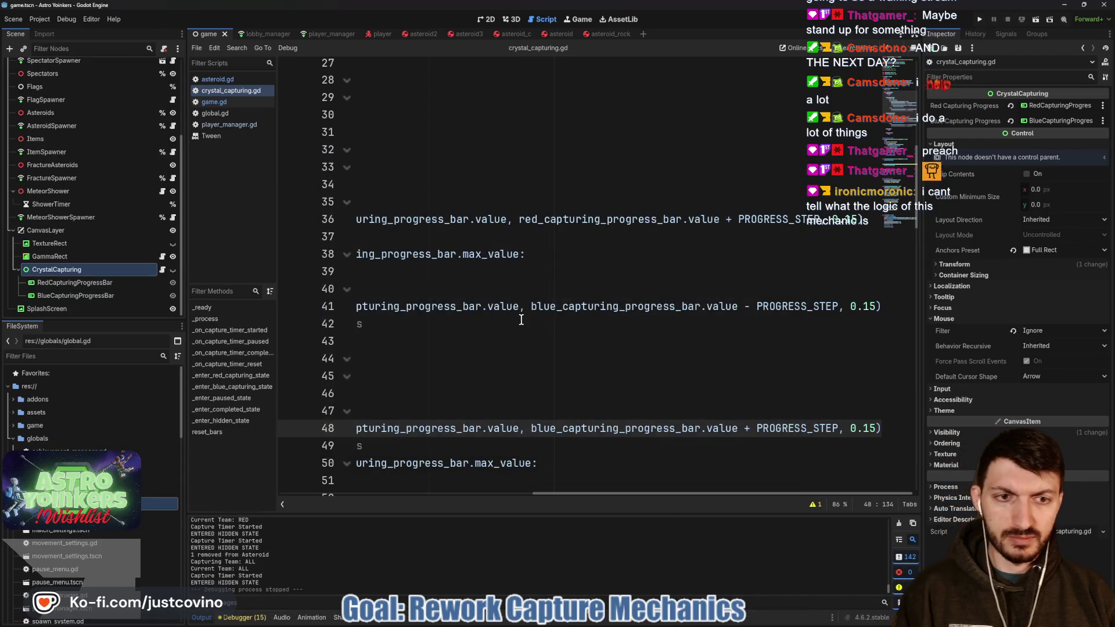
double_click(845, 219)
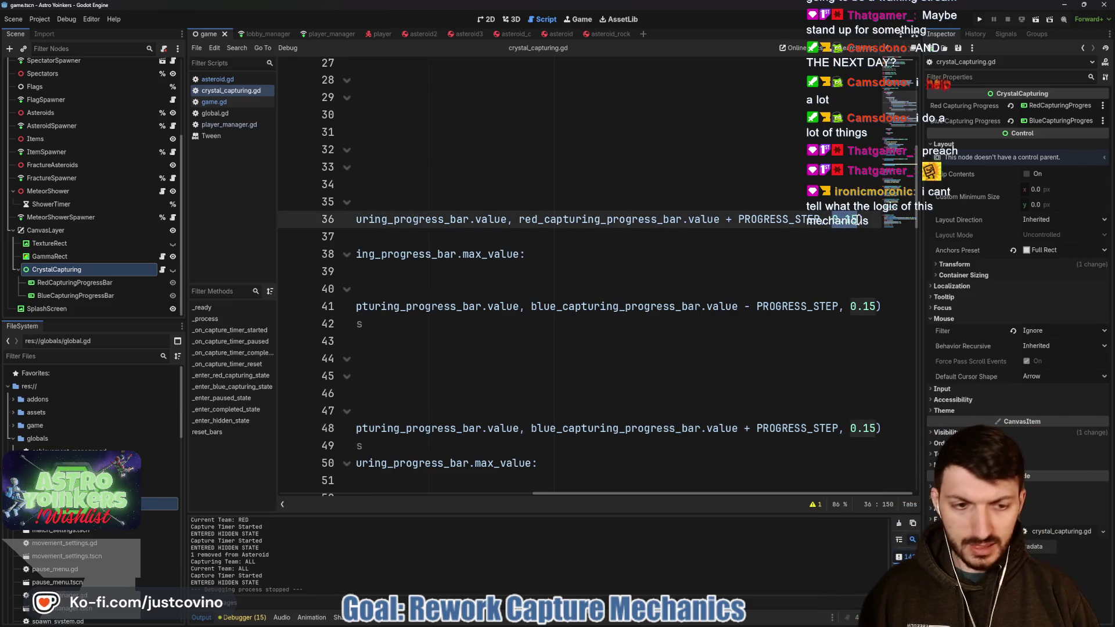
scroll(854, 226, "down", 3)
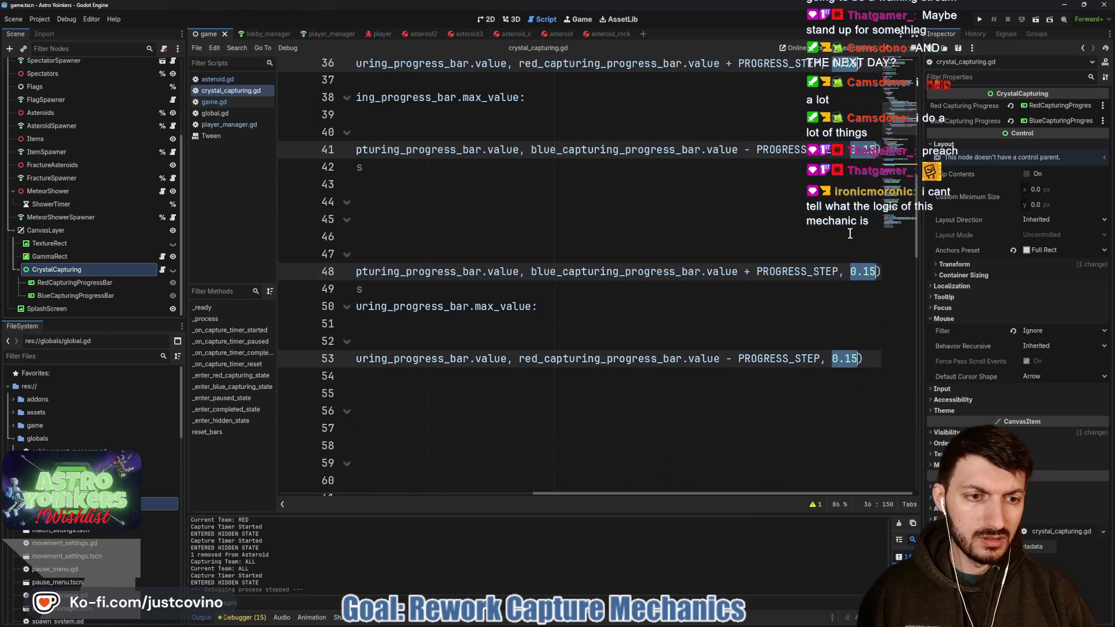
type("2 * delta")
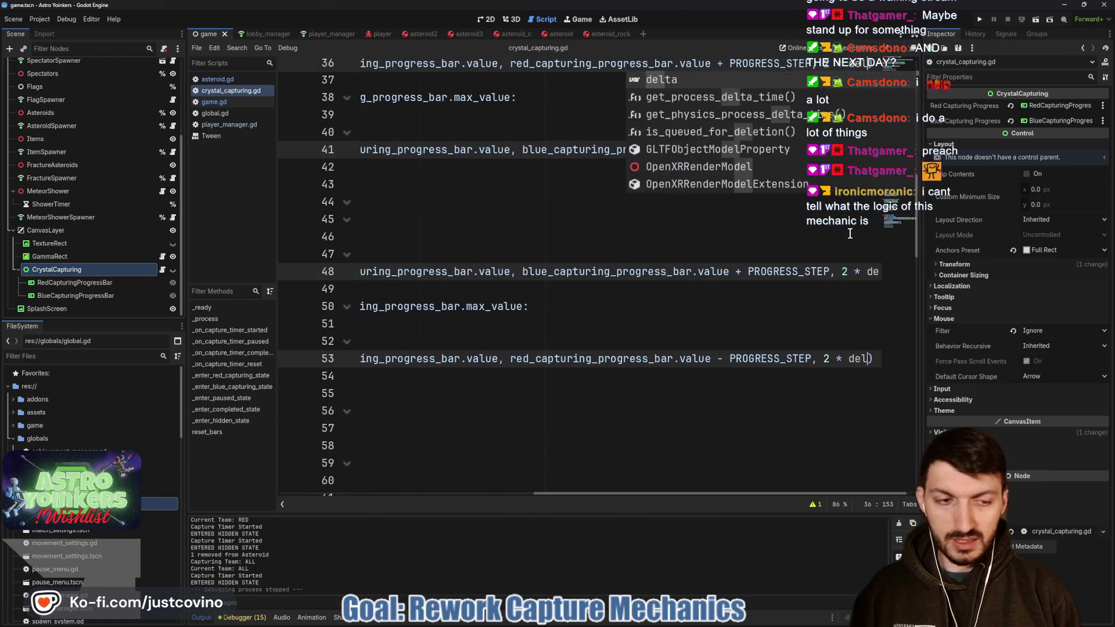
left_click(790, 320)
key("ctrl+s")
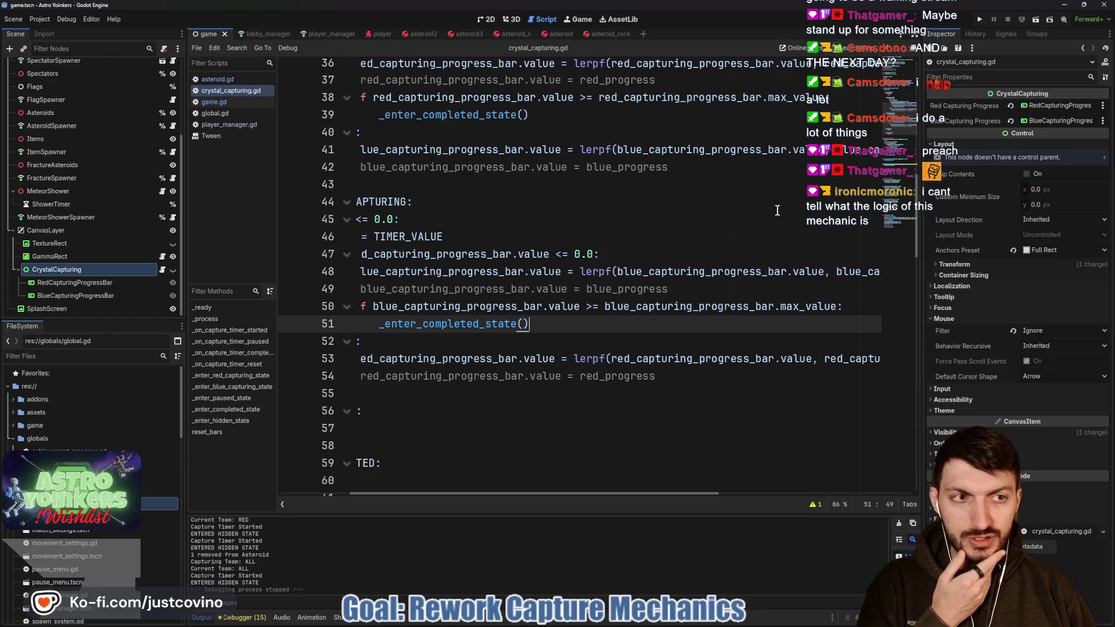
- Run the project again to test the new weights
scroll(687, 242, "left", 3)
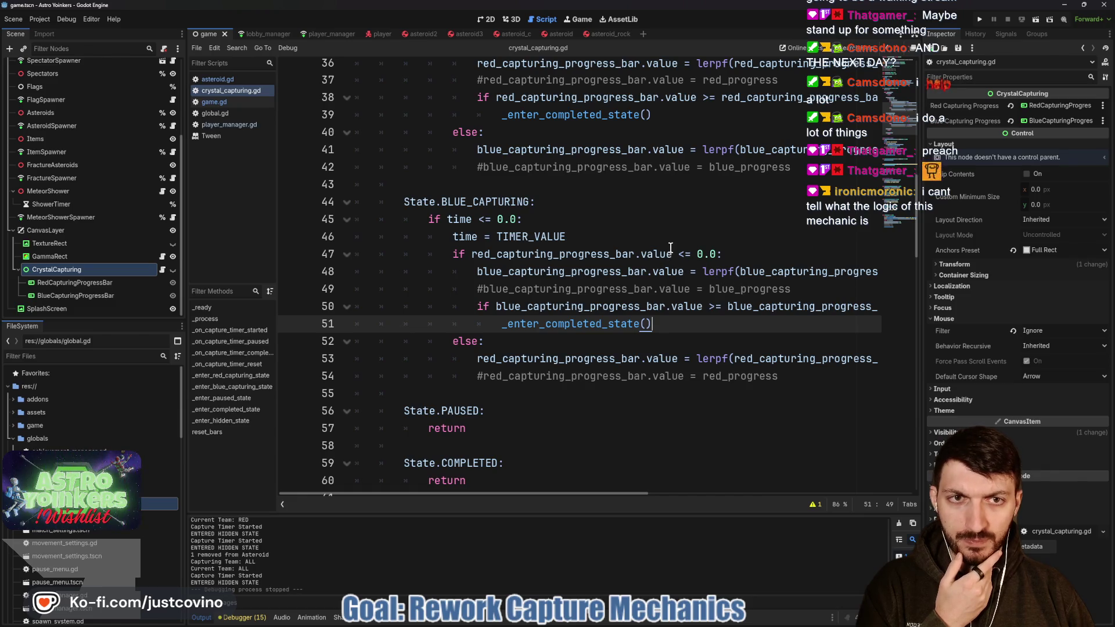
scroll(670, 240, "up", 3)
left_click(979, 22)
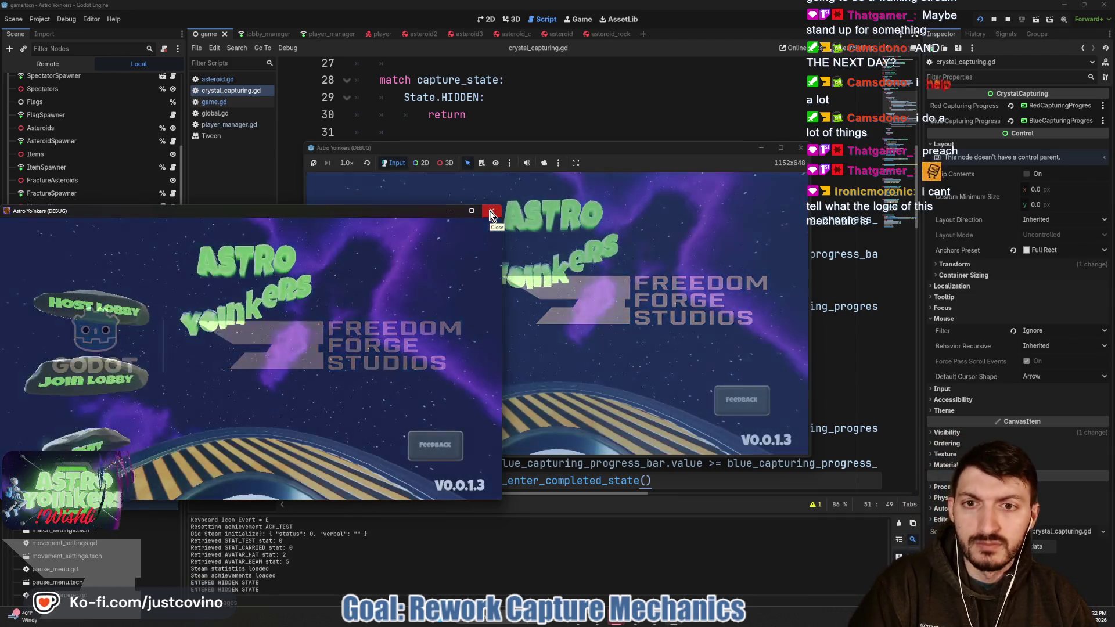
- Close the extra game window and host a private lobby
left_click(491, 212)
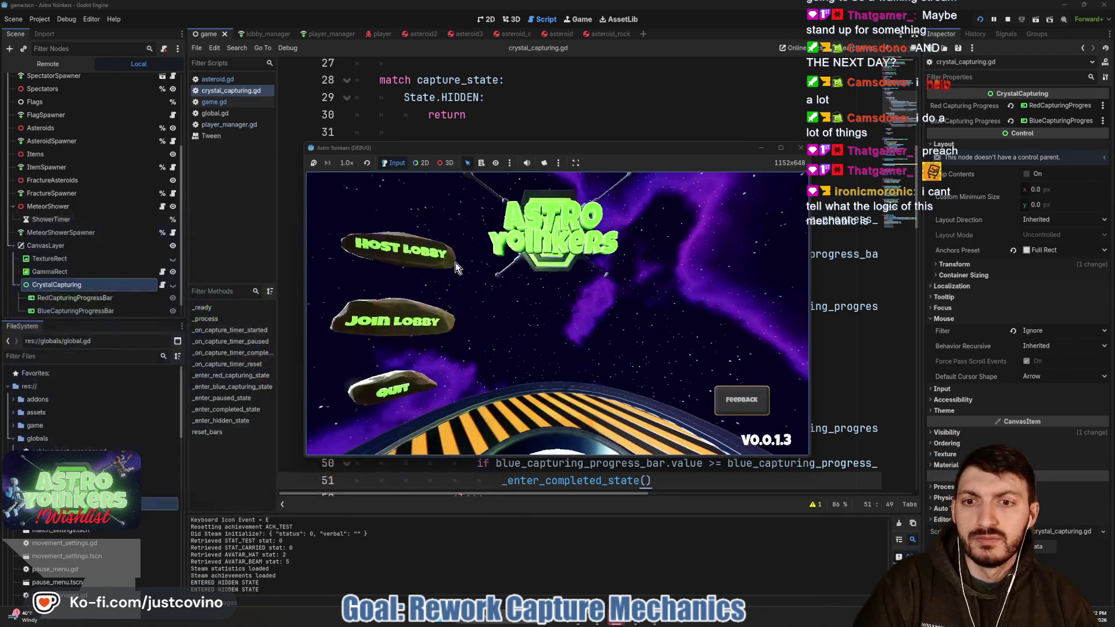
left_click(415, 254)
left_click(550, 270)
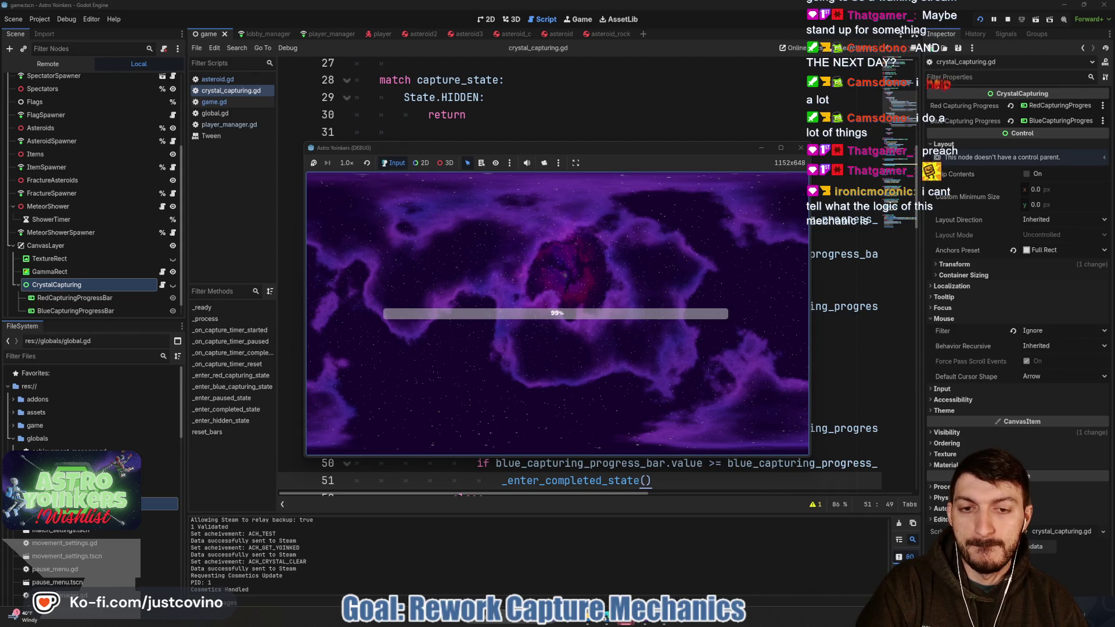
- Walk onto the capture pad, pause the game, and view the live scene tree
key("w")
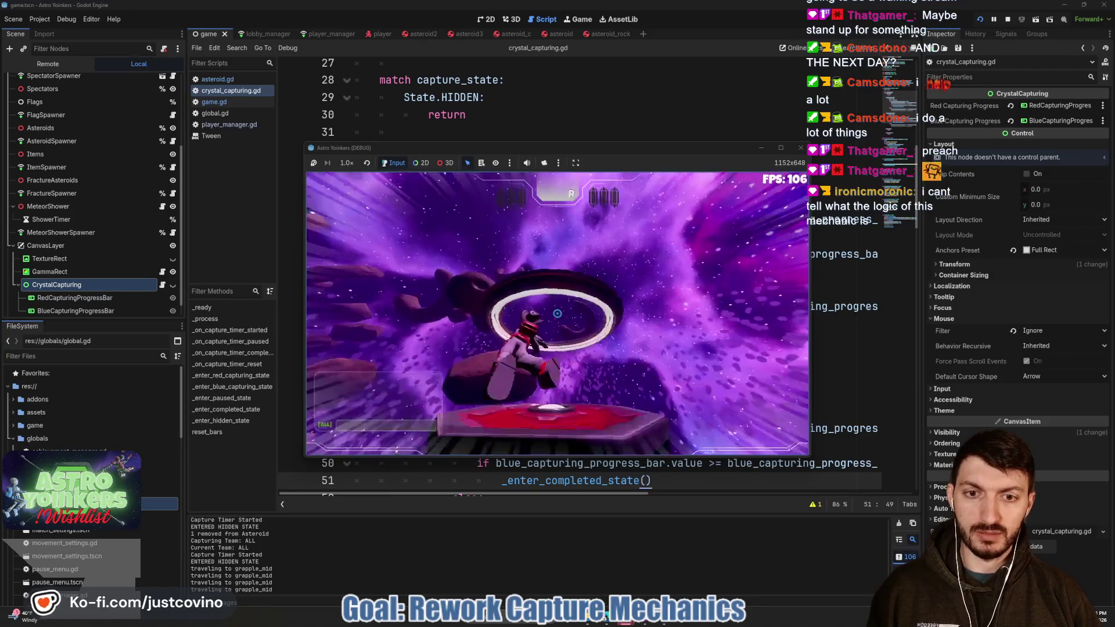
key("Escape")
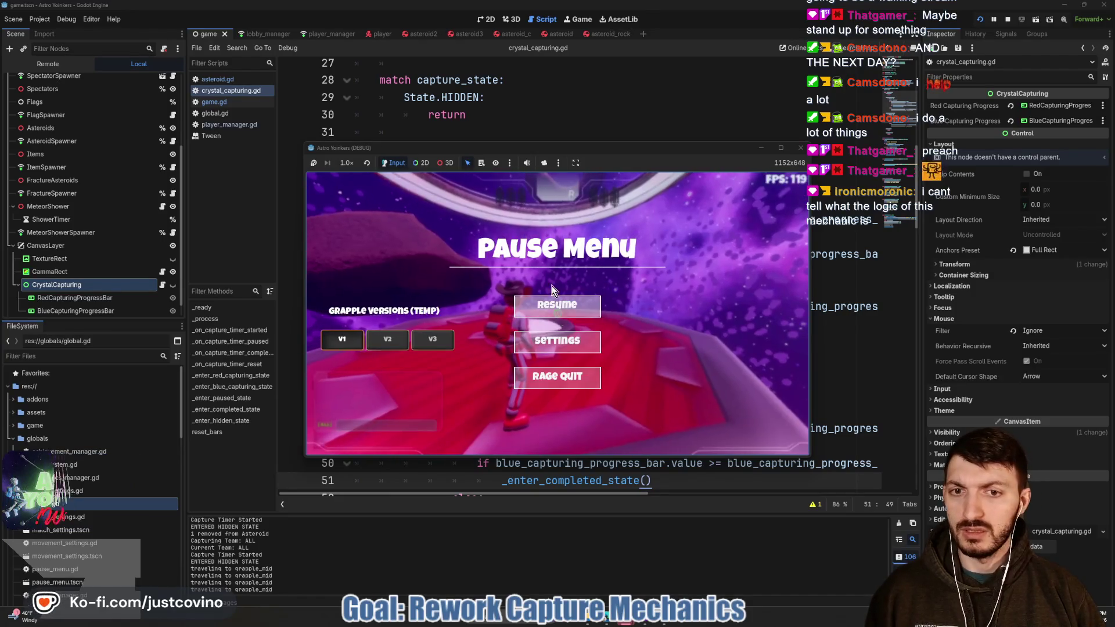
left_click(55, 64)
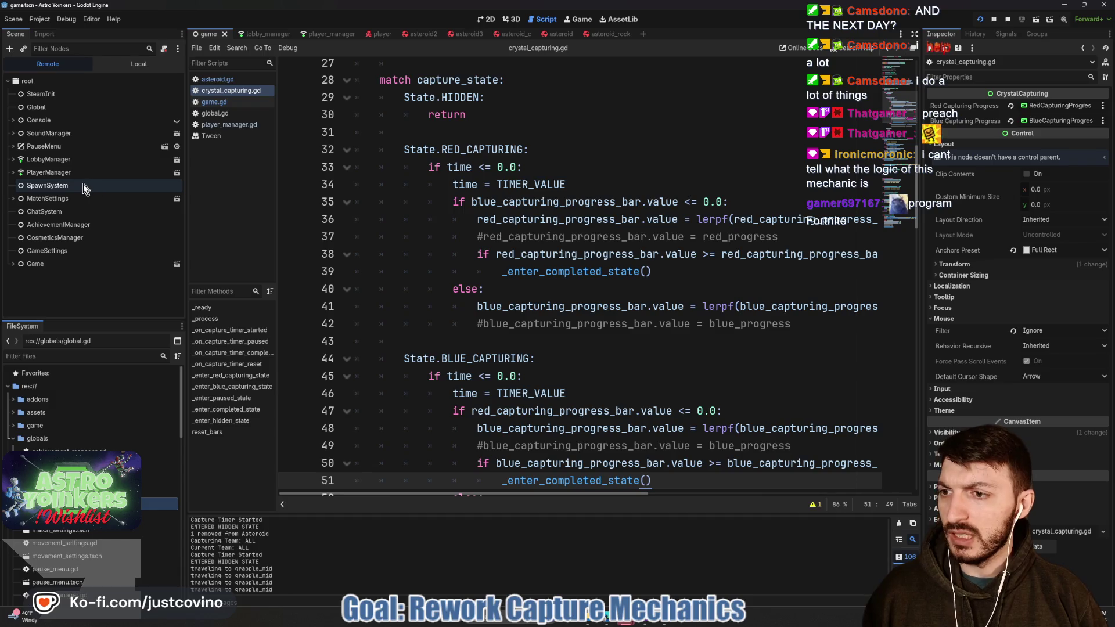
- Expand Game > CanvasLayer > CrystalCapturing and inspect the live RedCapturingProgressBar
left_click(13, 264)
scroll(93, 266, "down", 2)
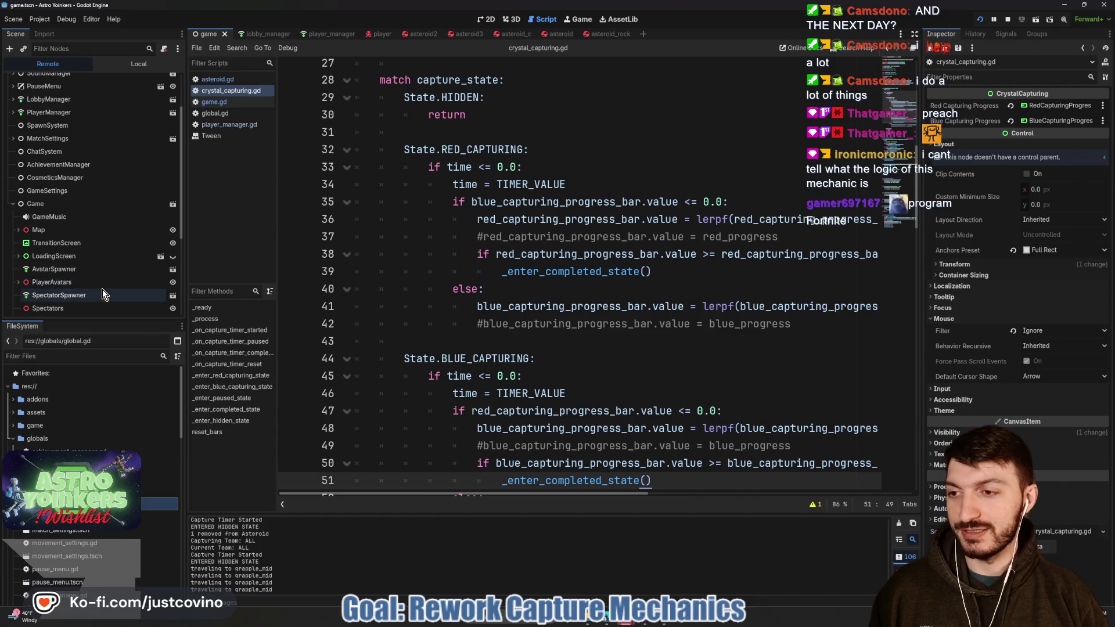
scroll(102, 290, "down", 5)
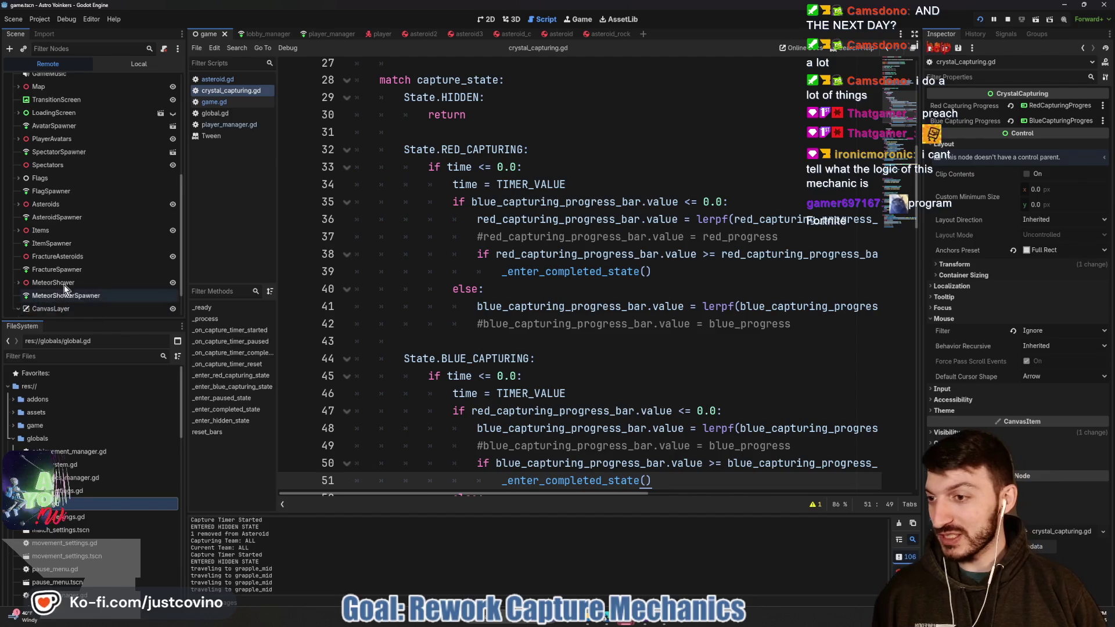
scroll(57, 305, "down", 2)
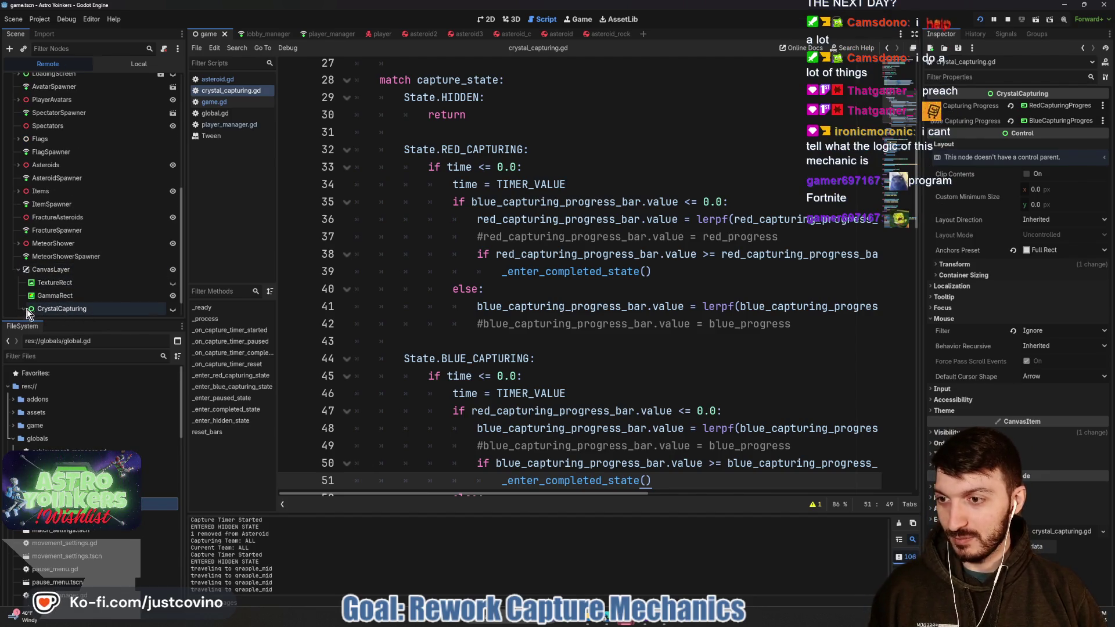
left_click(24, 309)
left_click(80, 296)
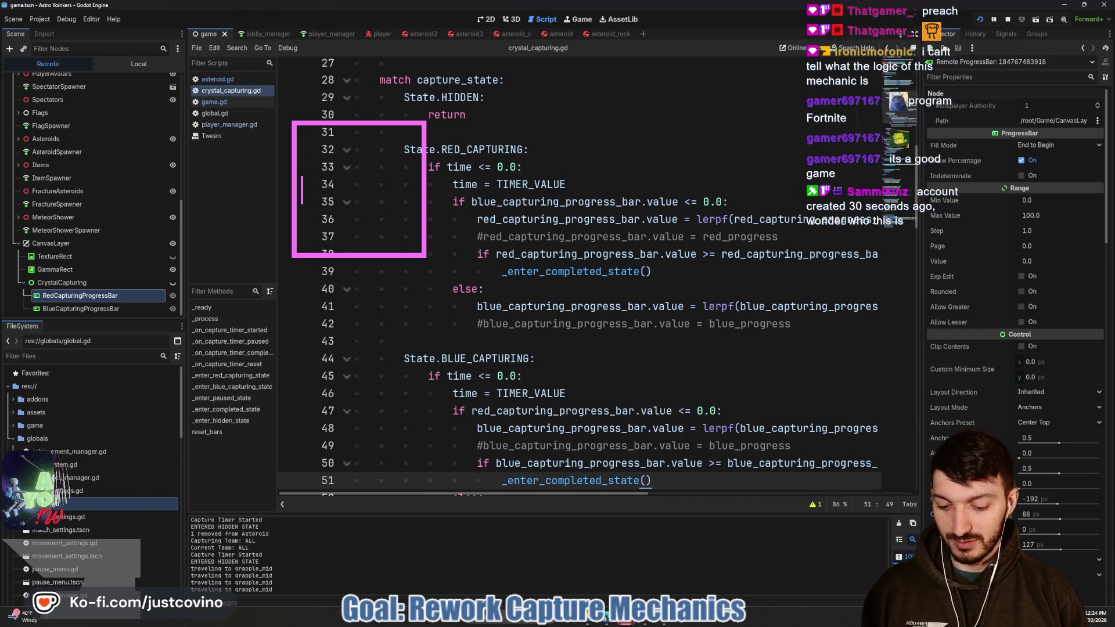
type("Fork Knife")
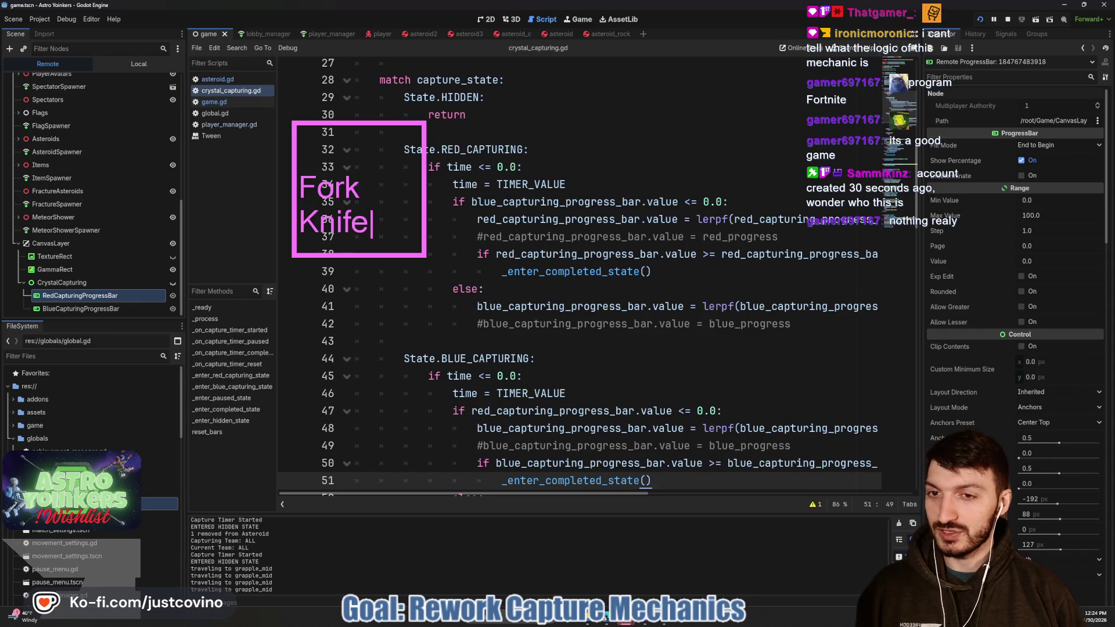
key("Escape")
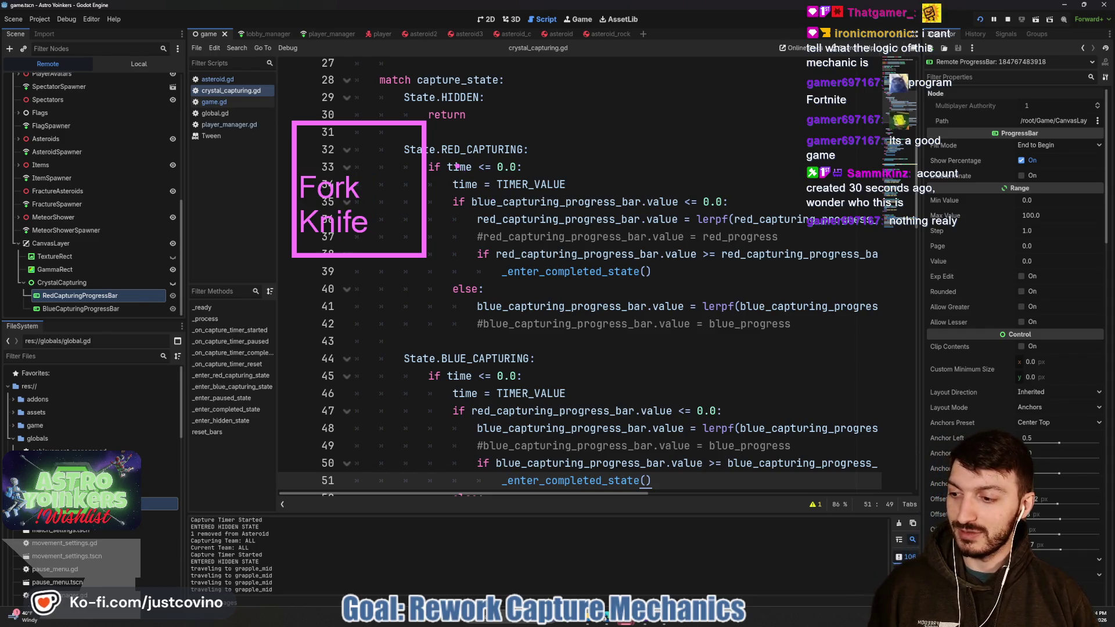
key("Escape")
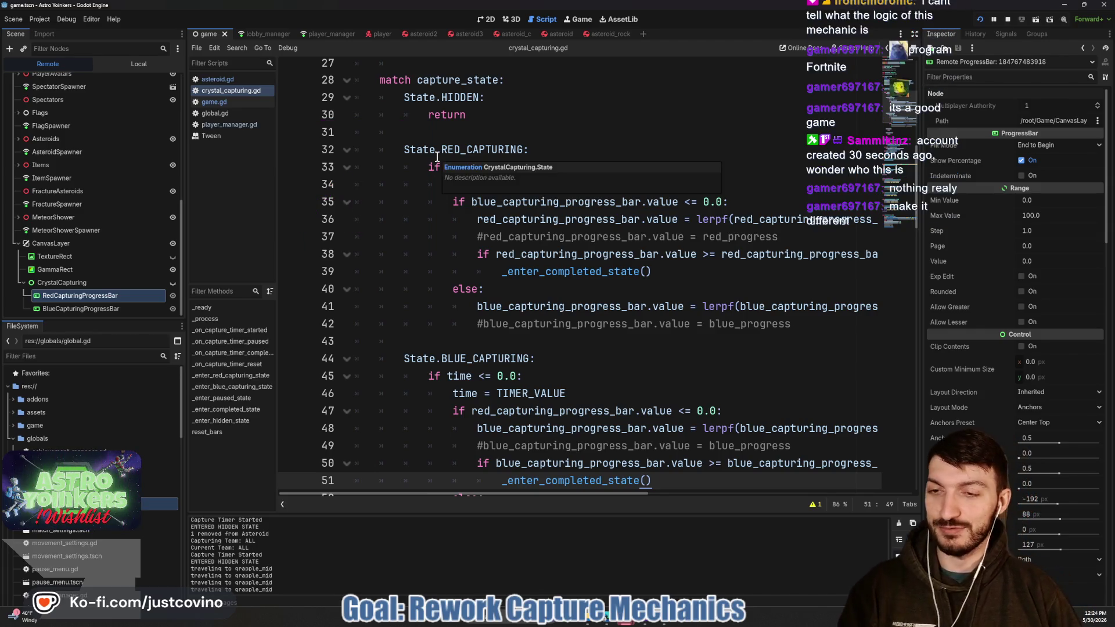
- Inspect the live BlueCapturingProgressBar, then bring the game window back
left_click(144, 308)
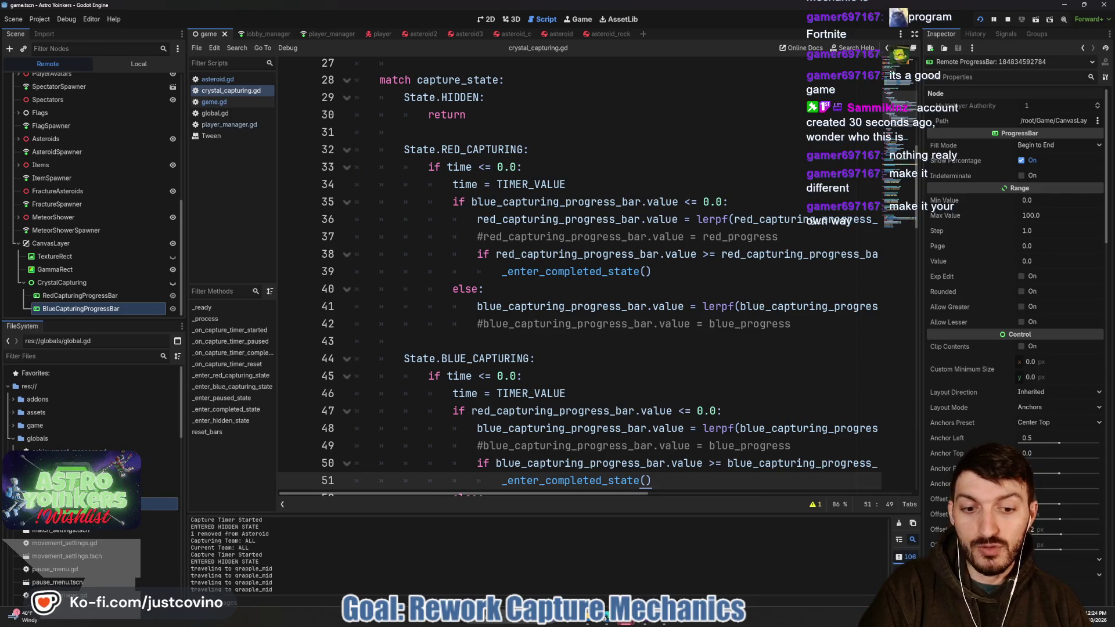
mouse_move(633, 621)
left_click(668, 566)
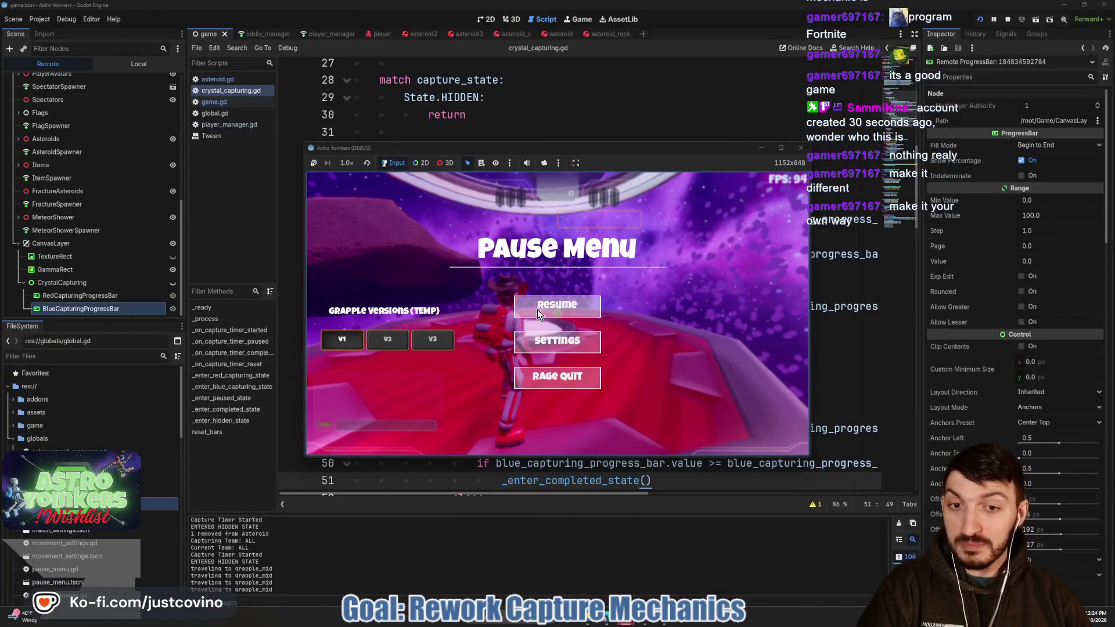
- Resume, fly toward the asteroids, pause, and inspect the live RedCapturingProgressBar
left_click(558, 308)
key("w")
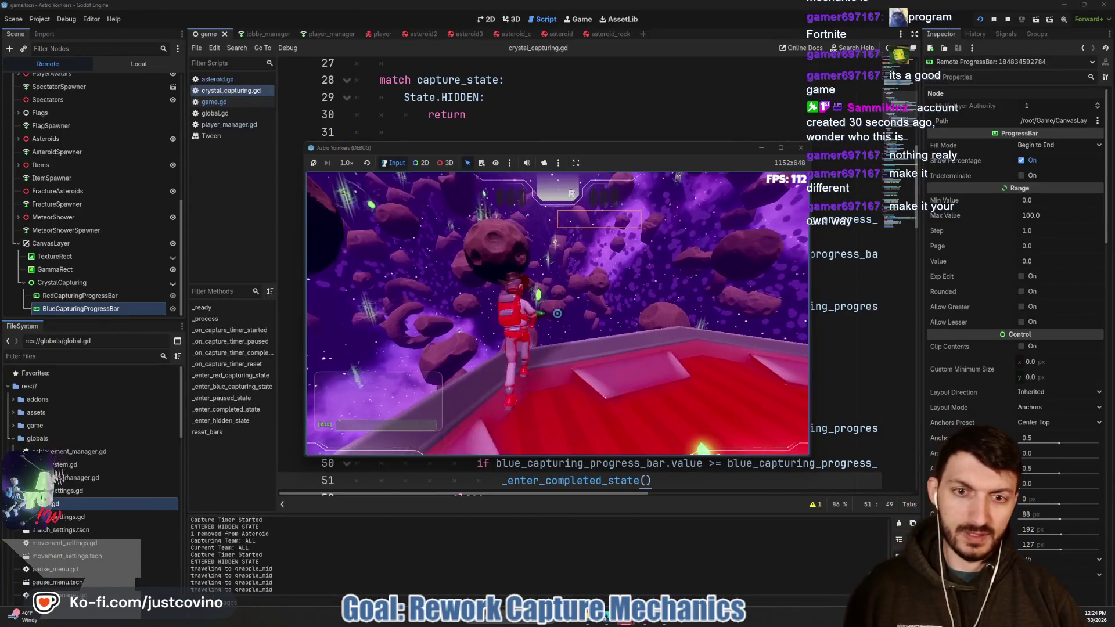
key("space")
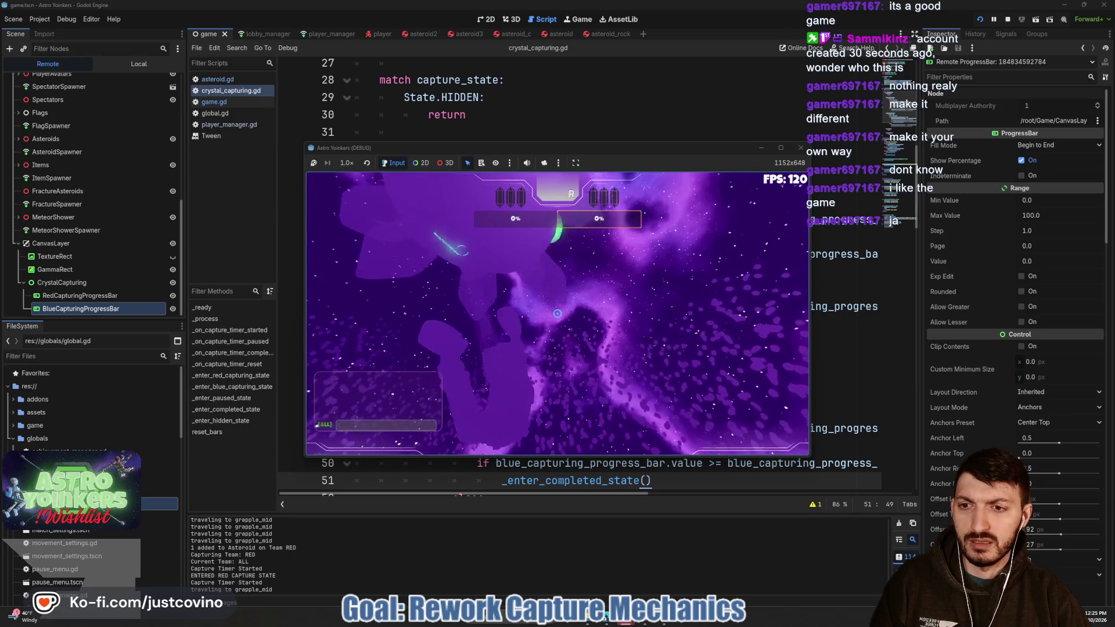
key("Escape")
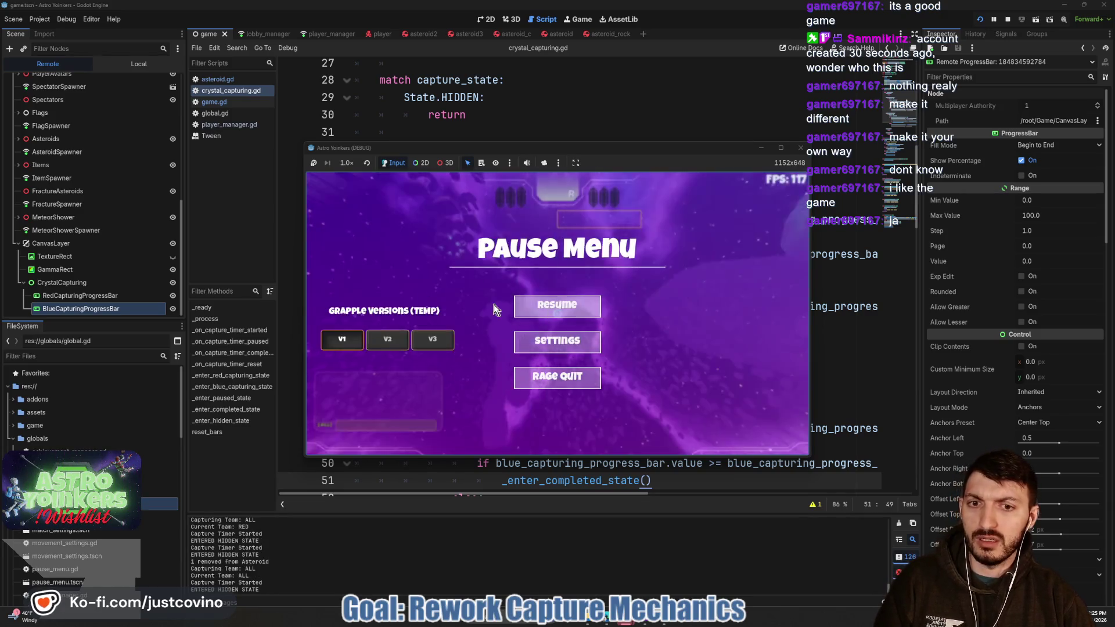
left_click(78, 296)
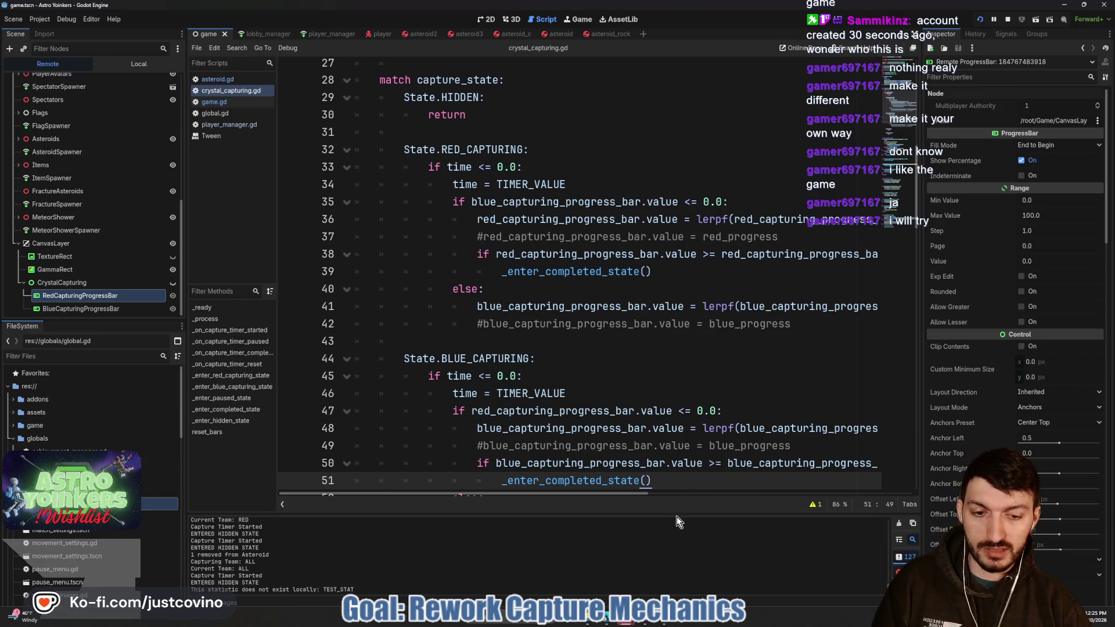
- Resume the game, head across the red platform toward the green beam, then stop it
mouse_move(622, 624)
left_click(644, 534)
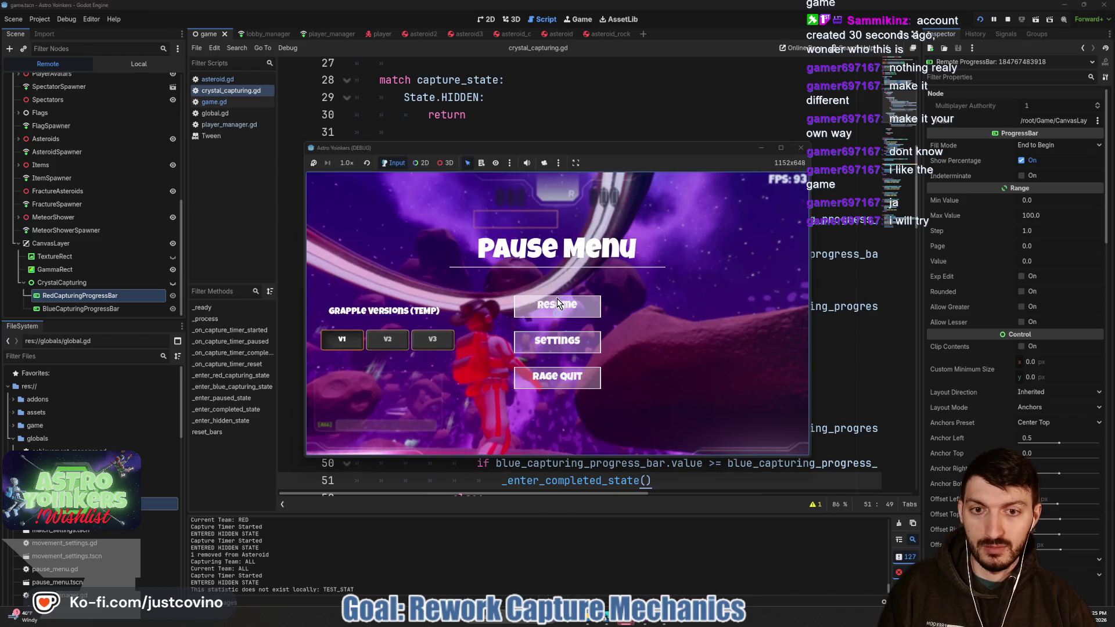
left_click(556, 303)
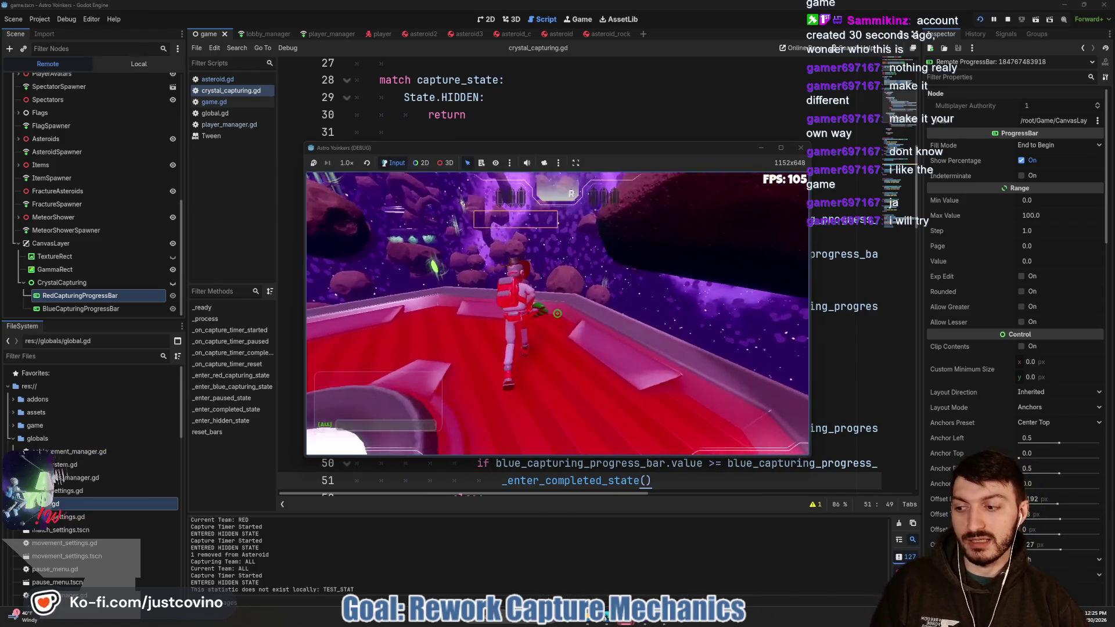
key("w")
key("w")
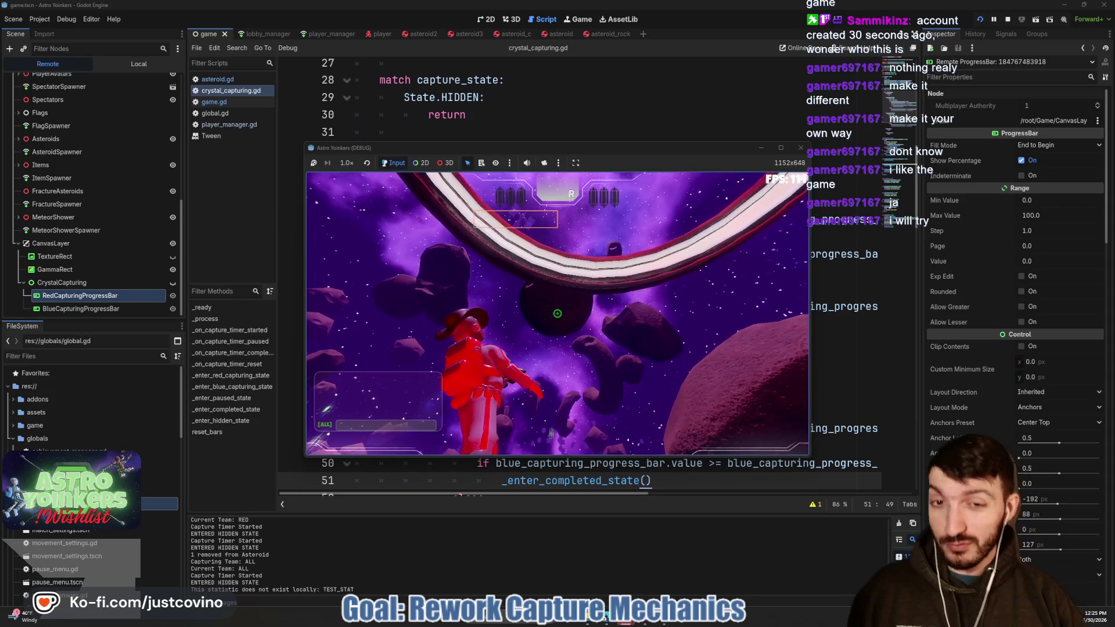
key("w")
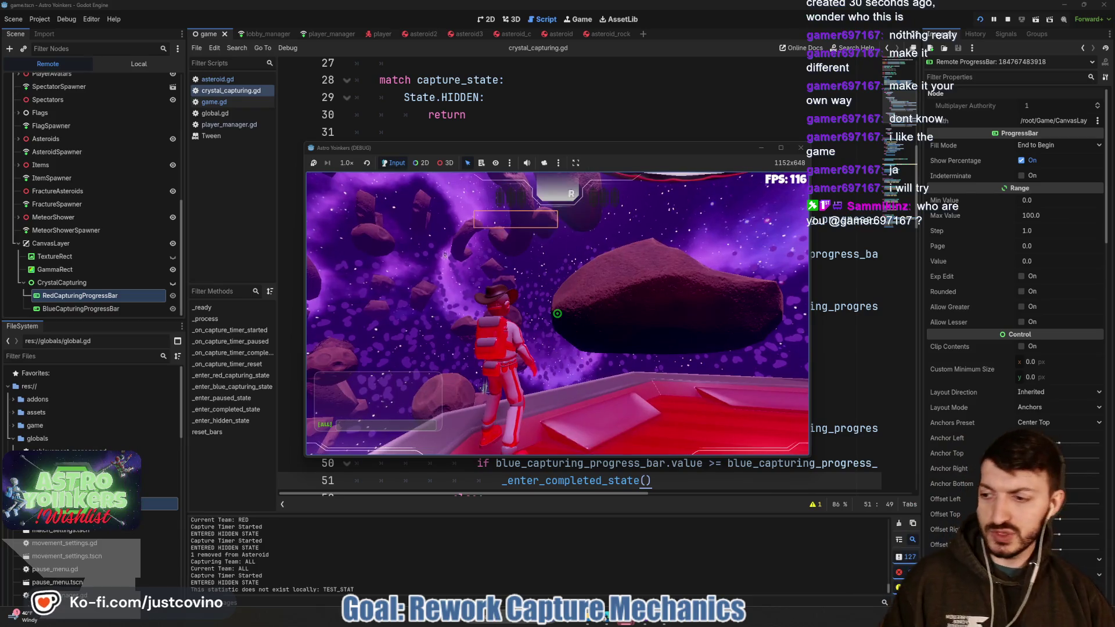
key("w")
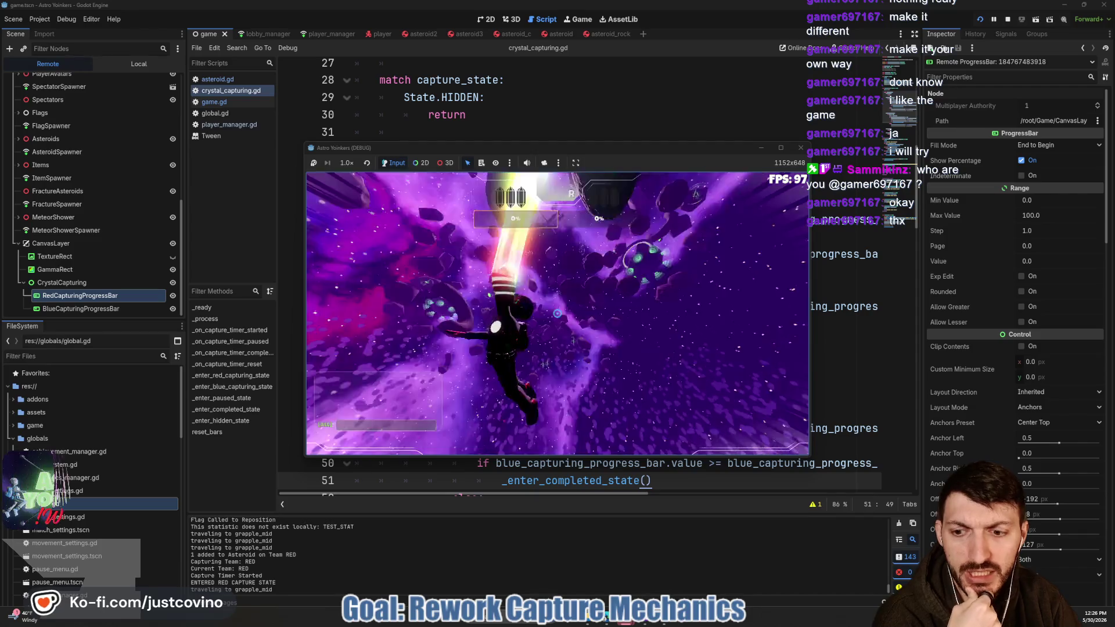
key("F8")
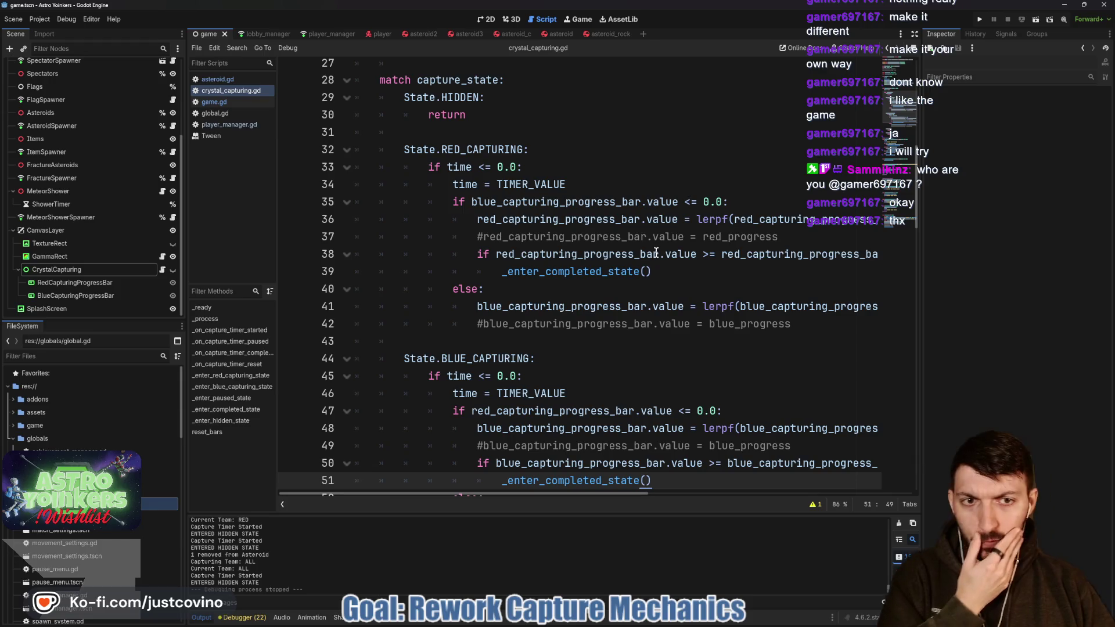
- Add print("VALUE CHANGED") on line 37 of the red branch and save
left_click(606, 220)
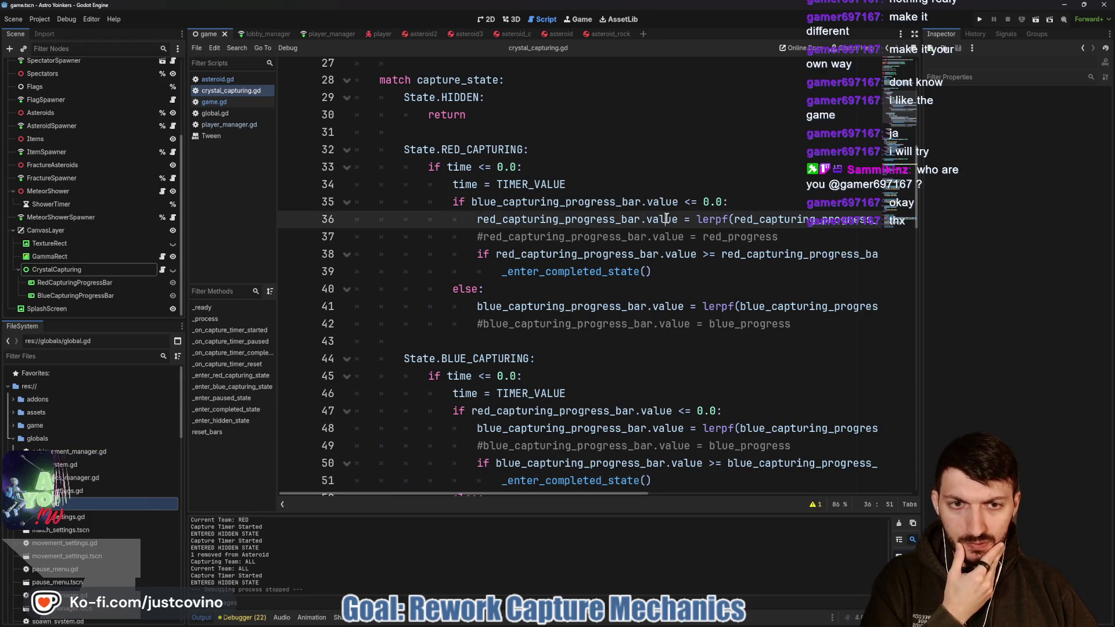
double_click(586, 220)
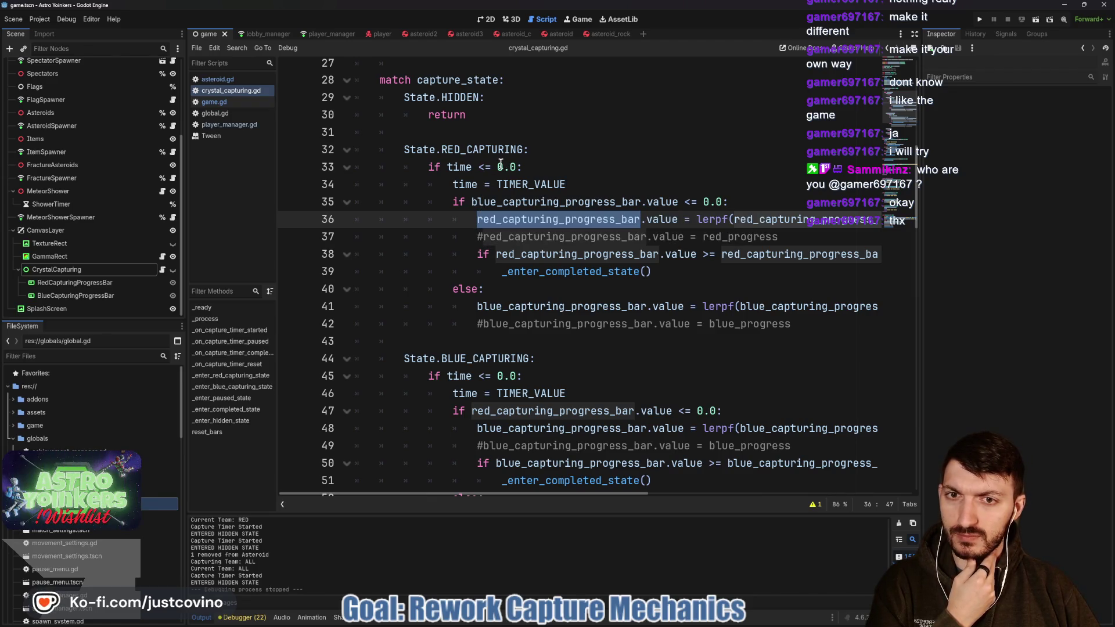
scroll(500, 164, "up", 2)
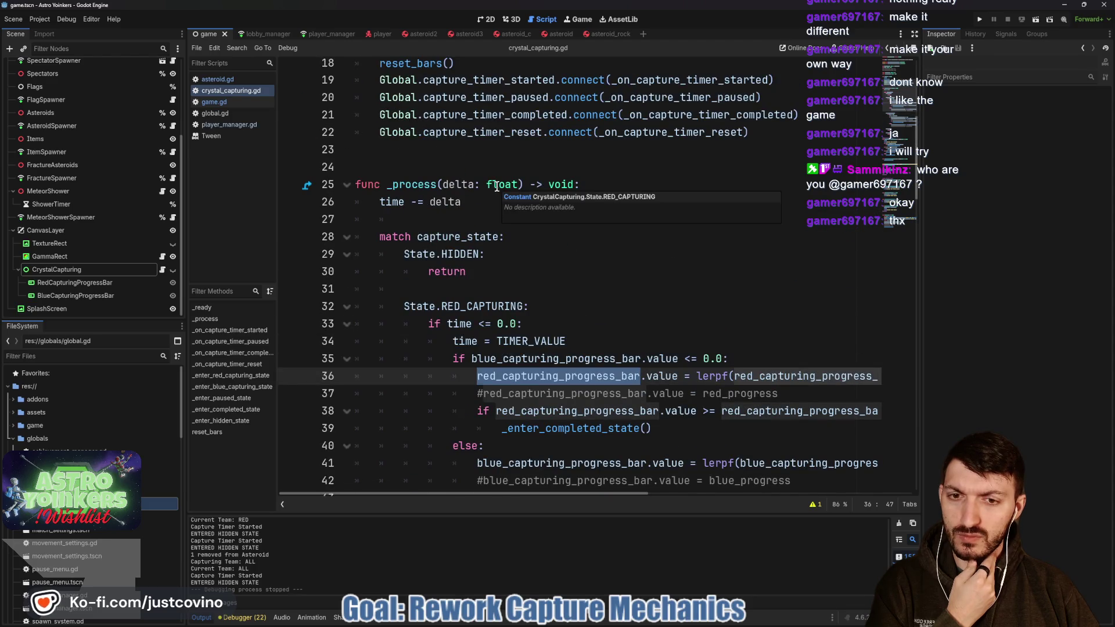
scroll(496, 185, "down", 2)
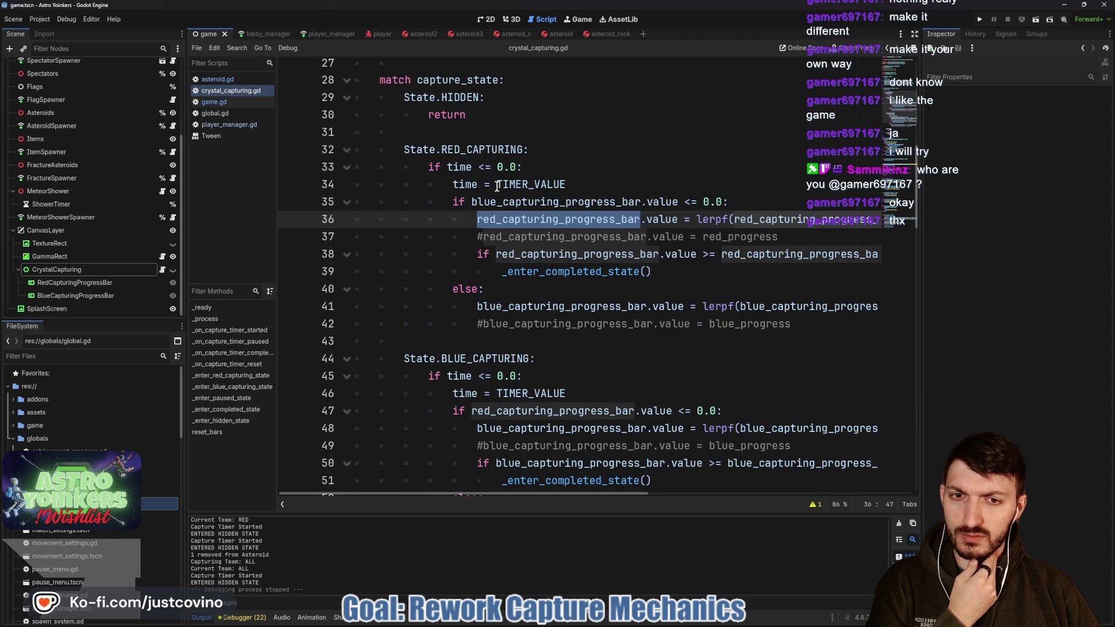
left_click(463, 238)
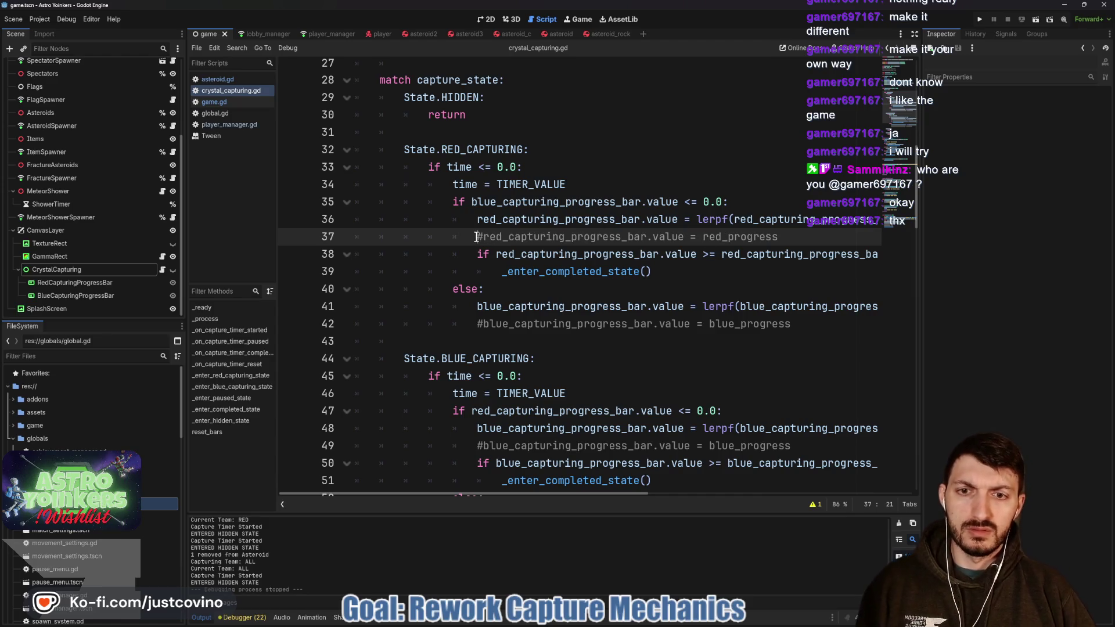
key("Return")
key("Up")
type("print(")
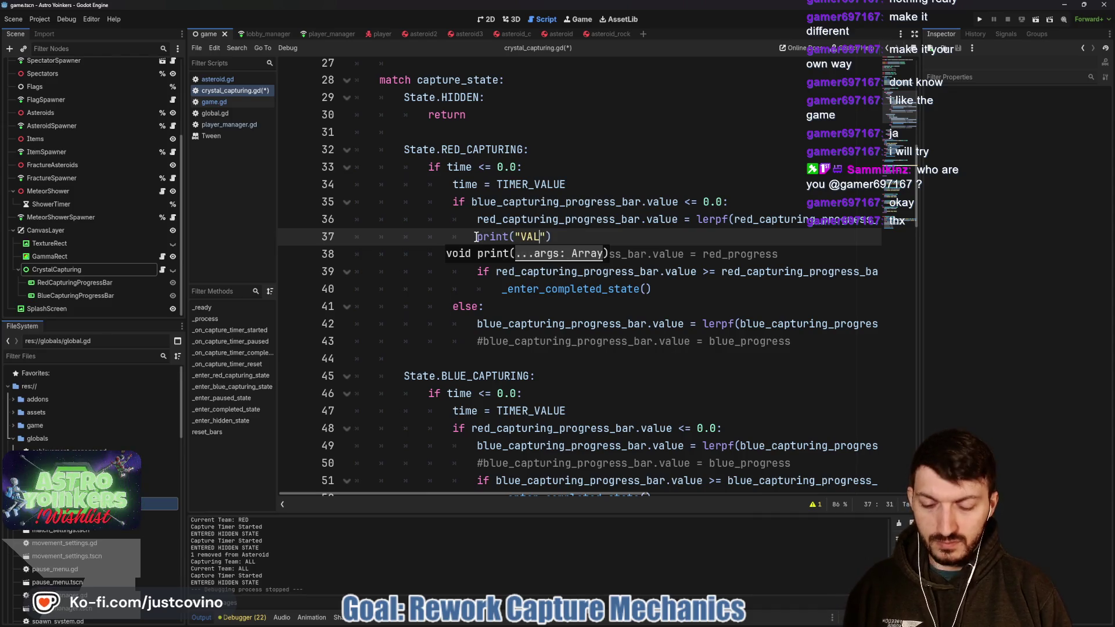
type("UE CHANGED")
key("ctrl+s")
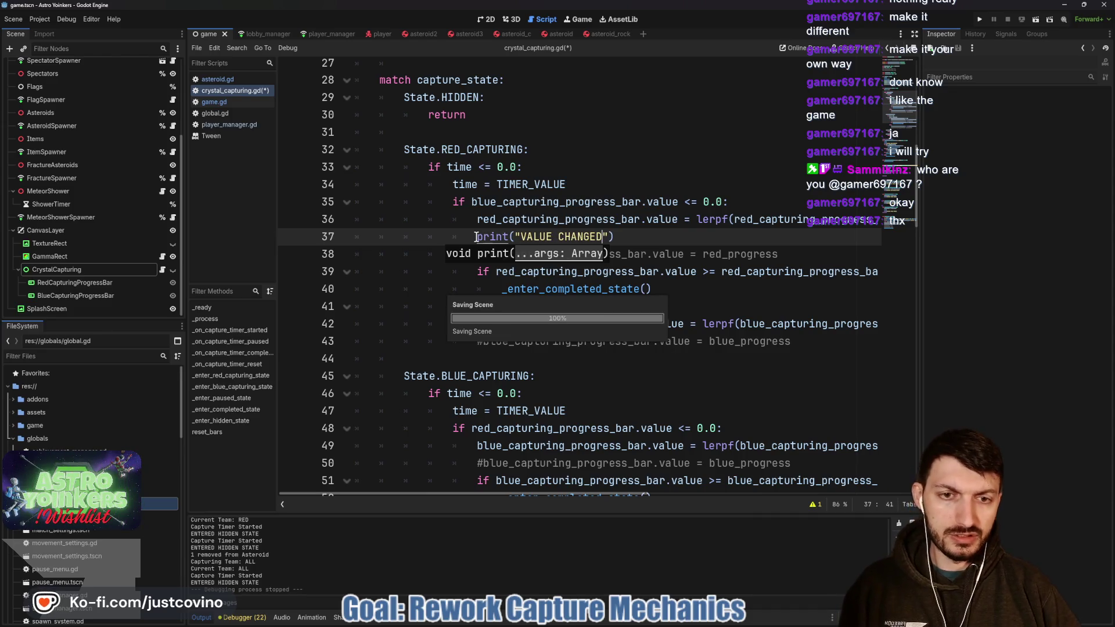
left_click(651, 242)
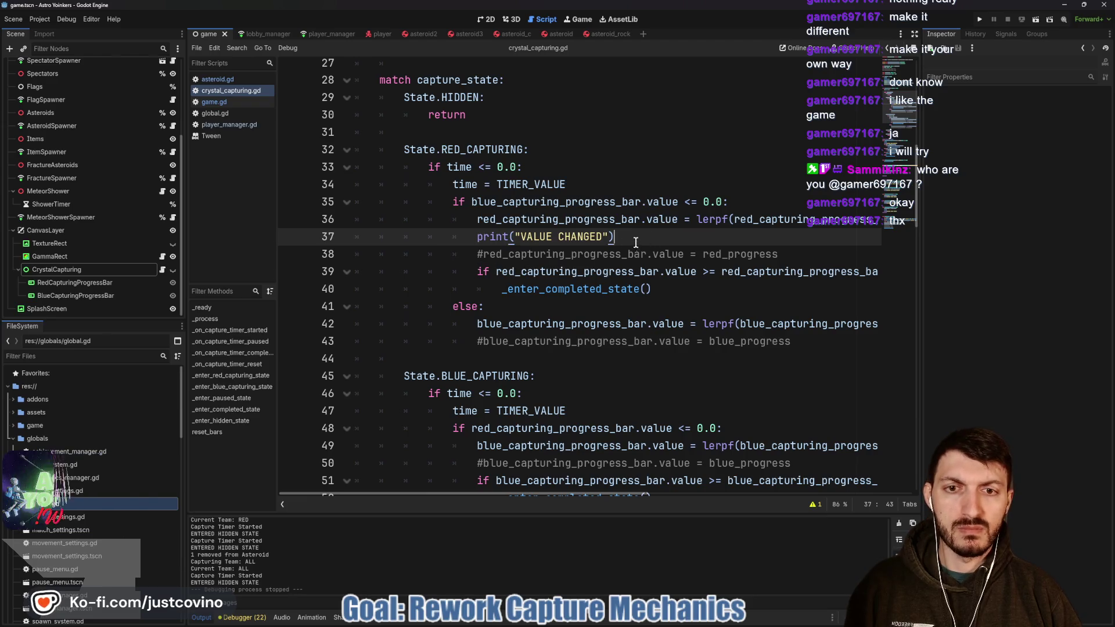
- Change the four lerp weight multipliers from 2 * delta to 1 * delta
scroll(623, 242, "right", 3)
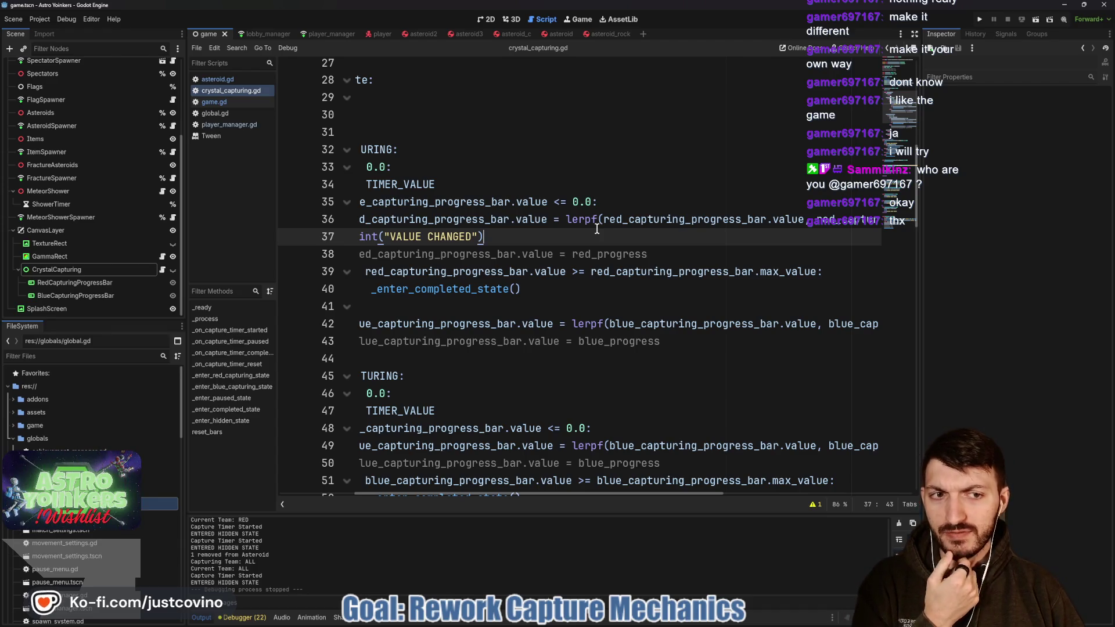
scroll(597, 228, "right", 5)
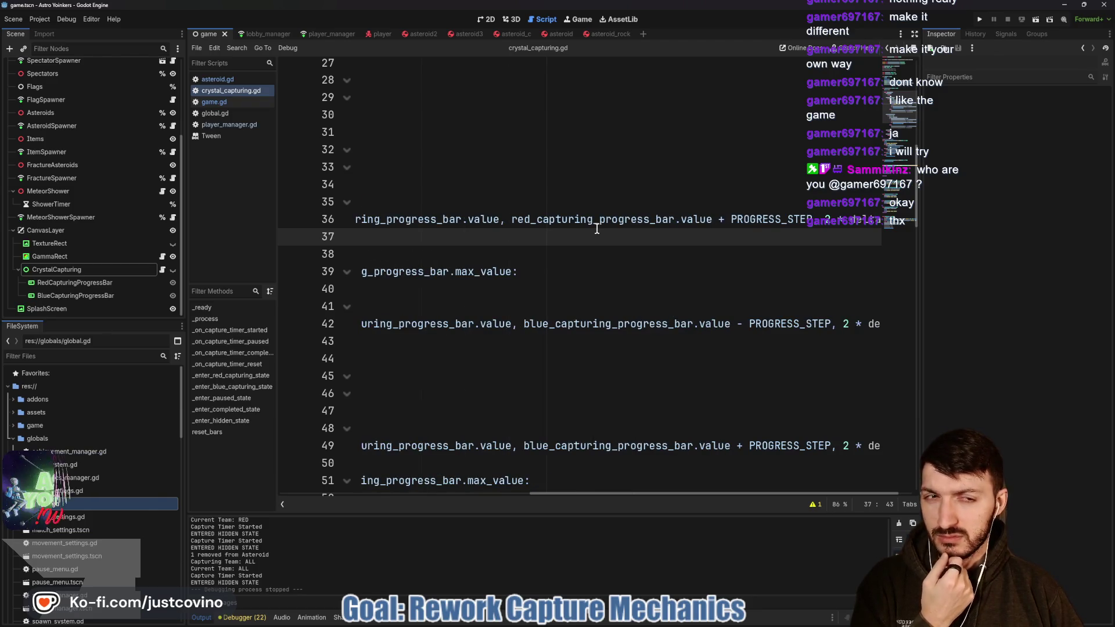
scroll(597, 228, "left", 2)
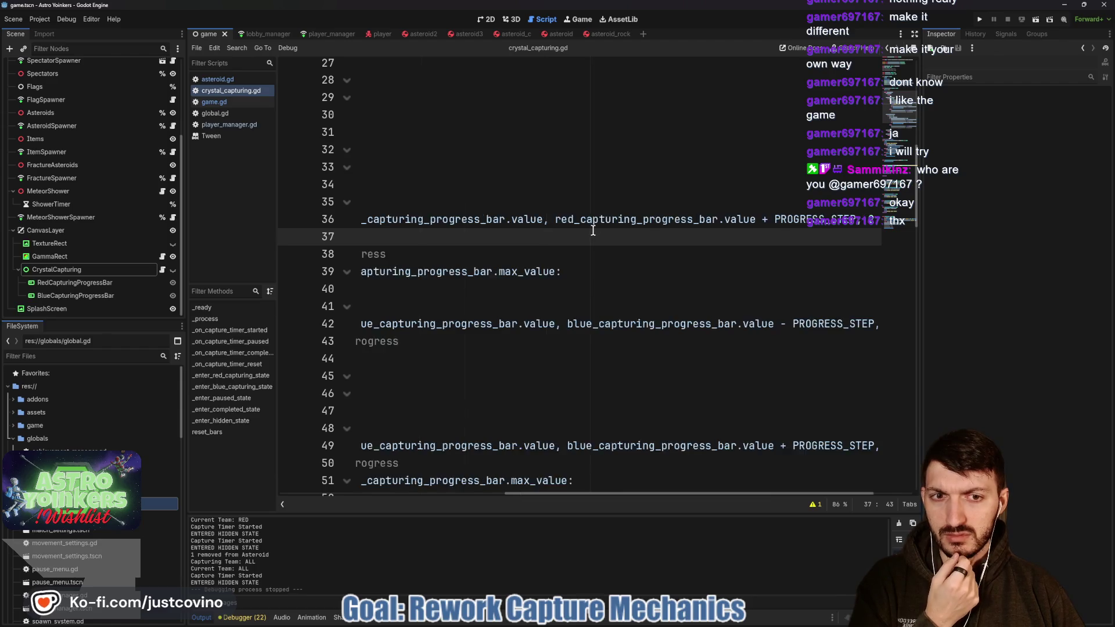
scroll(595, 230, "right", 2)
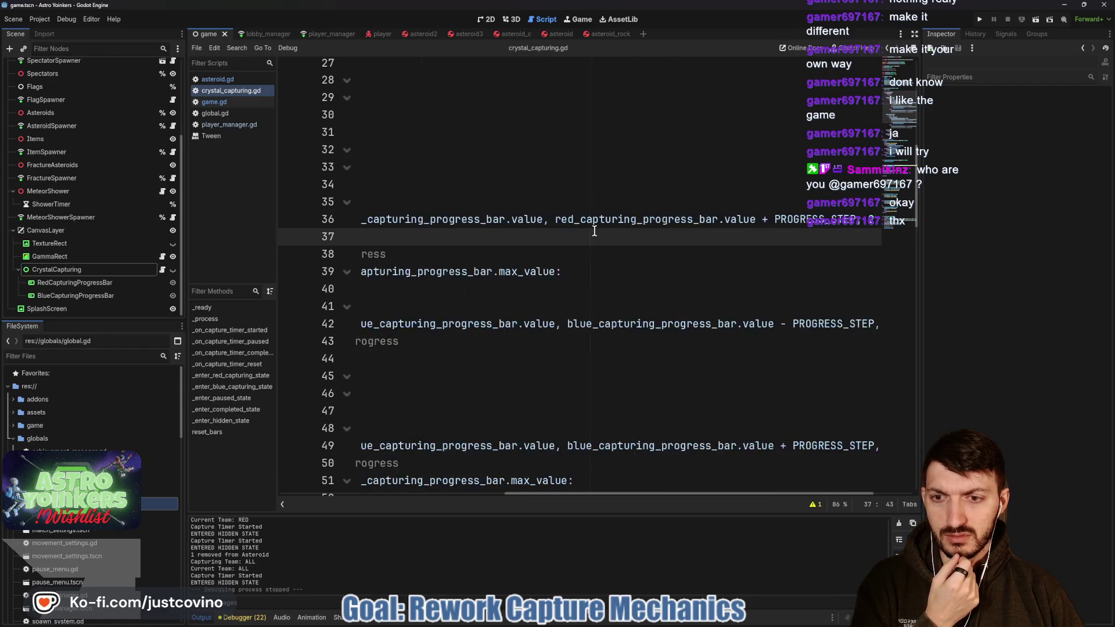
left_click(801, 219)
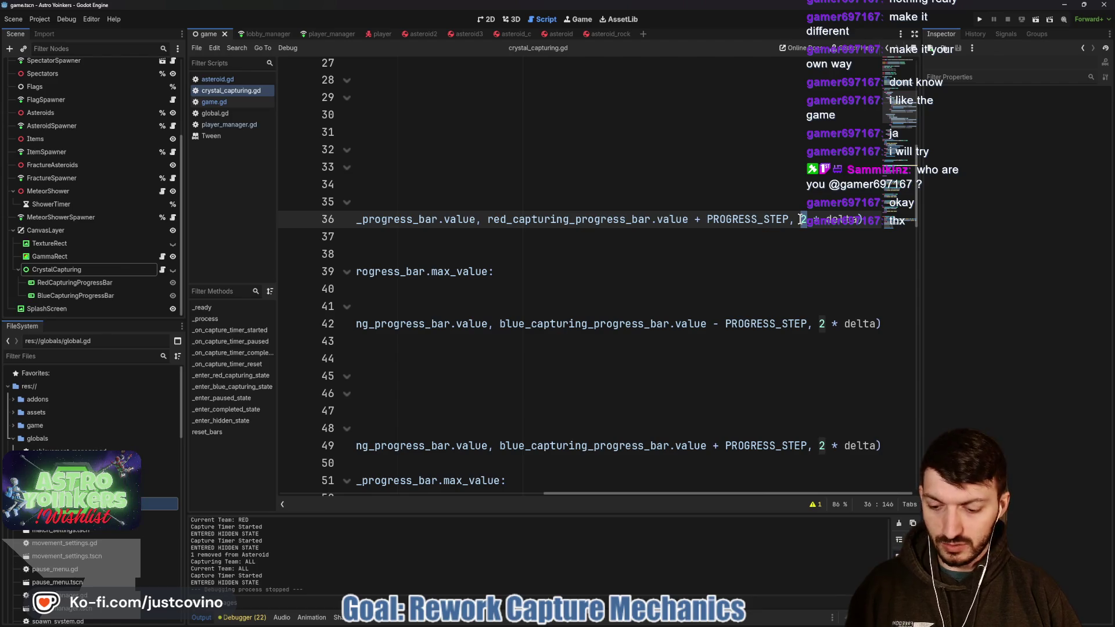
key("ctrl+d")
key("ctrl+d")
key("ctrl+d")
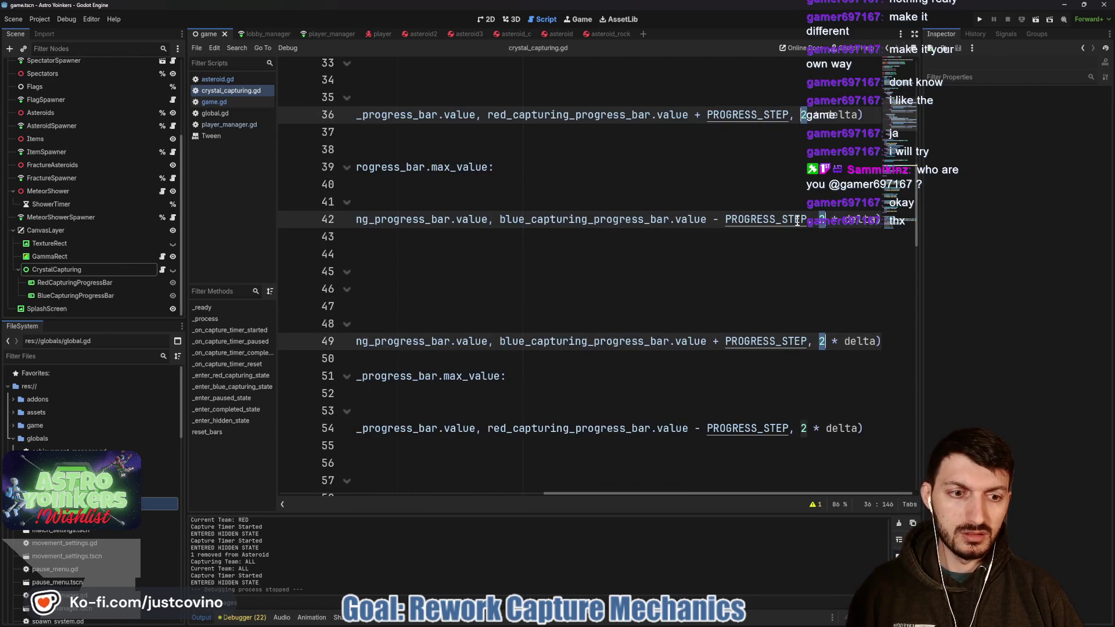
type("1")
left_click(667, 168)
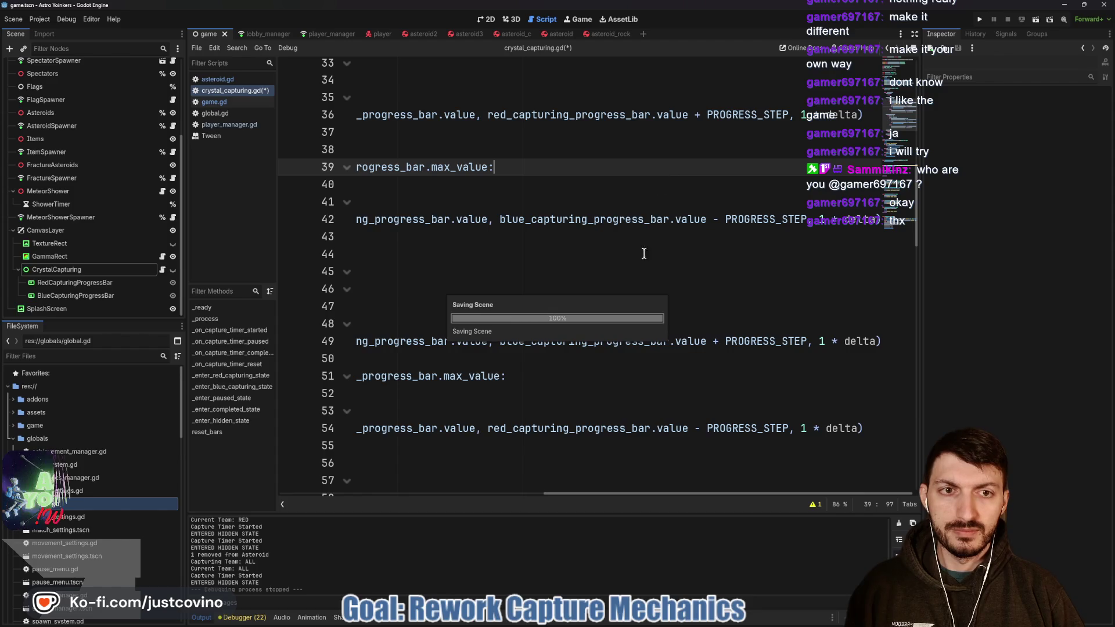
- Run the project to test the slower capture bars
scroll(639, 258, "left", 5)
scroll(636, 264, "left", 3)
scroll(635, 264, "down", 1)
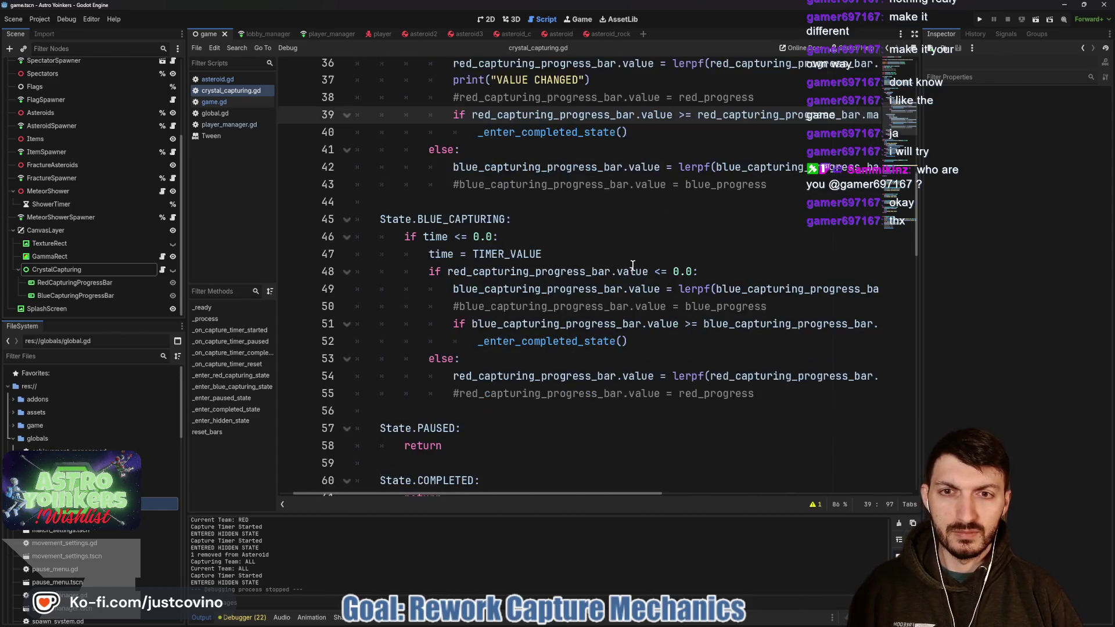
scroll(633, 265, "up", 4)
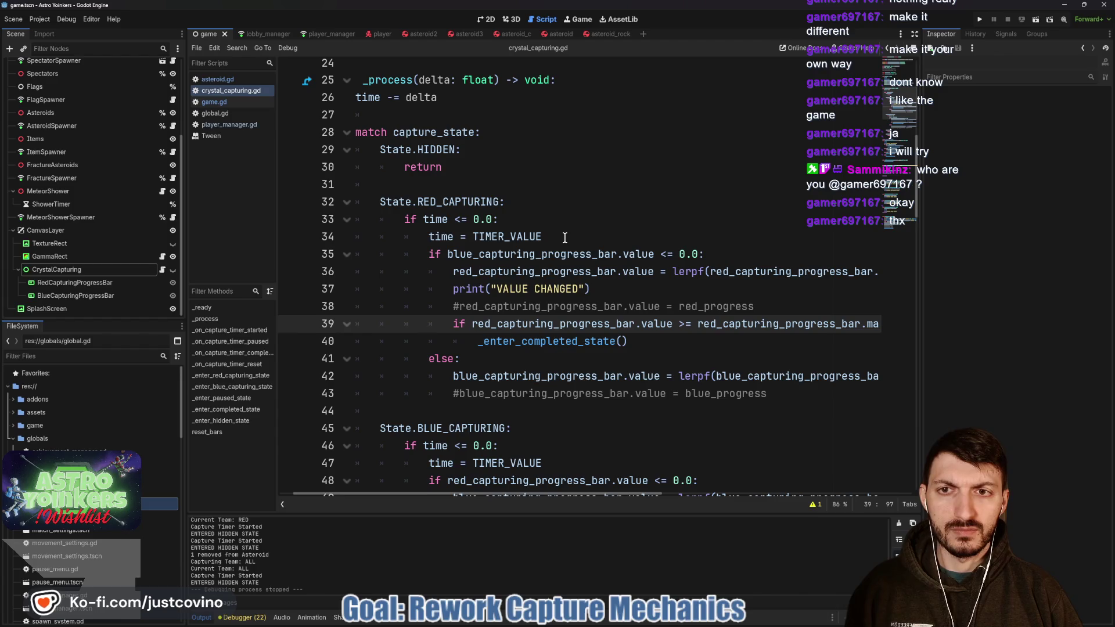
left_click(981, 18)
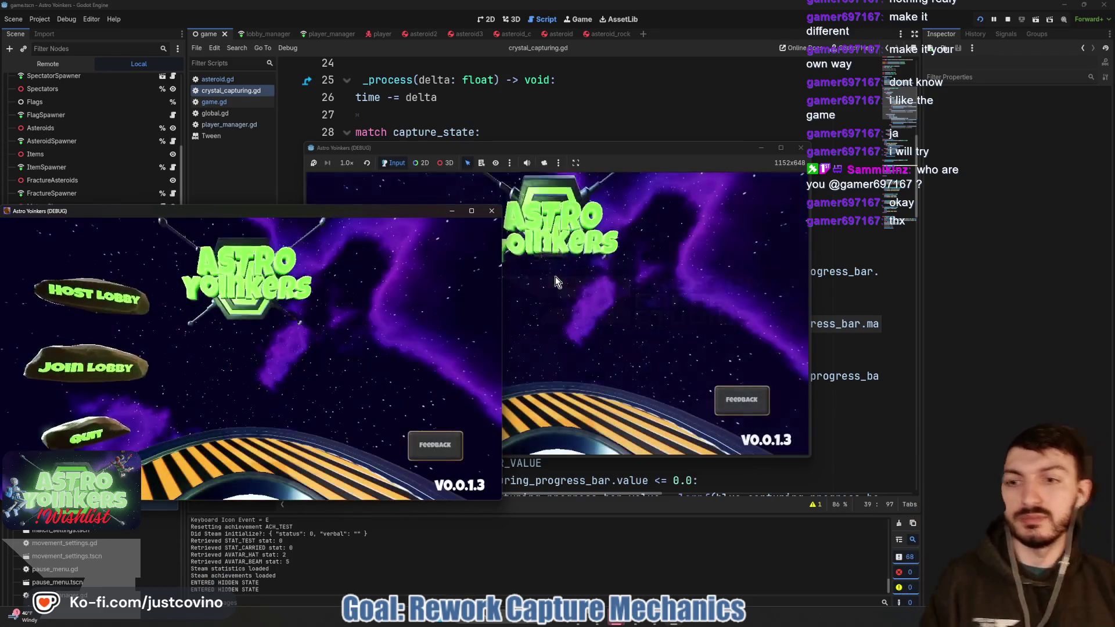
- Close the extra game instance and host a lobby
left_click(491, 211)
left_click(420, 259)
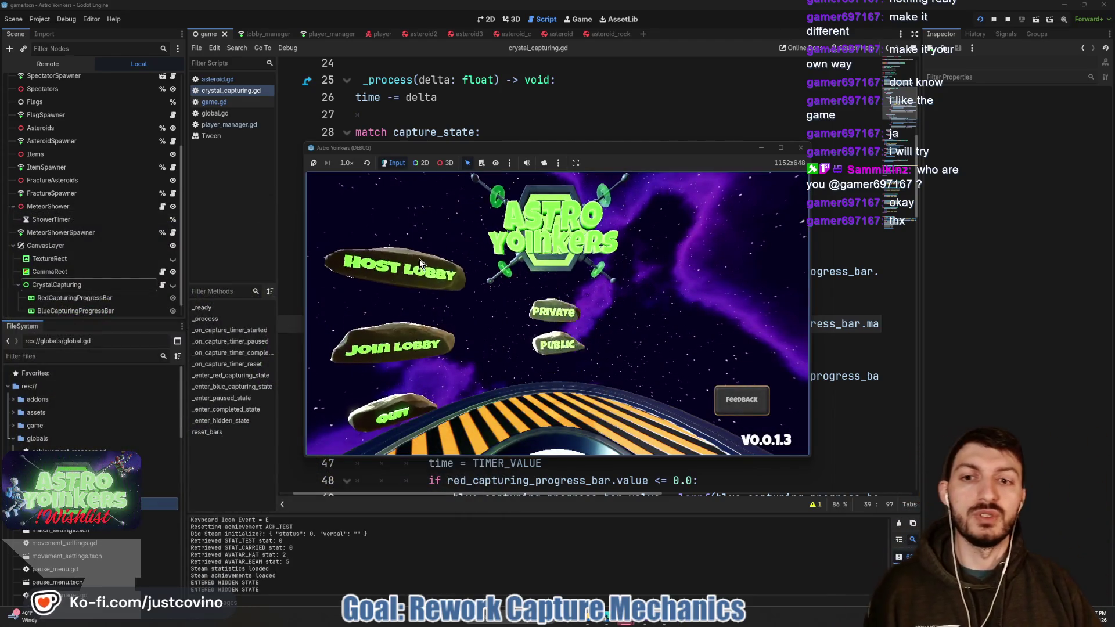
left_click(532, 296)
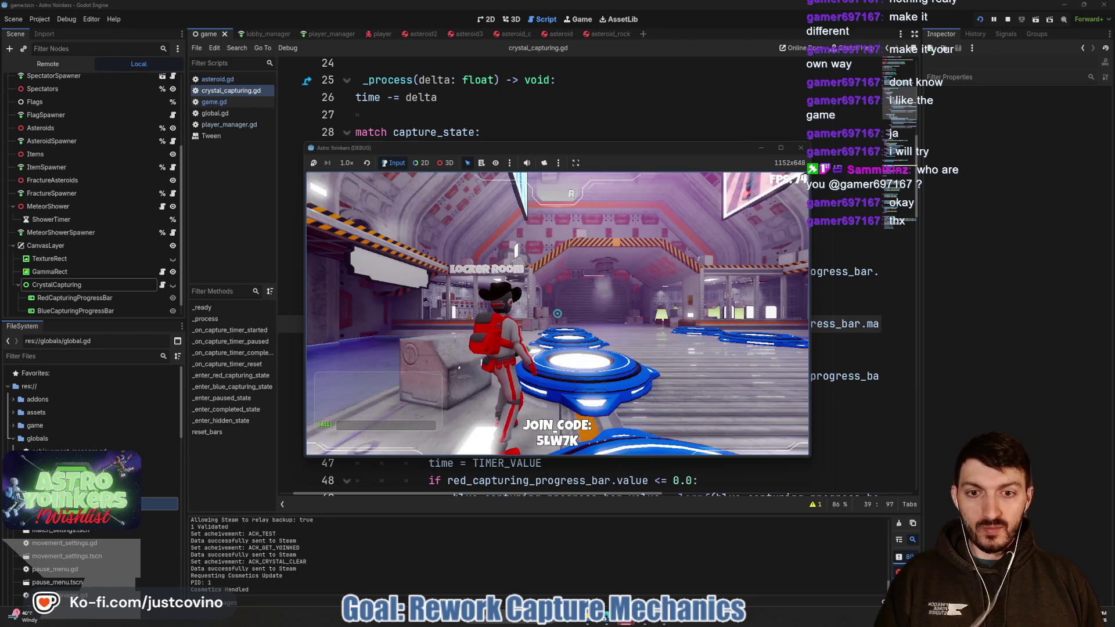
- Move the character off the spawn platform, then stop the test run
key("d")
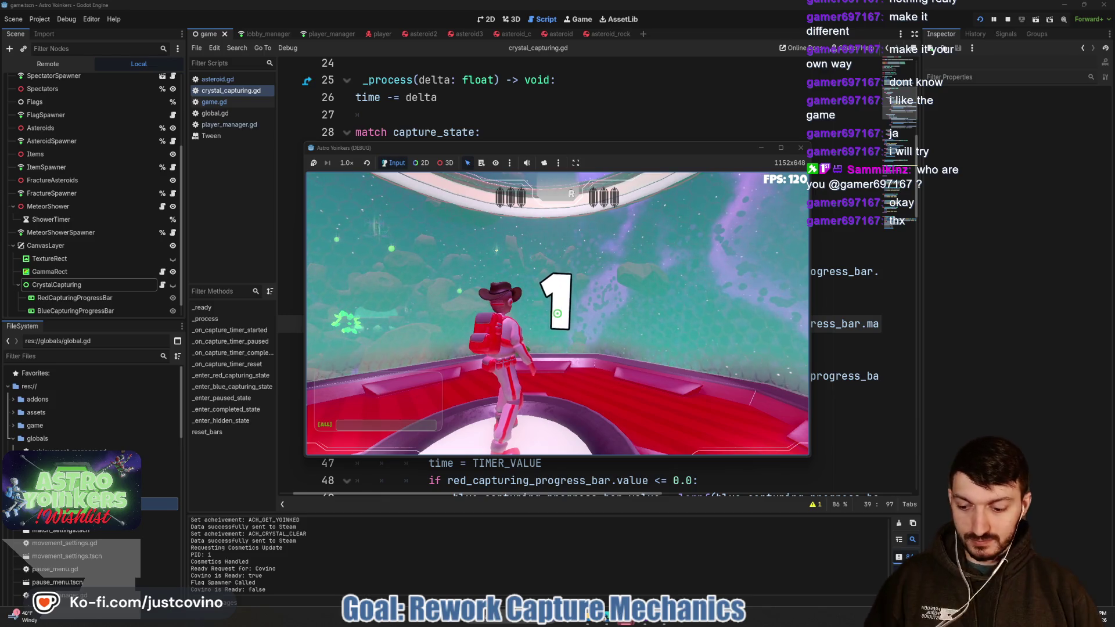
key("w")
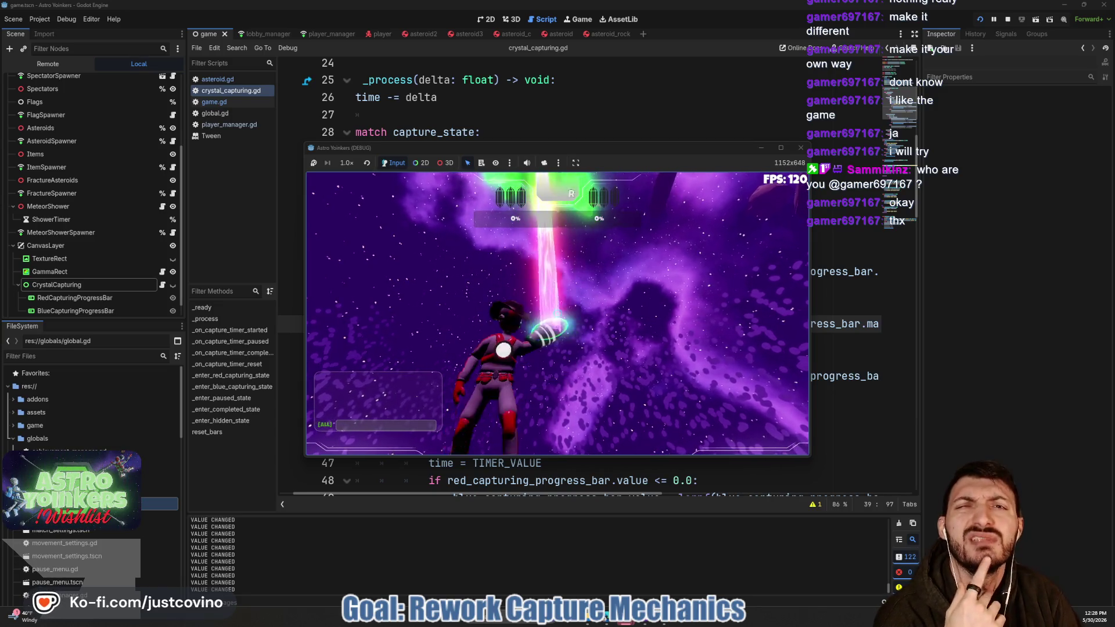
key("F8")
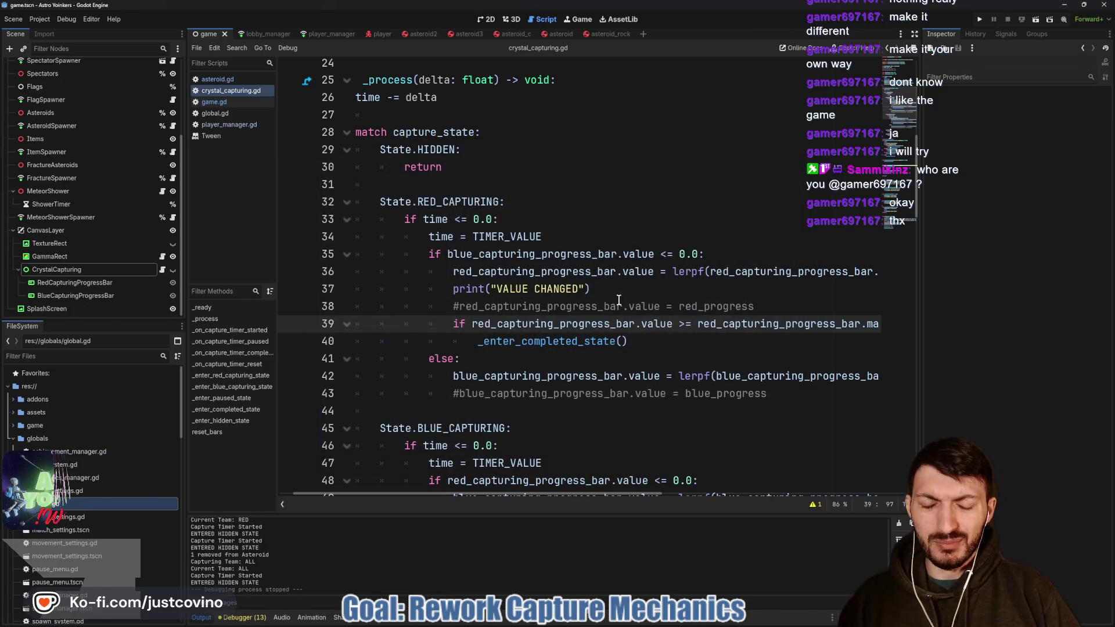
- Change line 36's lerpf call to lerp, check lerp's documentation, then bring up the browser
left_click(617, 306)
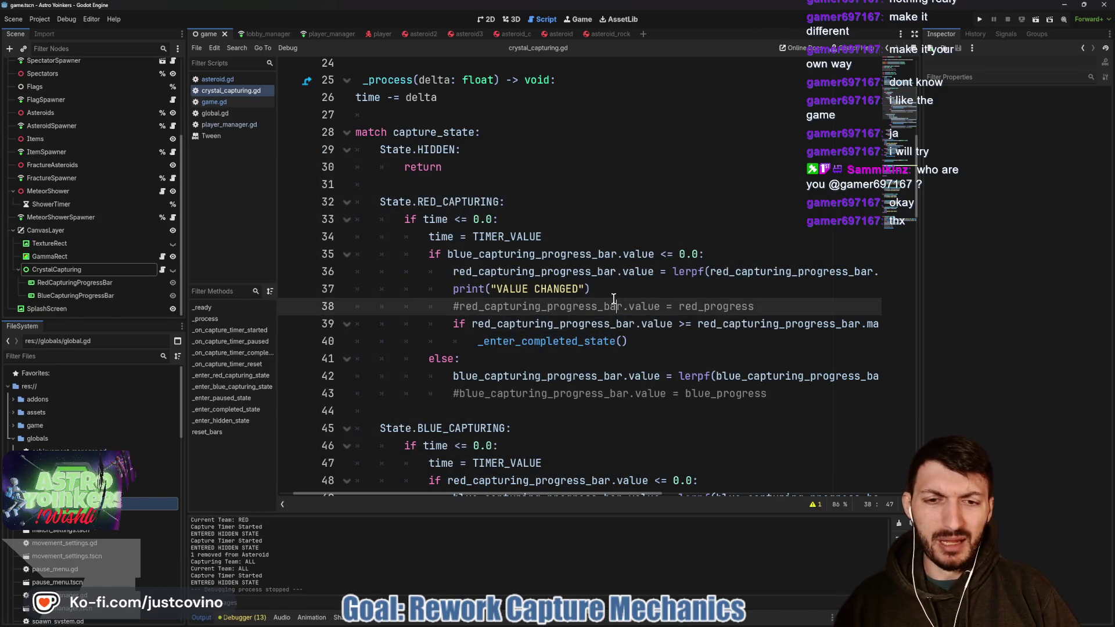
left_click(702, 271)
key("BackSpace")
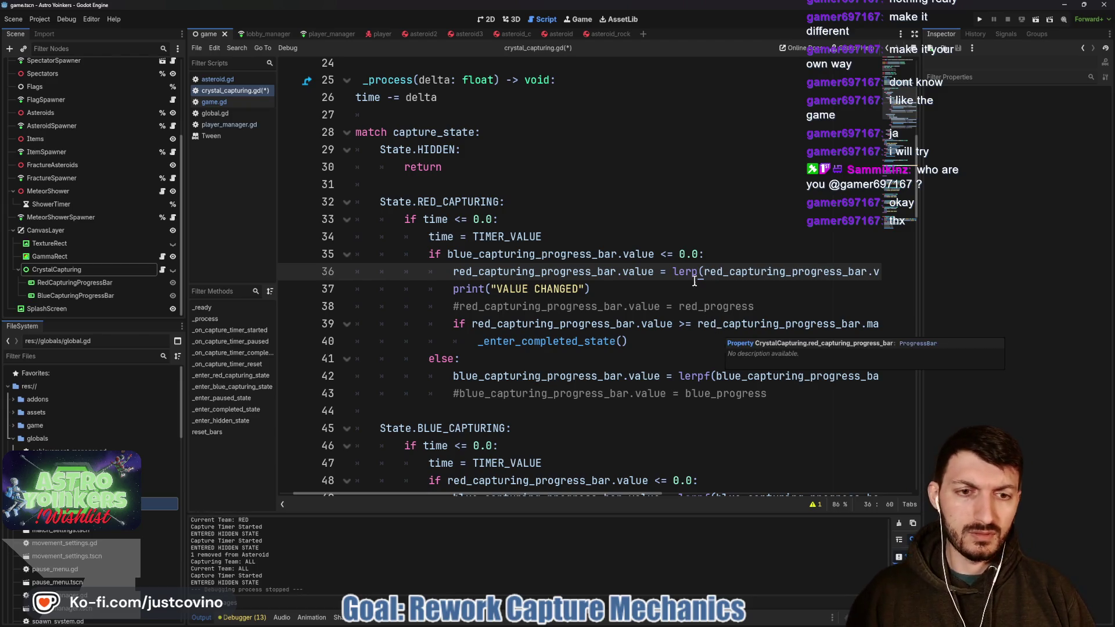
mouse_move(687, 269)
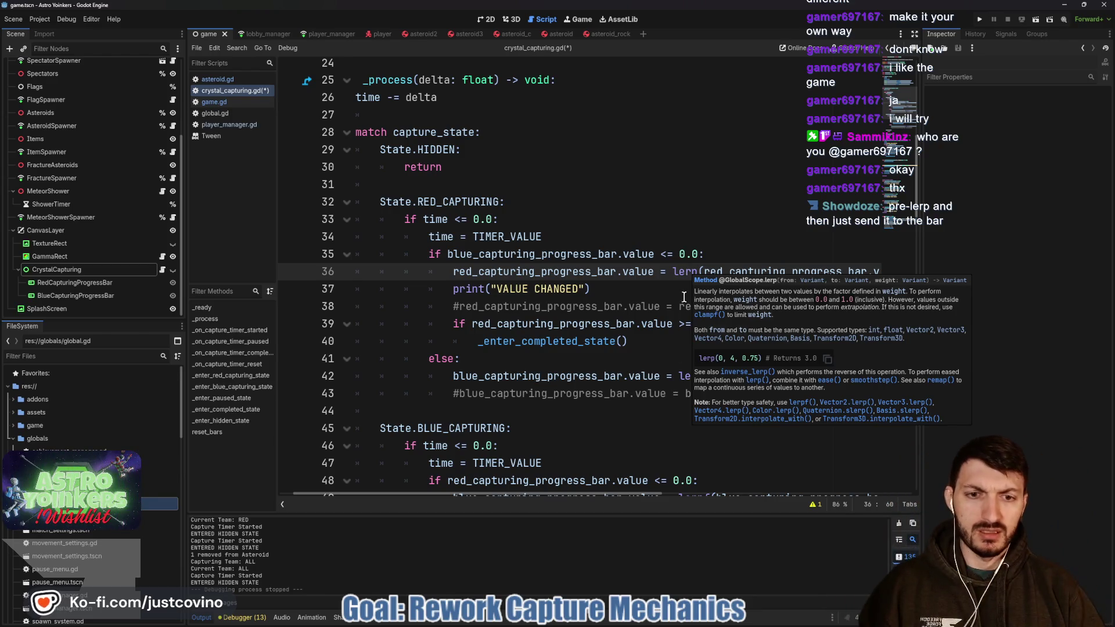
left_click(598, 623)
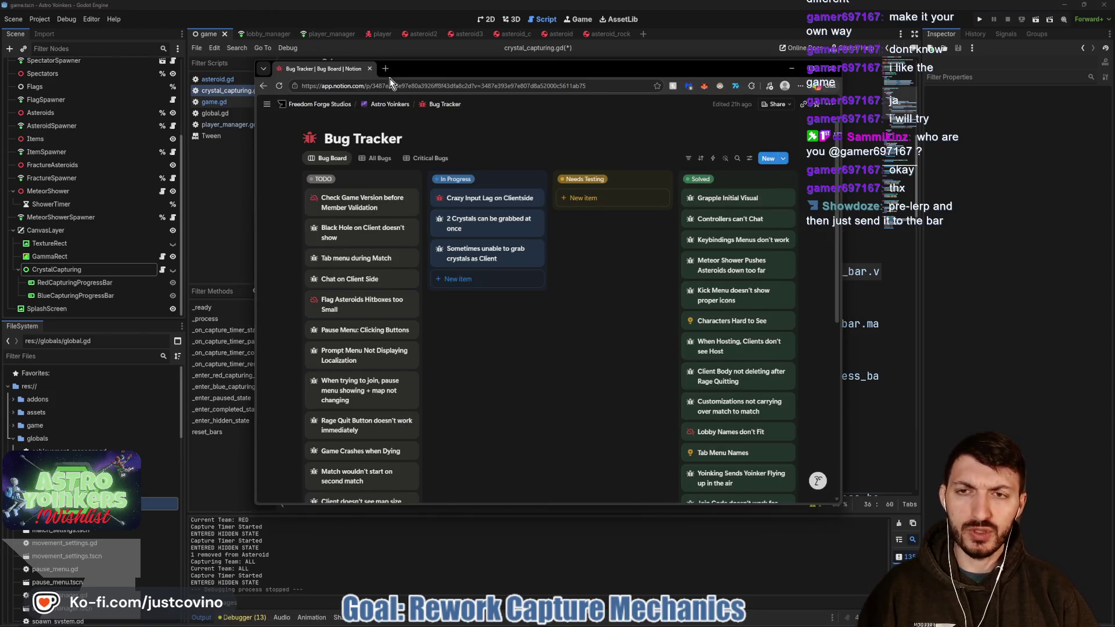
- Google 'can you lerp a value on a progress bar in Godot' and open the Lerp weight value question thread
left_click(388, 74)
type("can you ler")
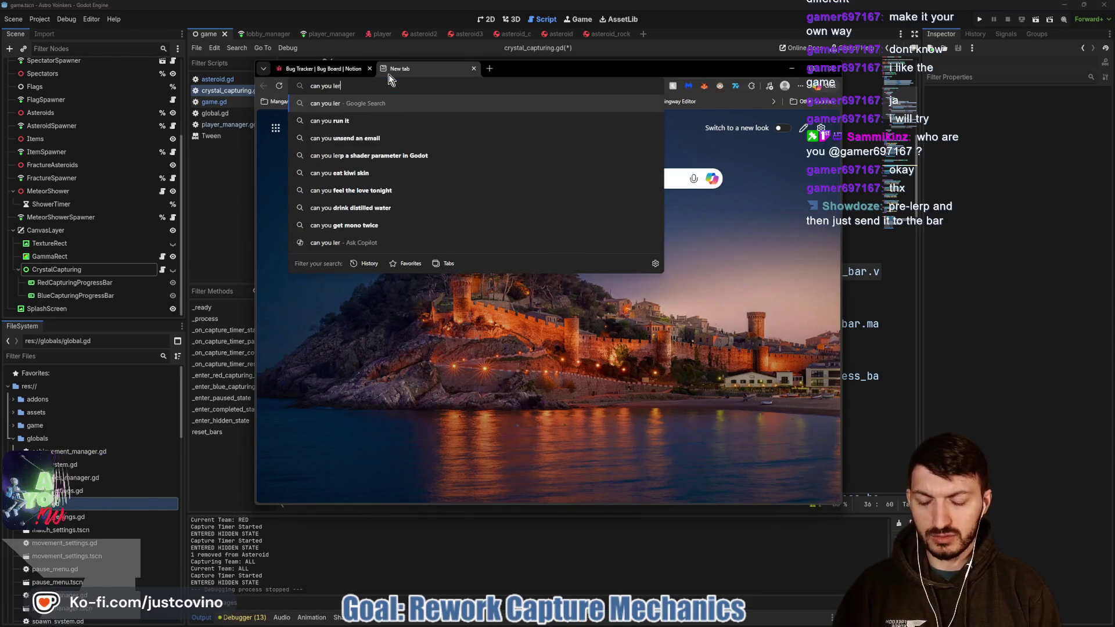
type("p a value")
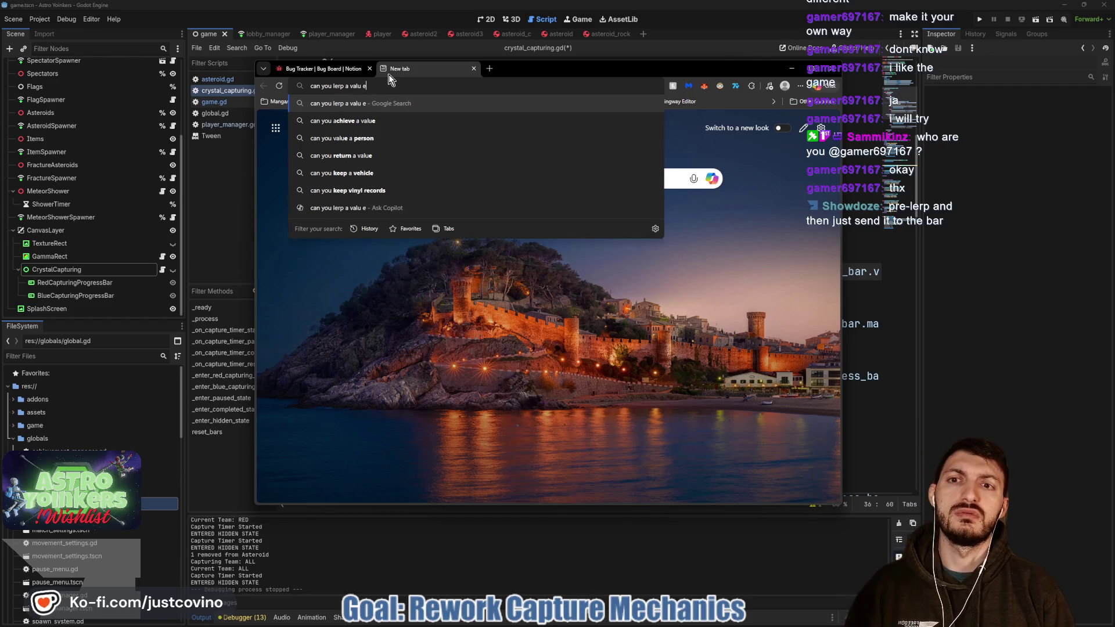
type(" on a pro")
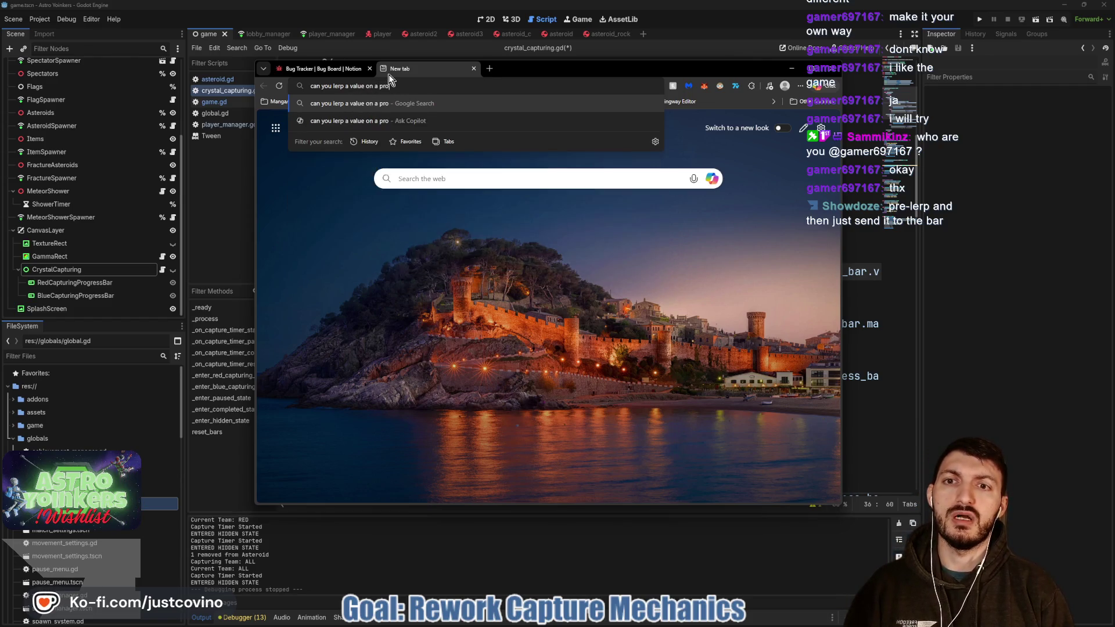
type("gress bar in Godot")
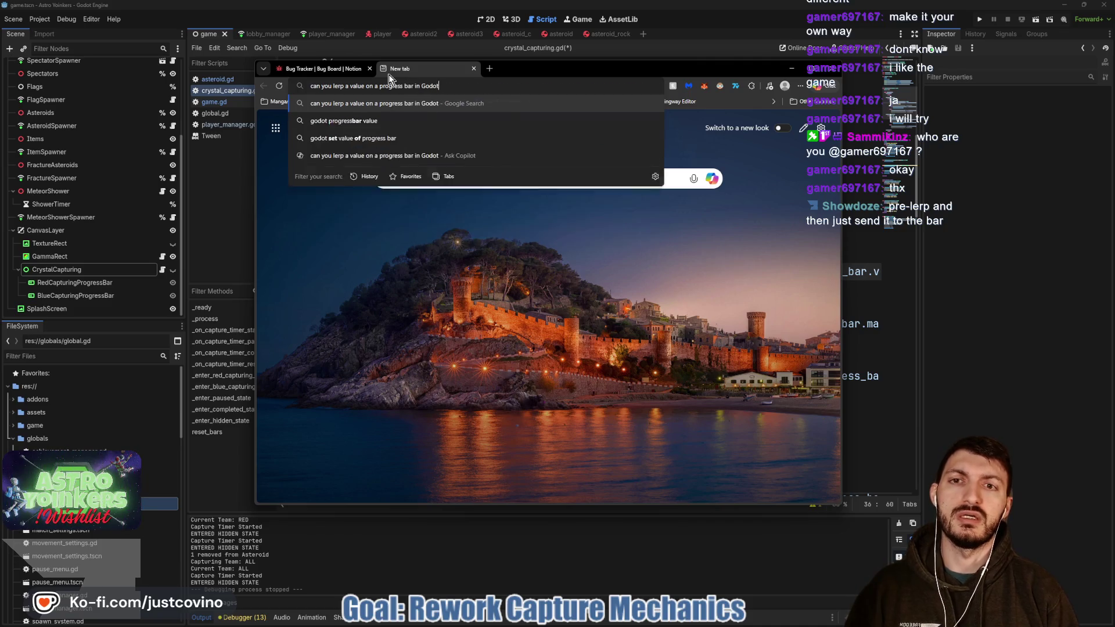
key("Return")
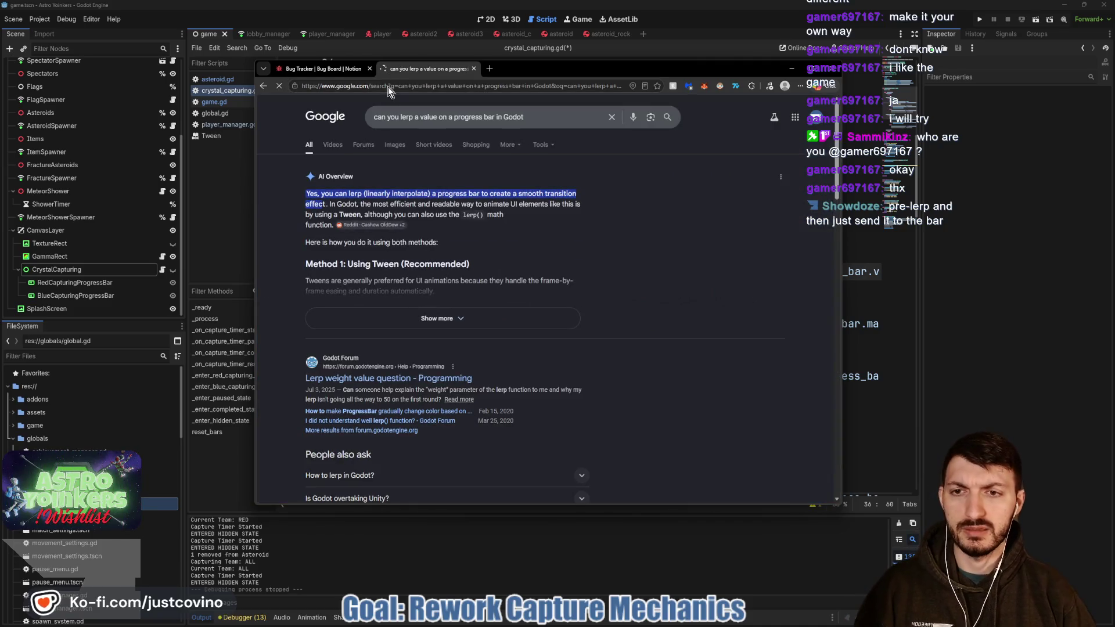
left_click(361, 384)
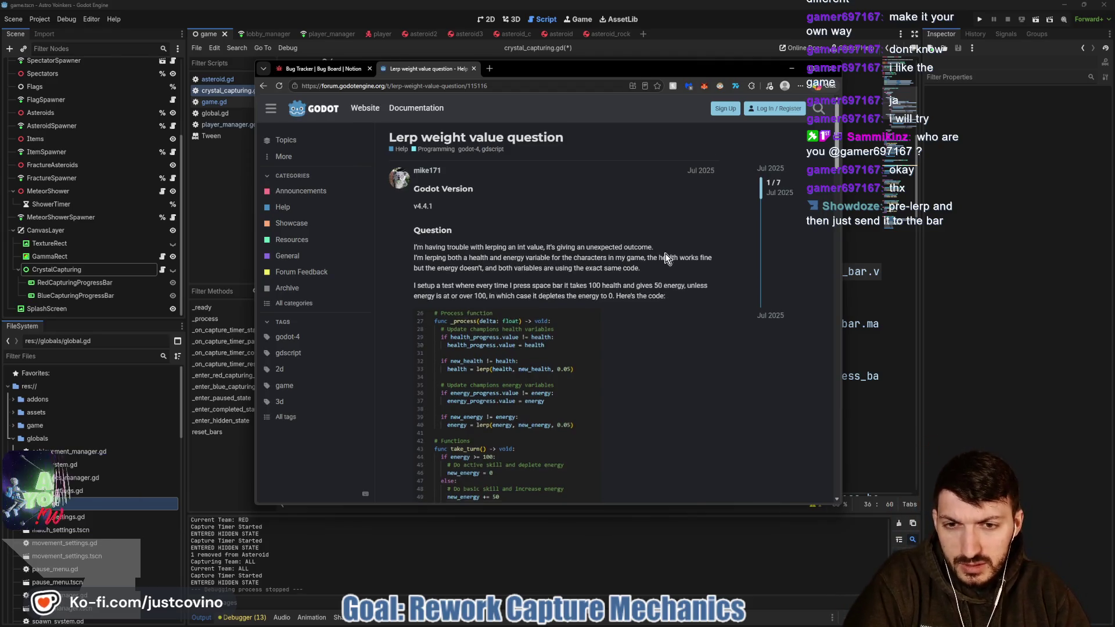
- Read through the forum thread's replies, then close the tab and return to the Godot script
scroll(666, 255, "down", 2)
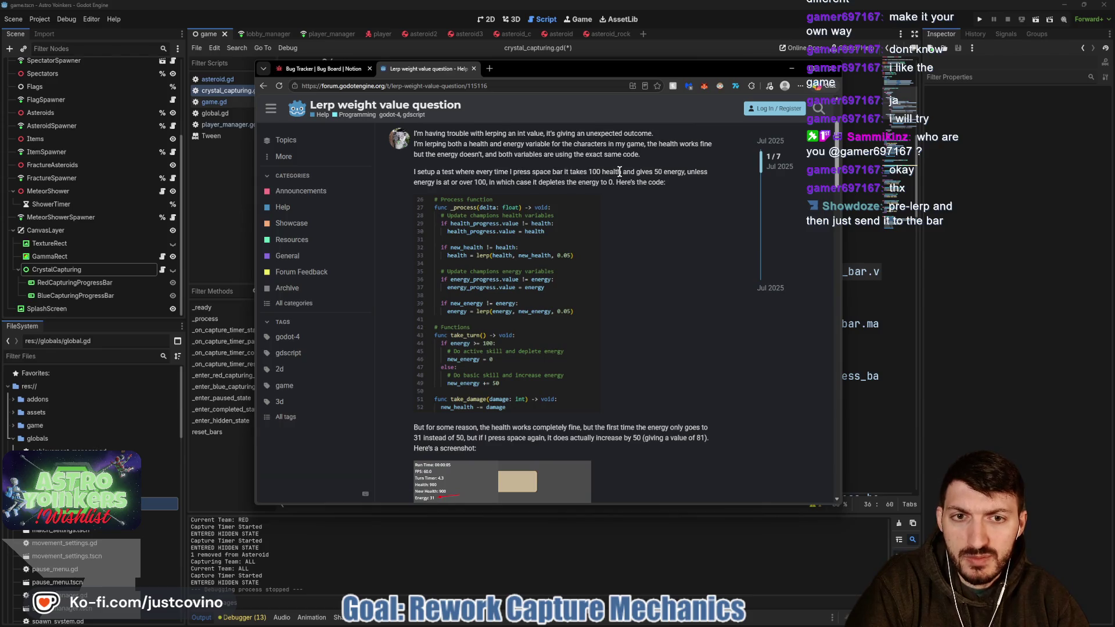
scroll(619, 173, "down", 5)
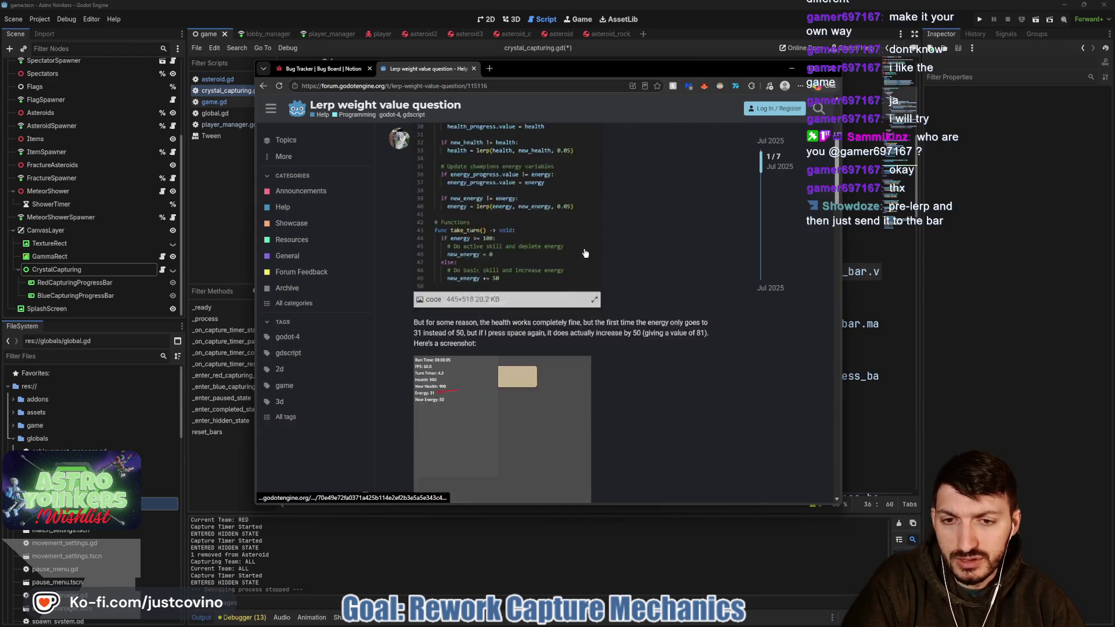
scroll(681, 238, "down", 2)
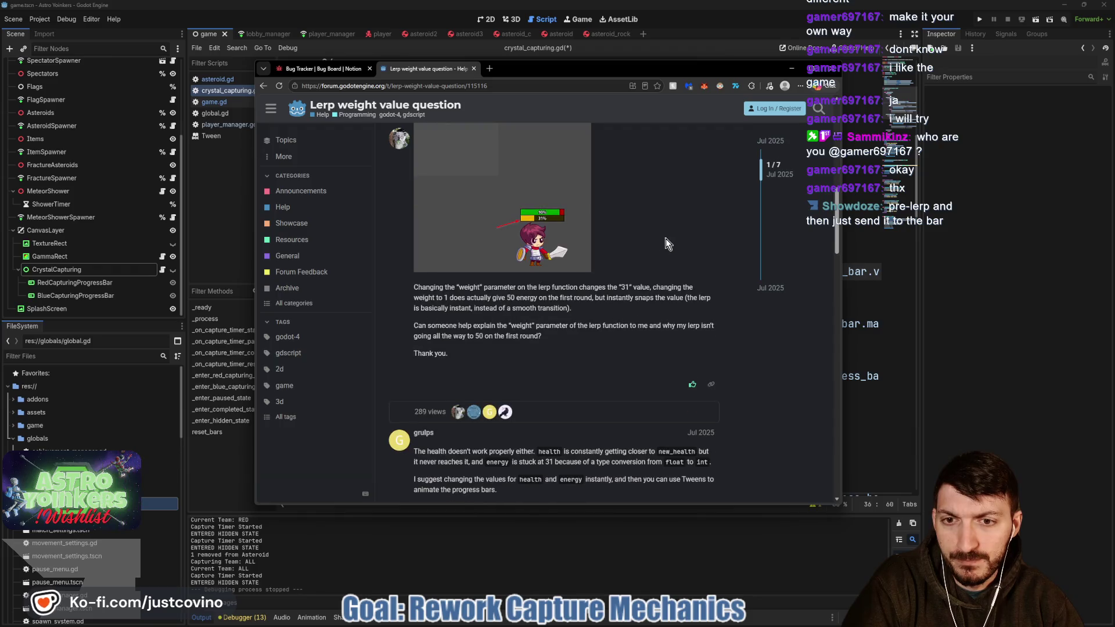
scroll(533, 299, "down", 3)
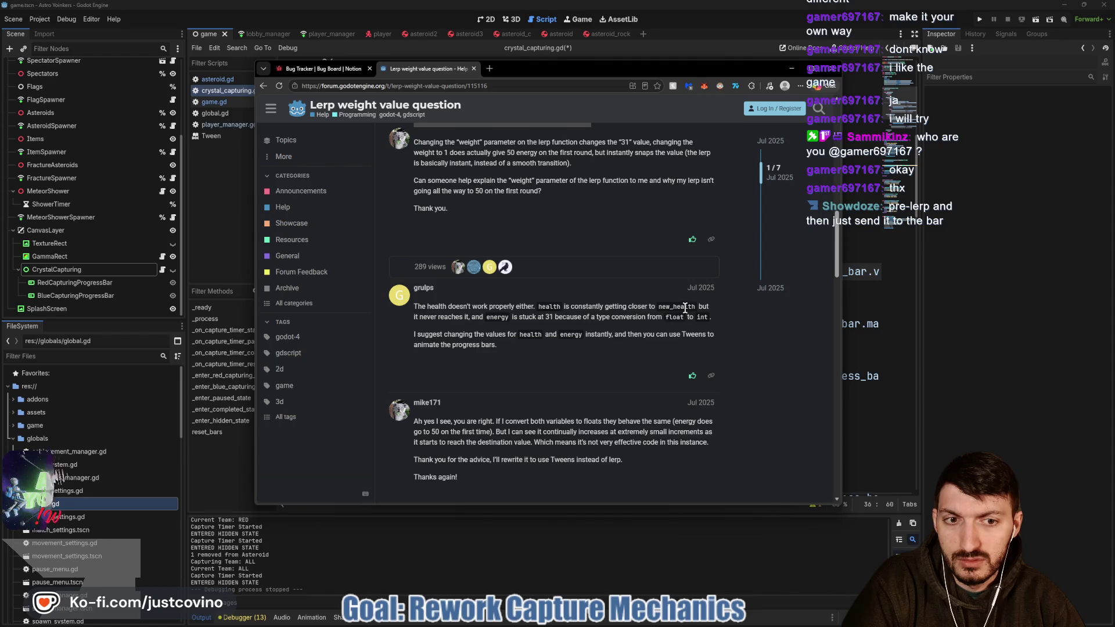
scroll(637, 313, "down", 3)
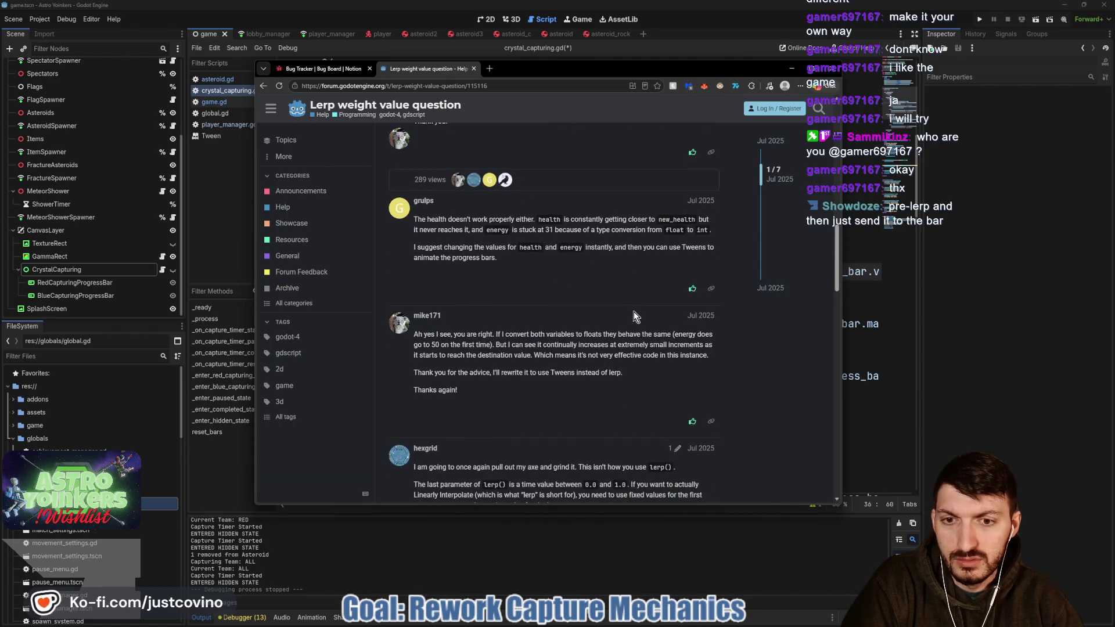
scroll(632, 308, "down", 2)
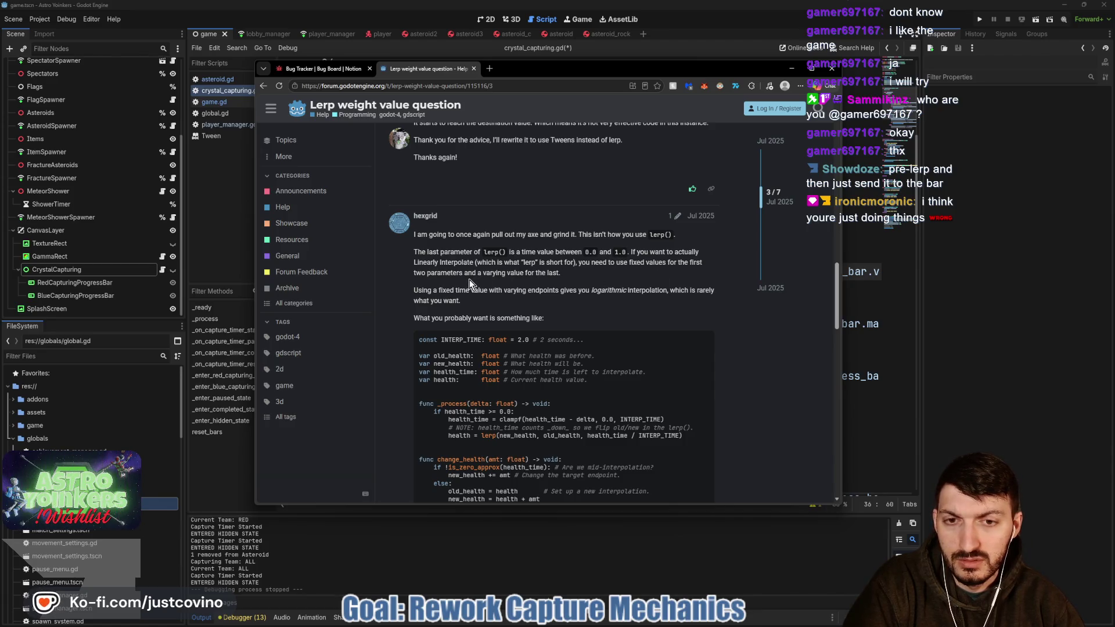
scroll(469, 279, "down", 2)
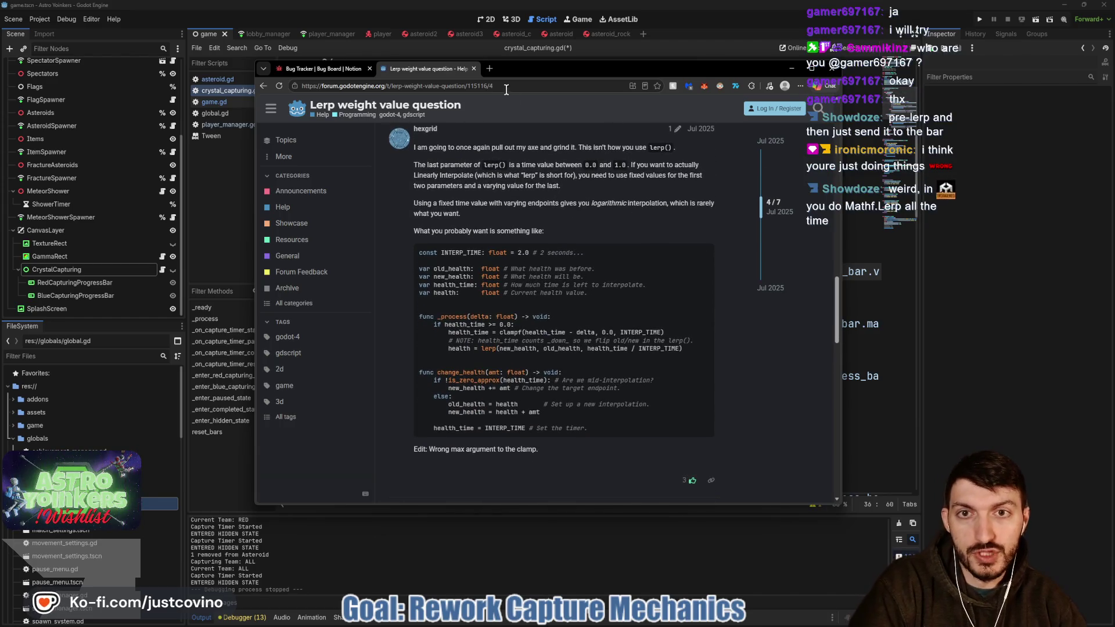
left_click(475, 68)
key("alt+Tab")
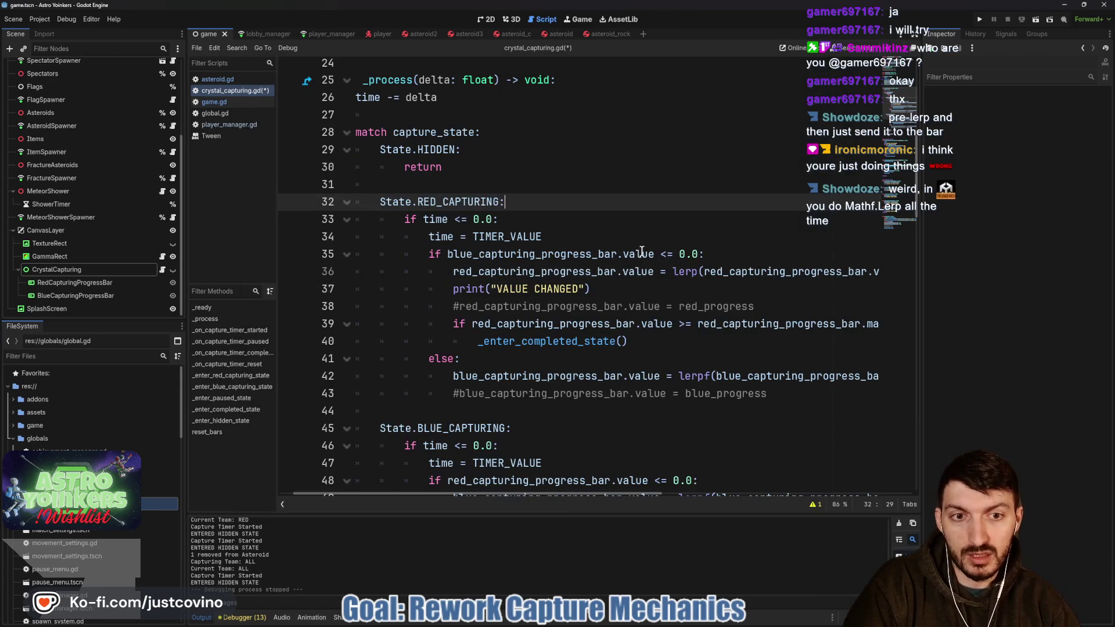
- Change the lerpf calls on lines 42, 49 and 54 to lerp
left_click(709, 376)
key("BackSpace")
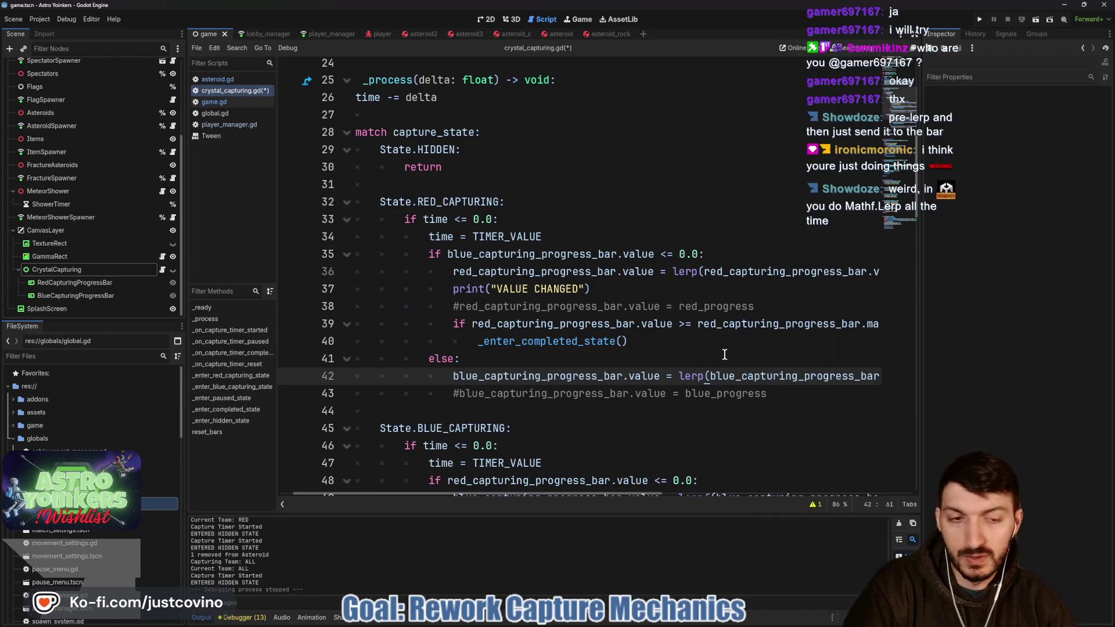
scroll(723, 355, "down", 3)
left_click(712, 341)
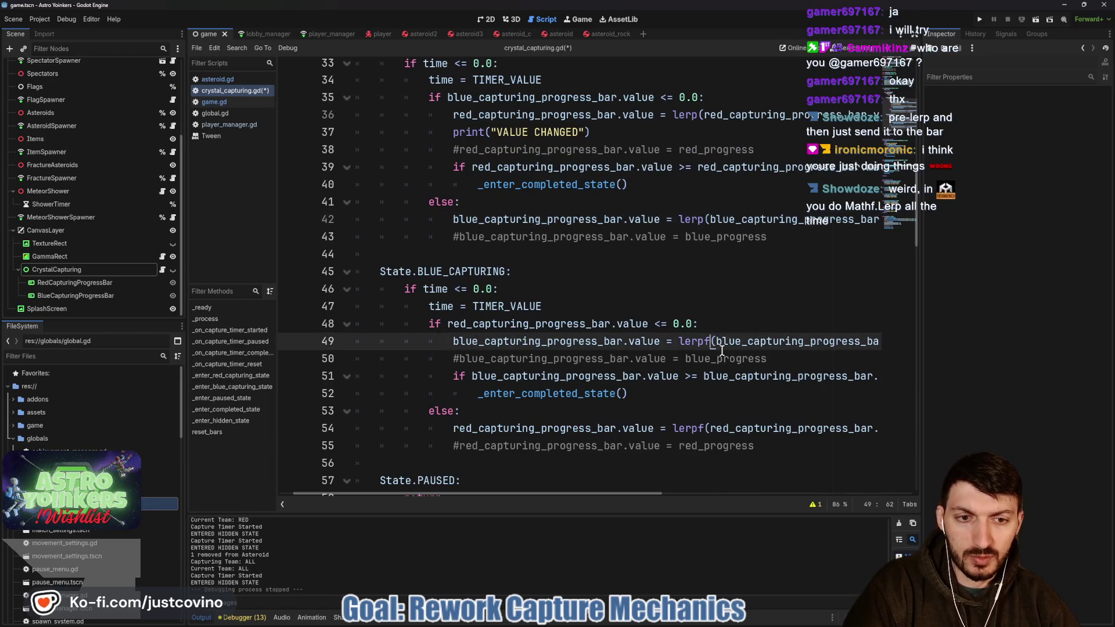
key("BackSpace")
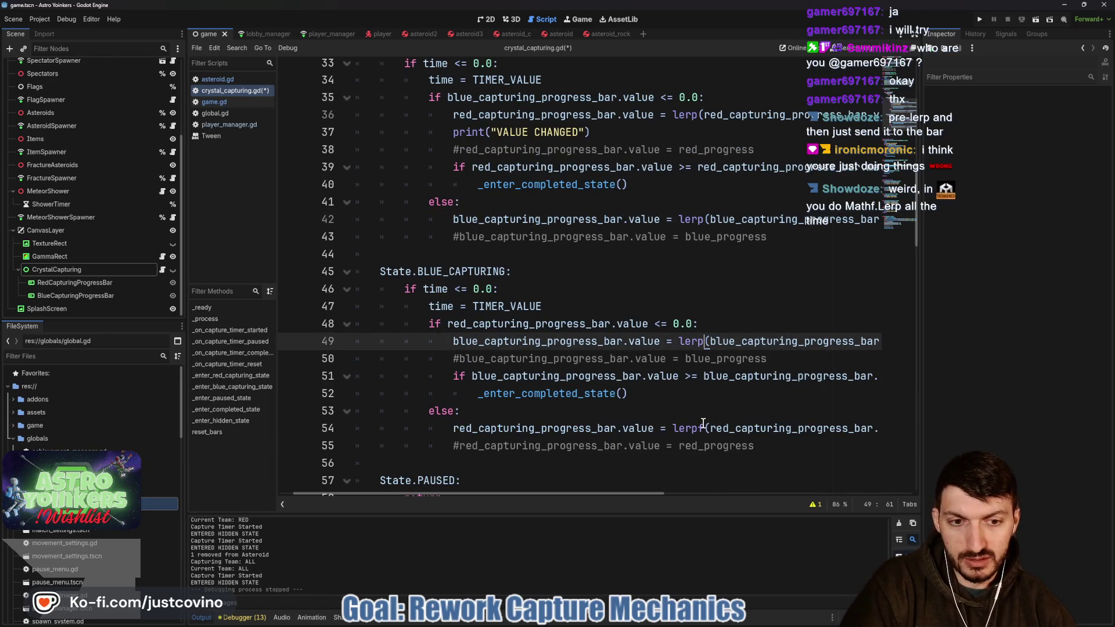
left_click(703, 427)
key("BackSpace")
scroll(695, 394, "down", 3)
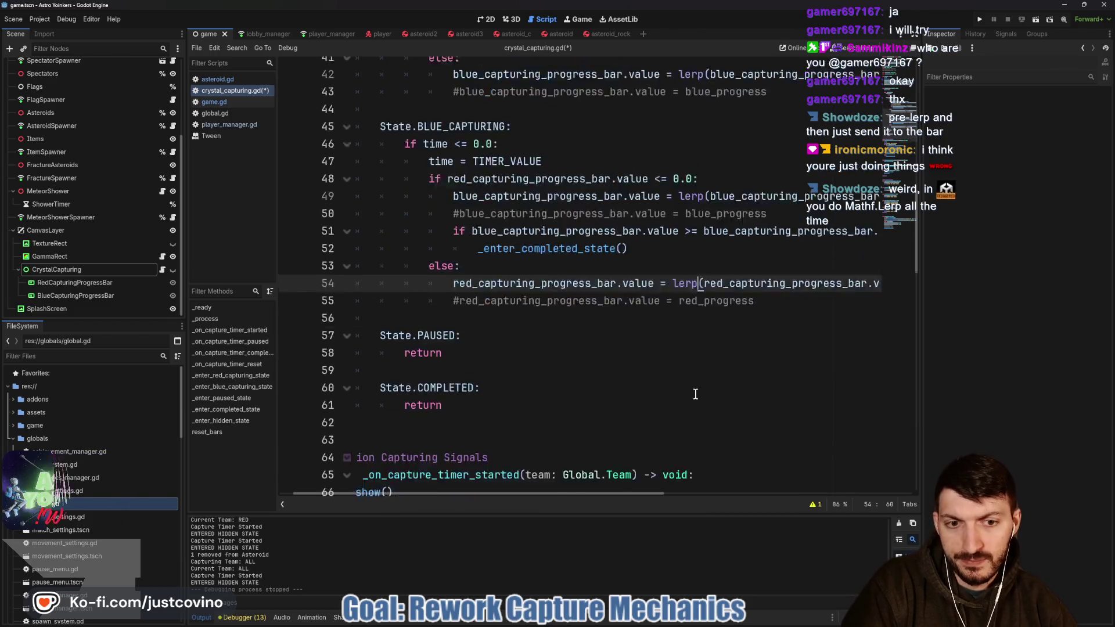
scroll(695, 394, "down", 1)
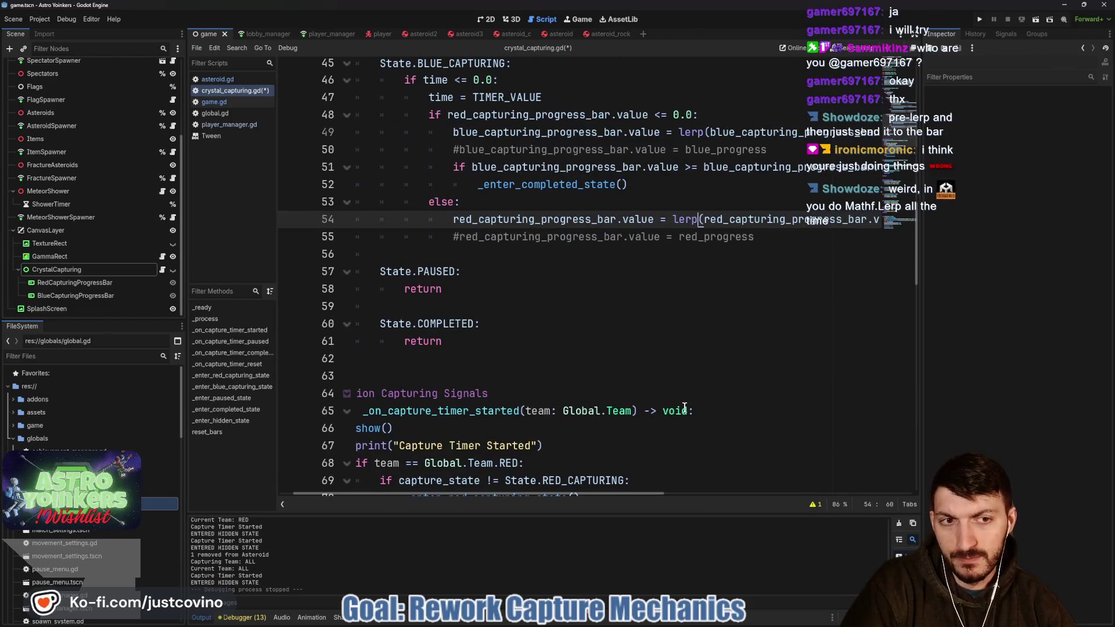
scroll(684, 407, "up", 3)
- Highlight every use of red_capturing_progress_bar and outline code lines 40–43
scroll(685, 394, "right", 2)
double_click(430, 378)
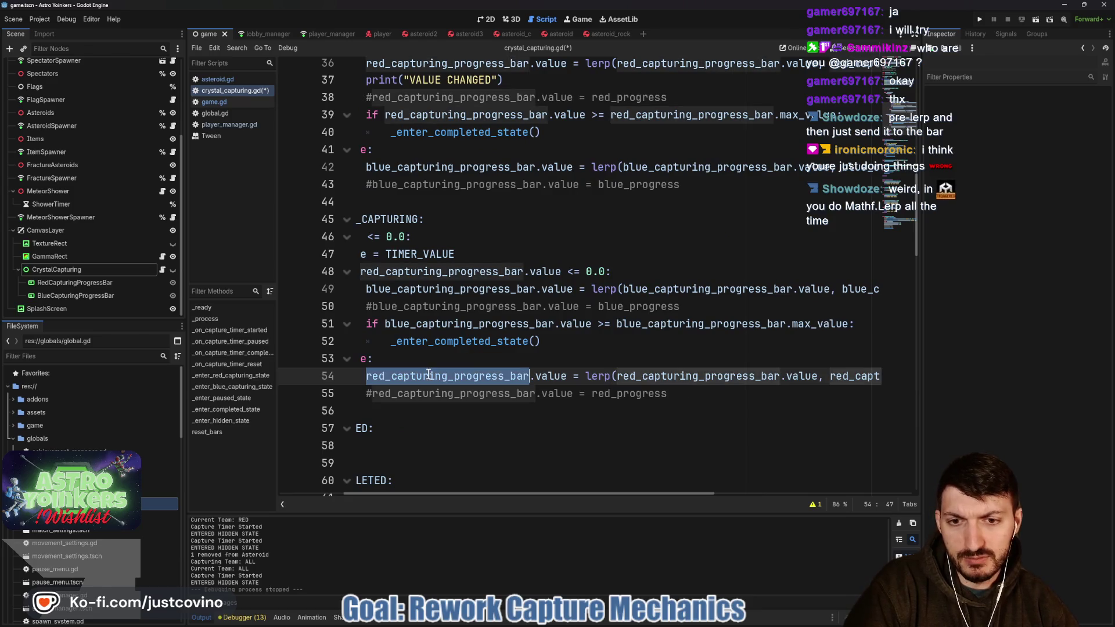
scroll(568, 380, "right", 2)
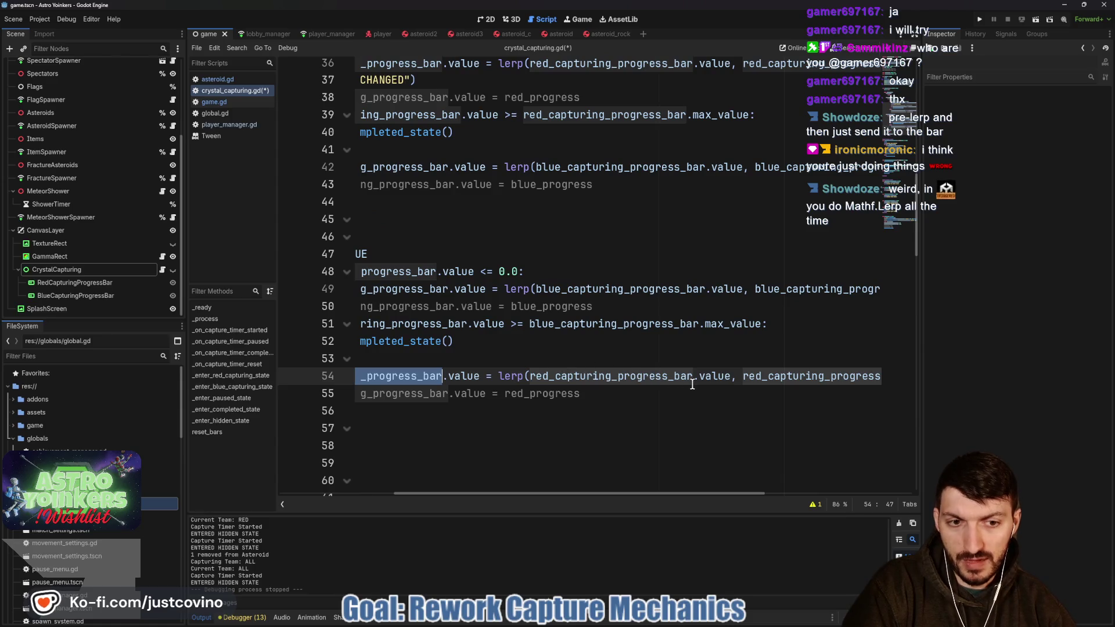
scroll(640, 374, "right", 5)
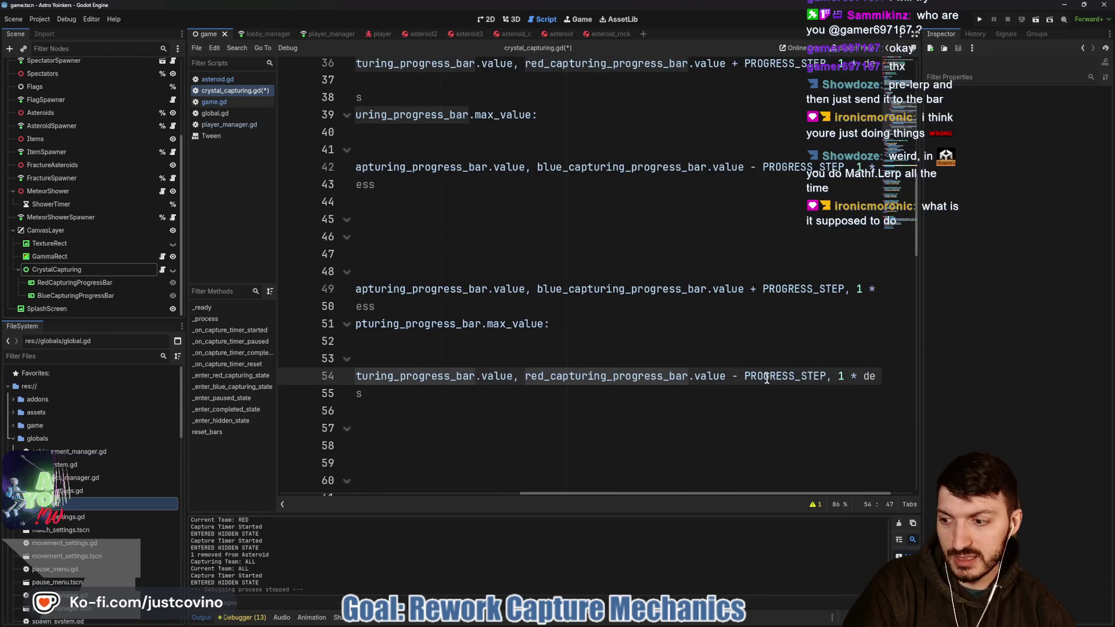
scroll(755, 374, "left", 1)
scroll(753, 373, "left", 5)
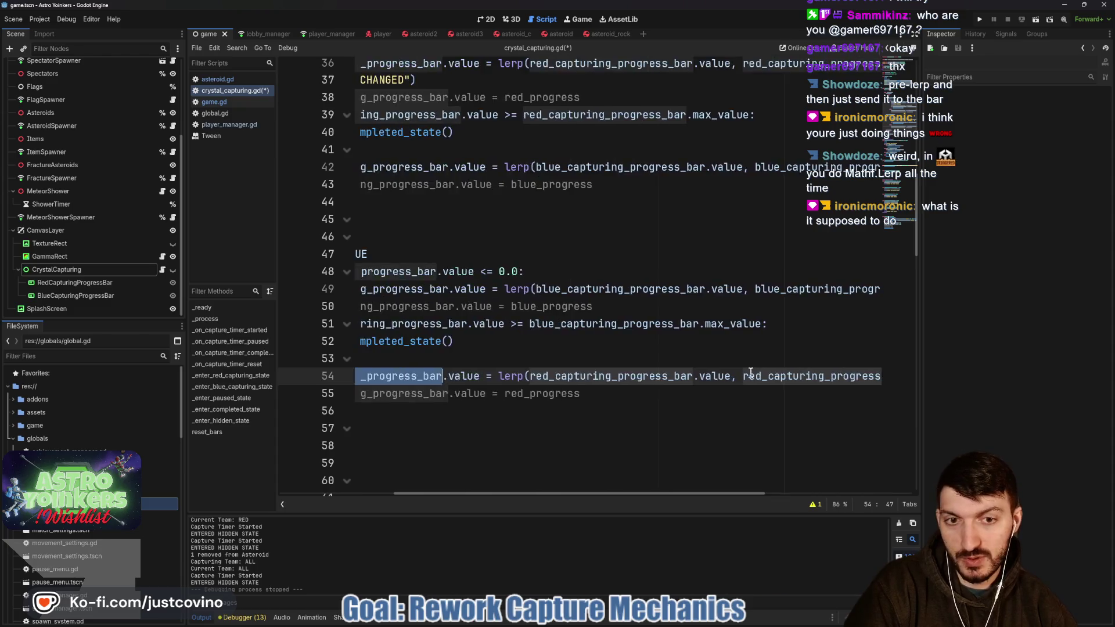
scroll(650, 354, "up", 2)
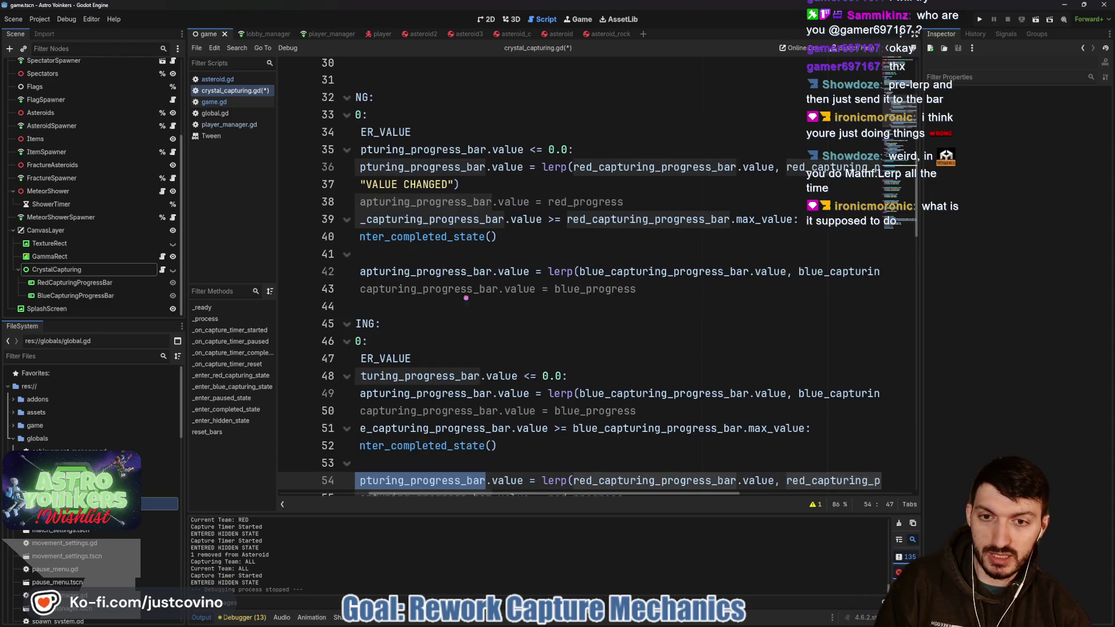
mouse_move(388, 229)
left_mouse_down()
mouse_move(723, 290)
mouse_move(833, 292)
mouse_move(395, 262)
mouse_move(488, 235)
mouse_move(548, 235)
mouse_move(539, 299)
left_mouse_up()
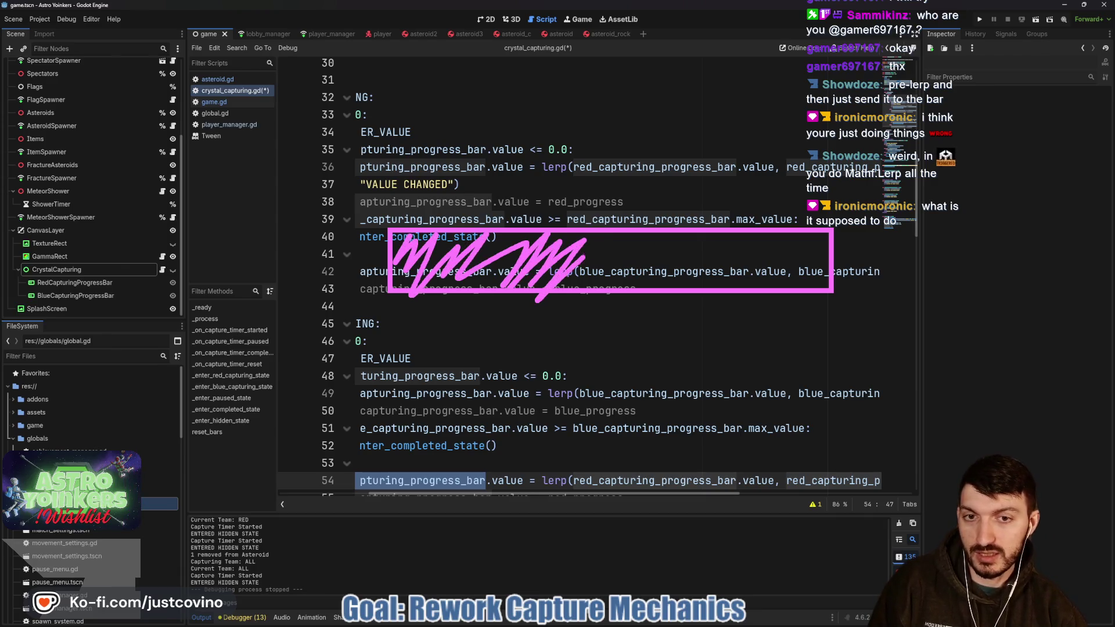
left_click_drag(441, 200, 697, 200)
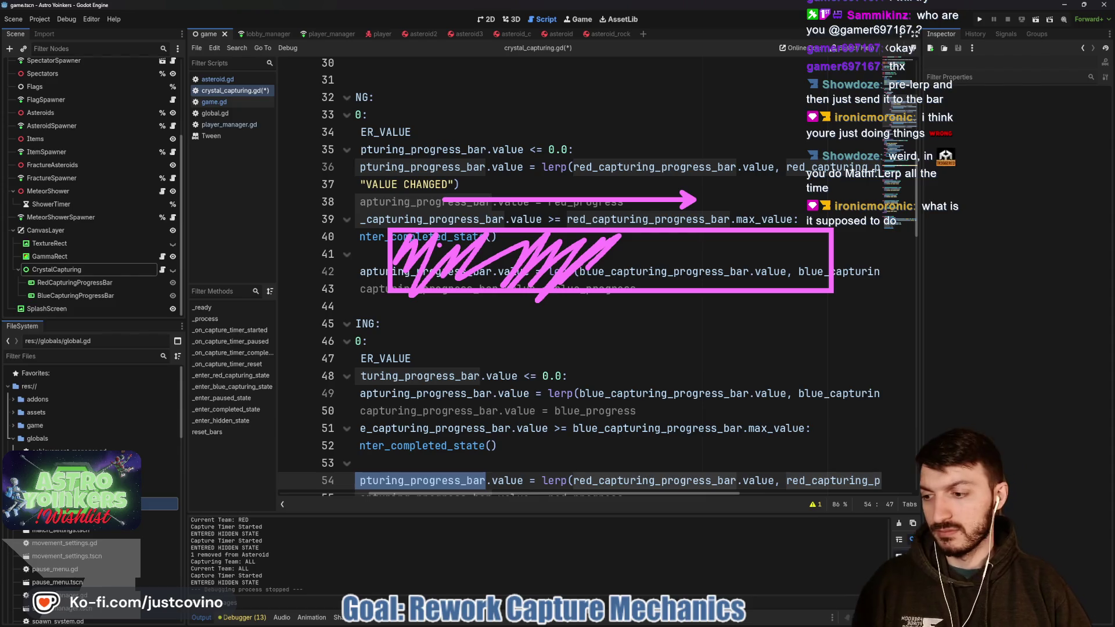
key("Escape")
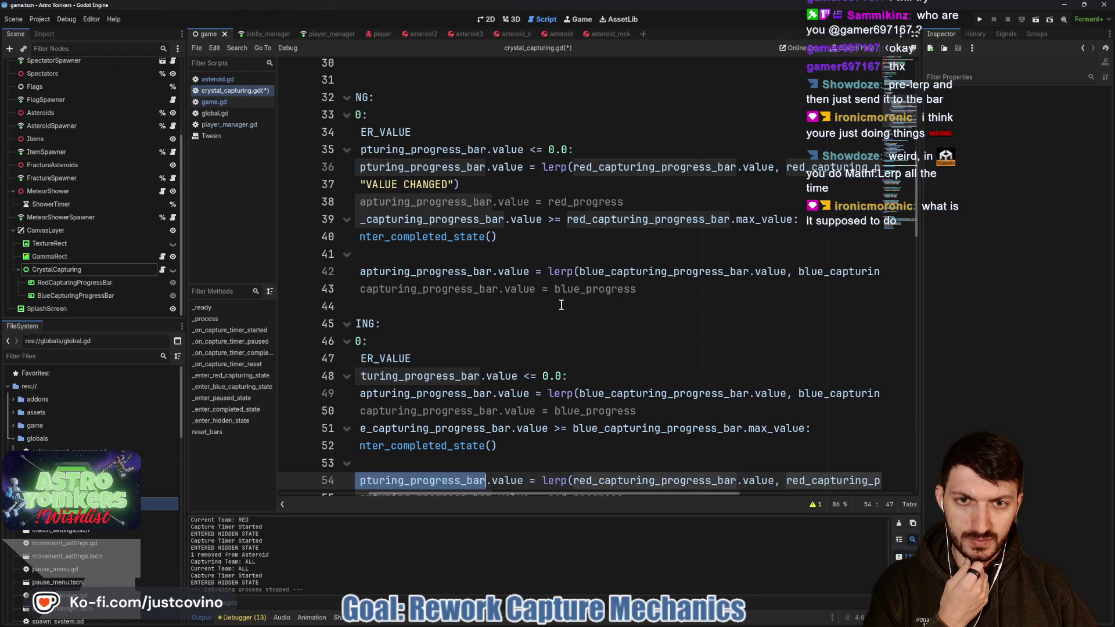
key("ctrl+z")
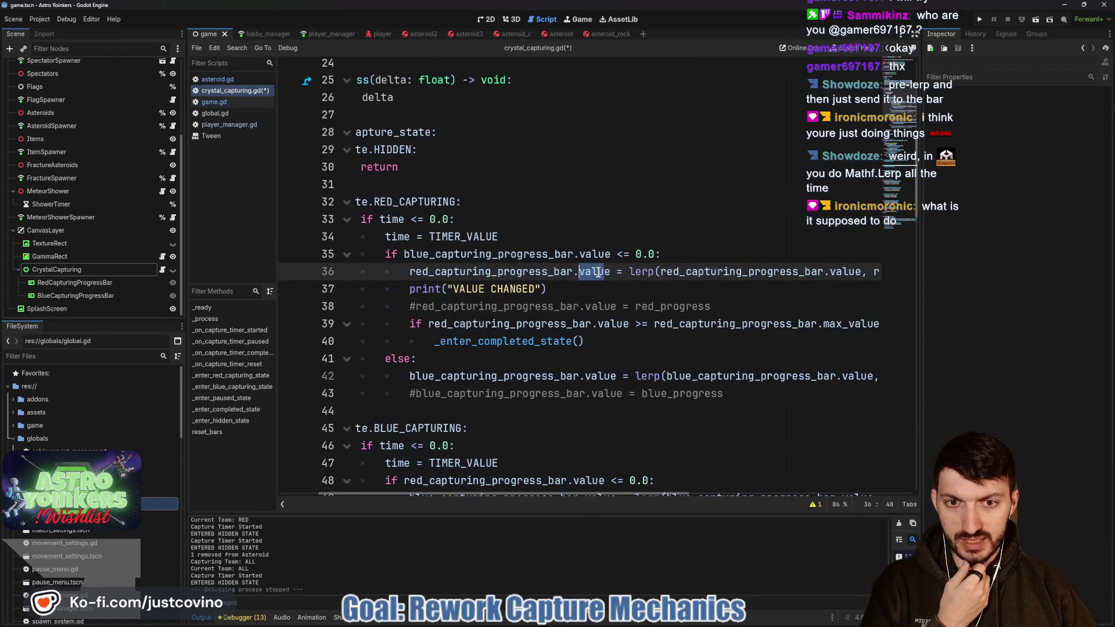
scroll(598, 273, "right", 5)
left_click_drag(501, 273, 686, 273)
scroll(696, 278, "right", 4)
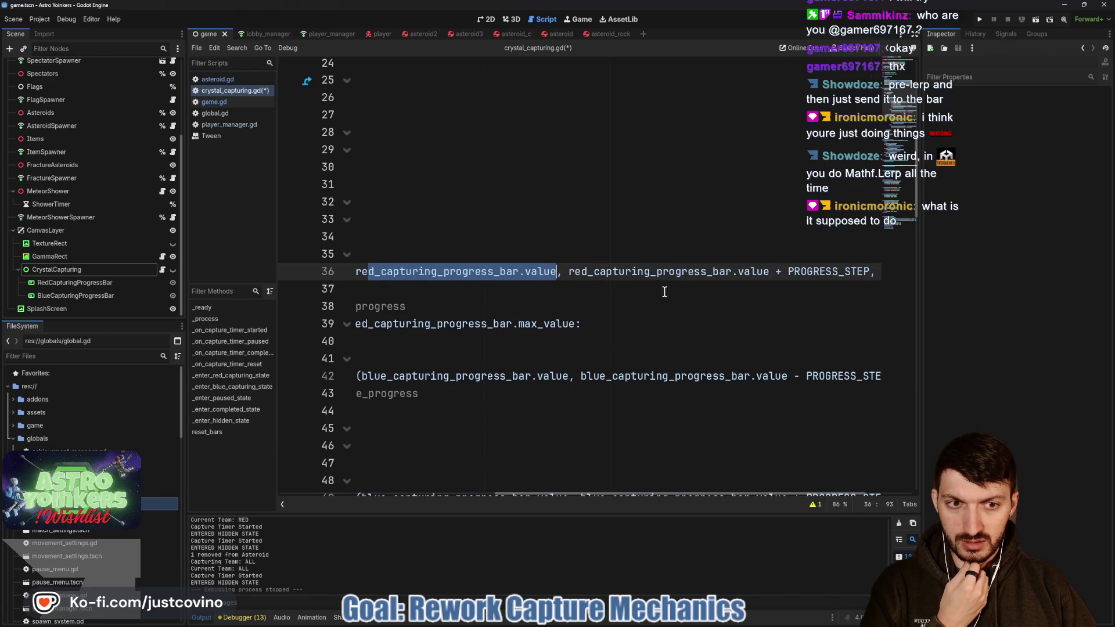
mouse_move(569, 273)
left_mouse_down()
mouse_move(872, 274)
mouse_move(790, 269)
left_mouse_up()
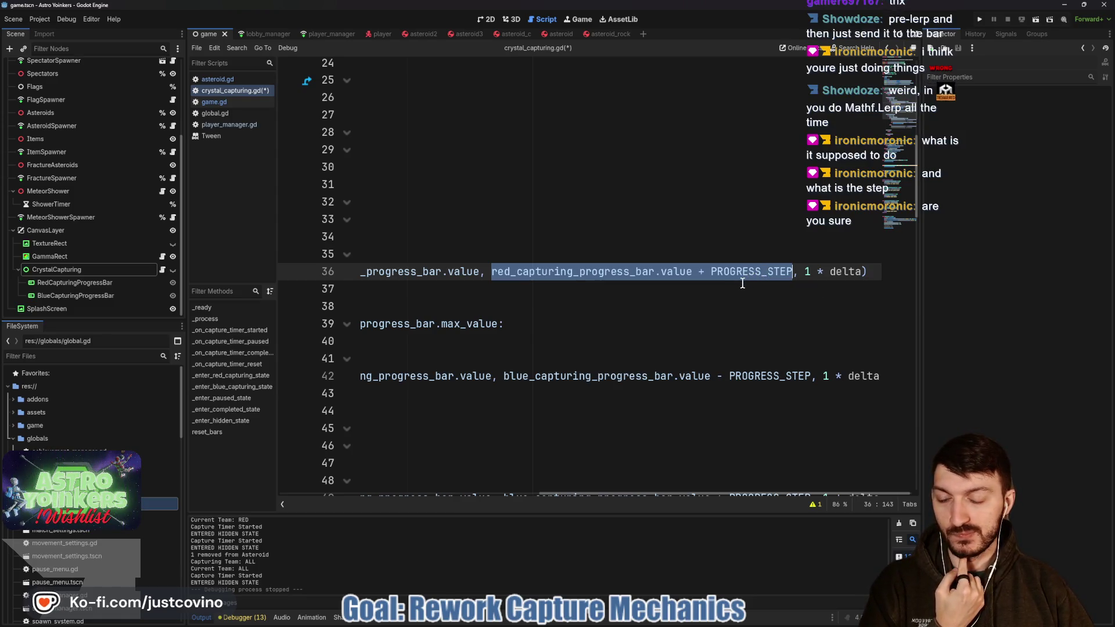
scroll(726, 285, "left", 5)
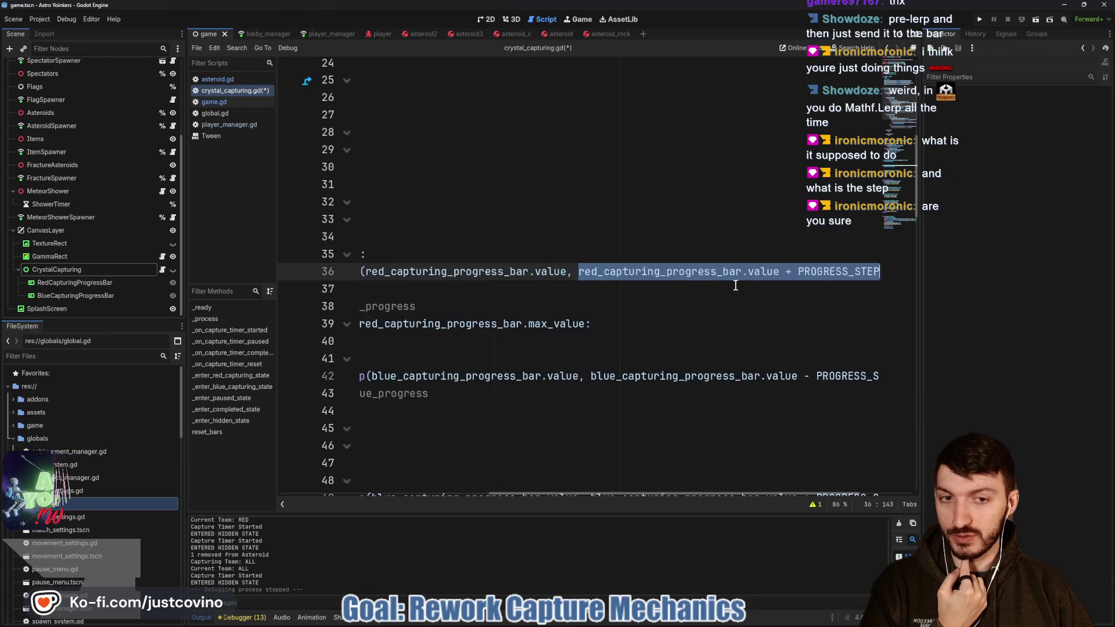
scroll(681, 289, "left", 3)
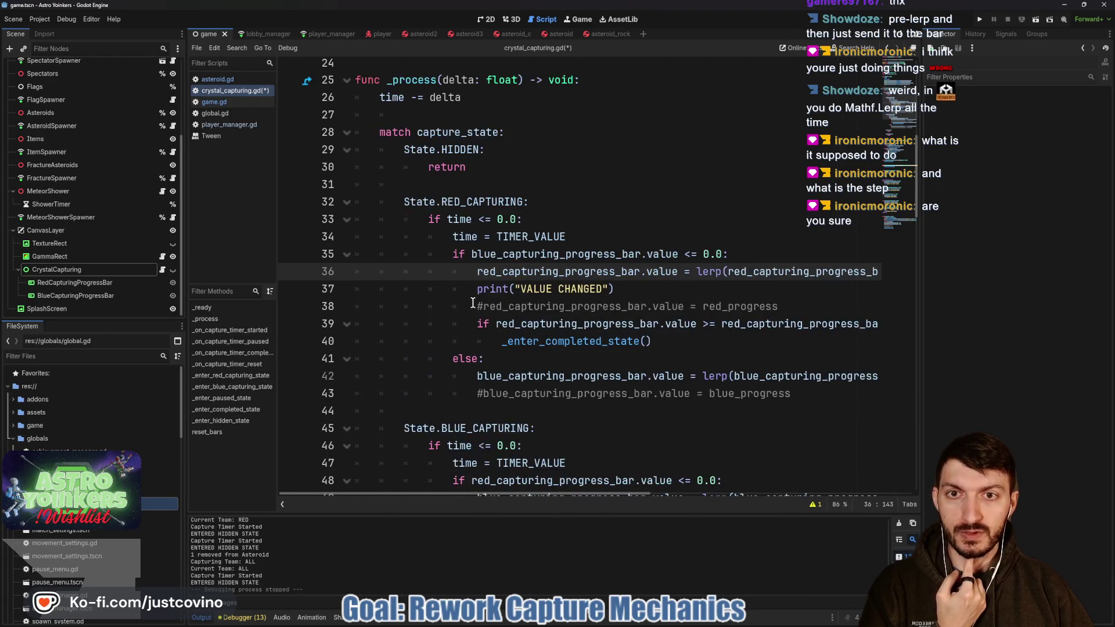
scroll(459, 254, "up", 7)
double_click(458, 254)
left_click_drag(577, 253, 343, 258)
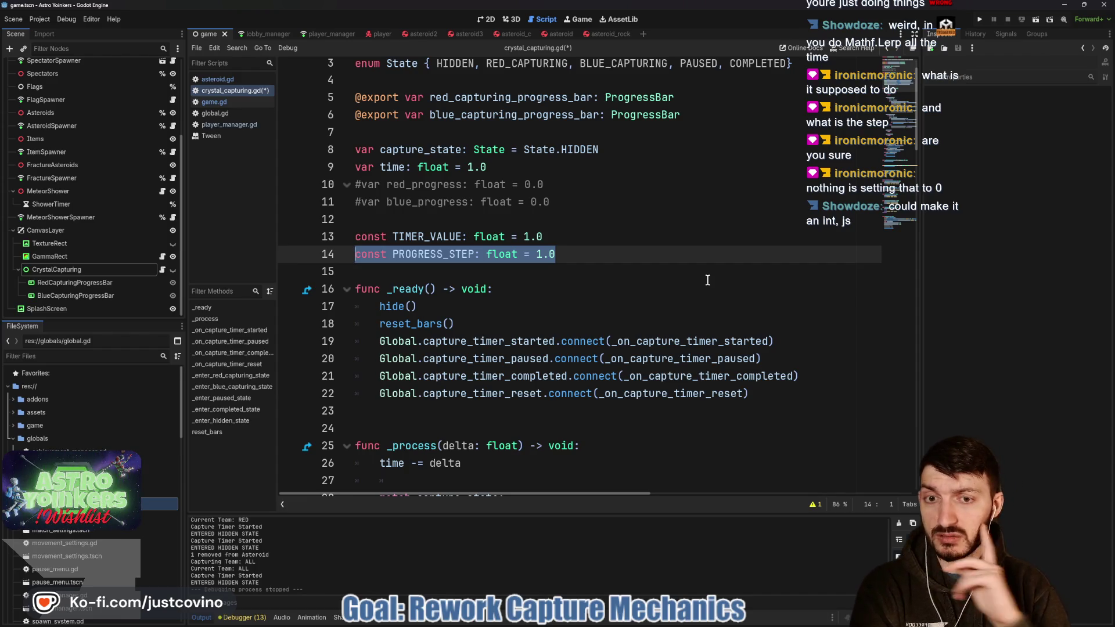
double_click(471, 255)
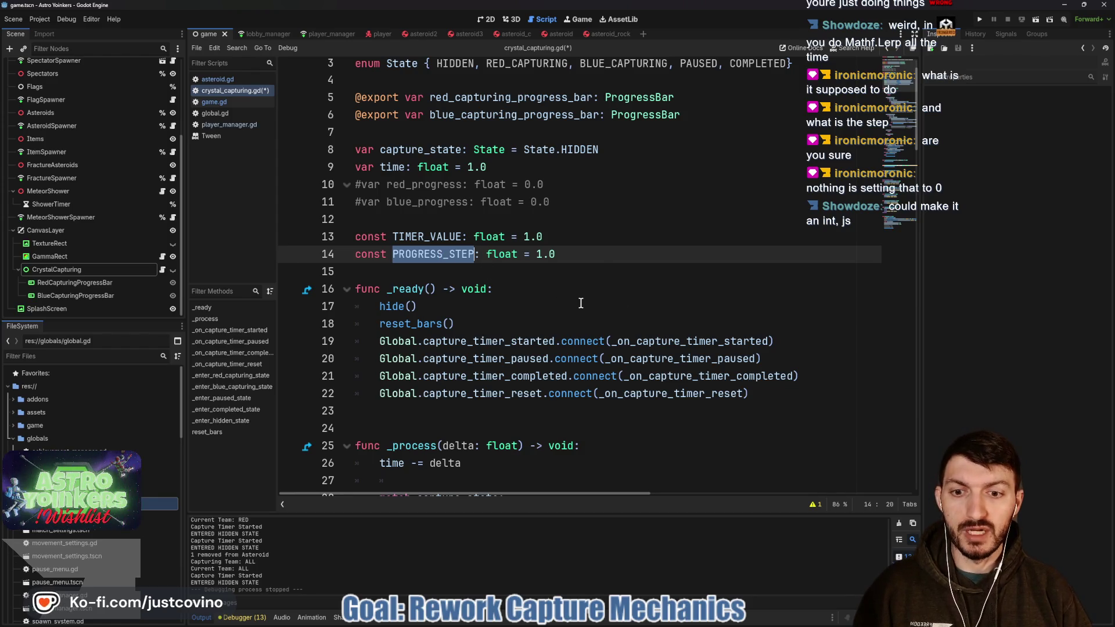
scroll(580, 303, "down", 4)
scroll(580, 303, "down", 3)
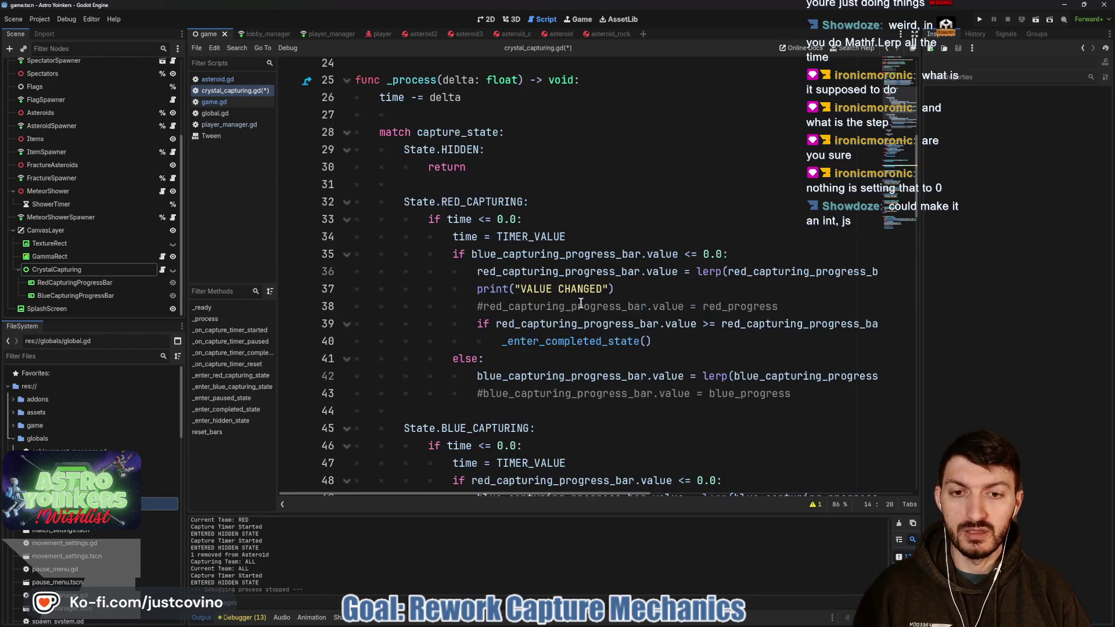
left_click(498, 219)
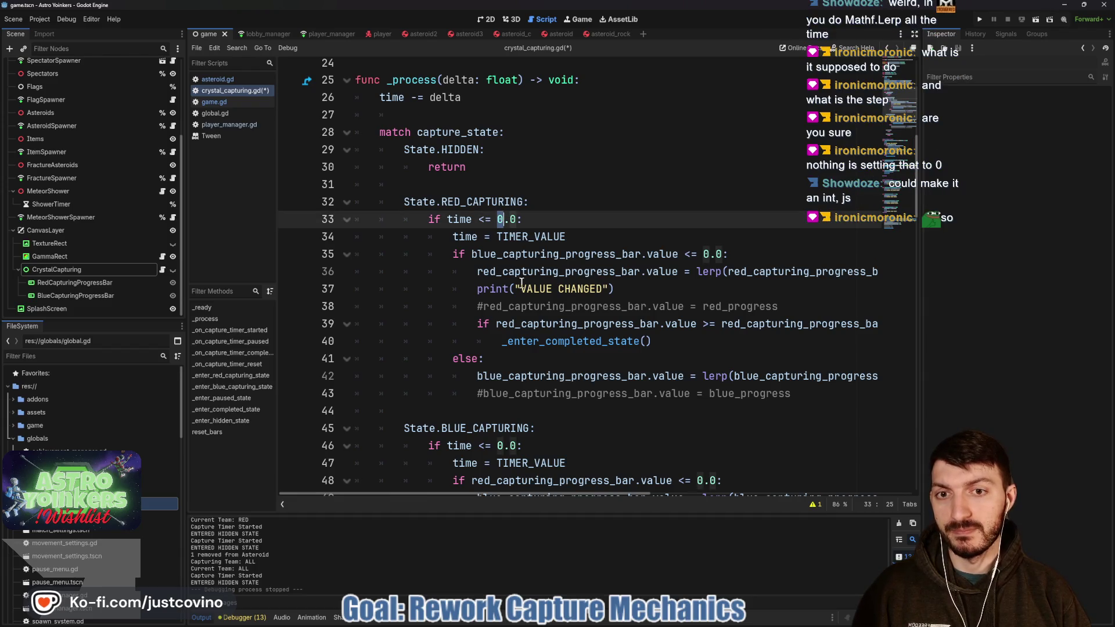
double_click(464, 218)
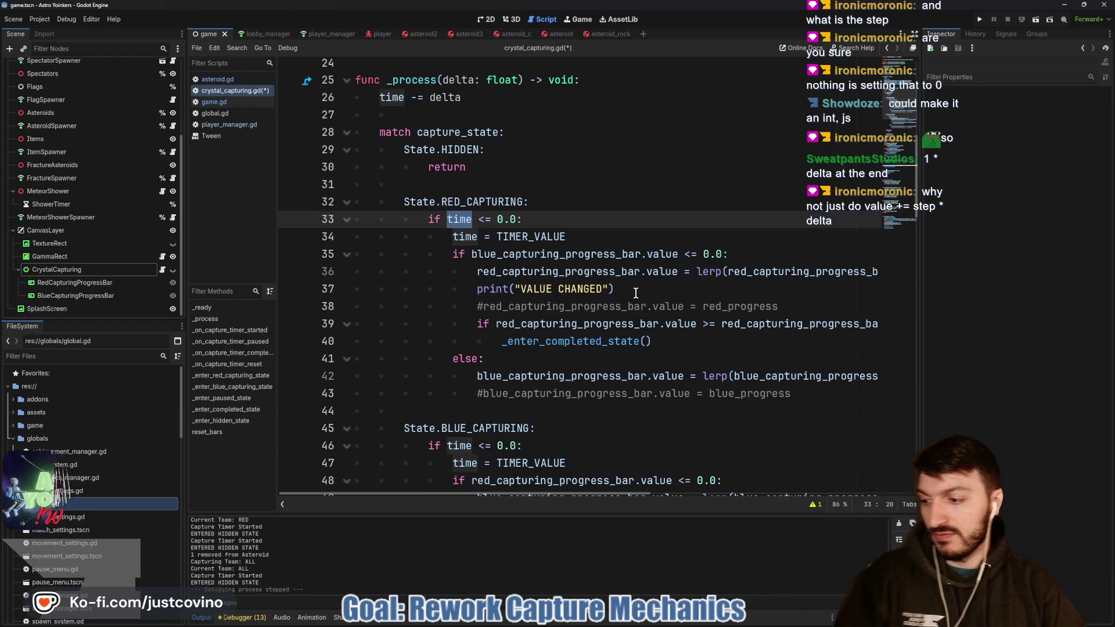
mouse_move(635, 270)
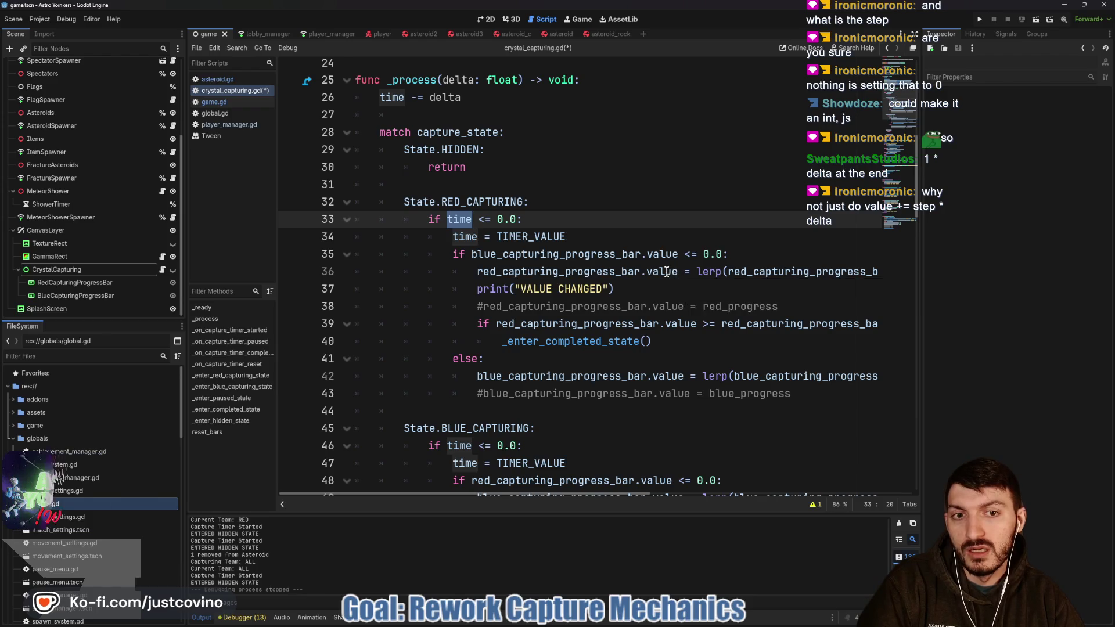
scroll(665, 271, "right", 3)
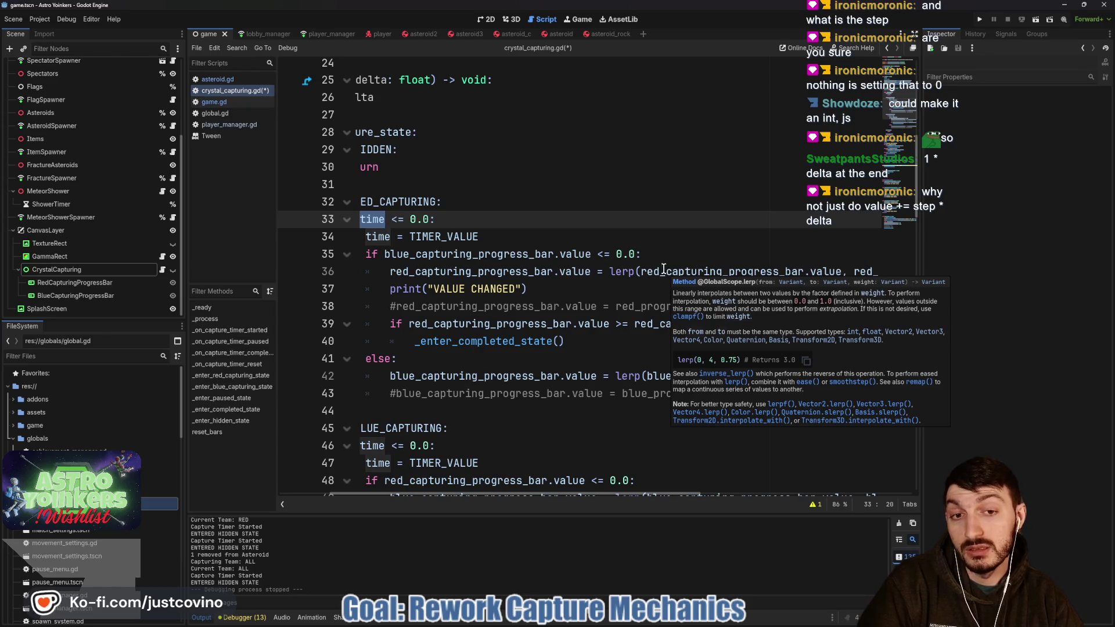
scroll(527, 242, "left", 3)
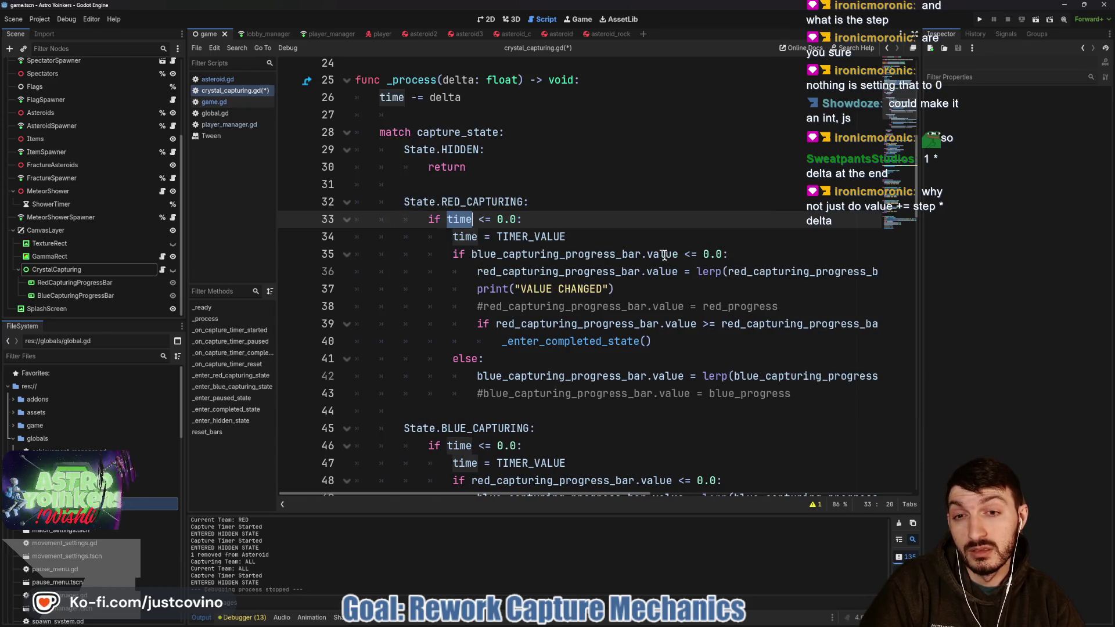
double_click(527, 243)
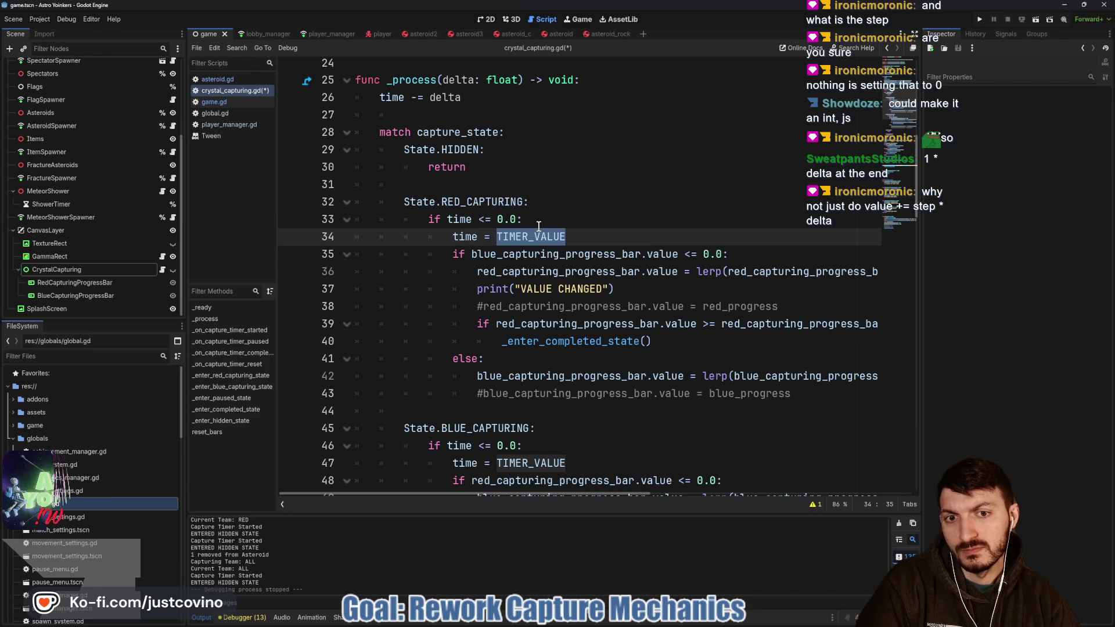
scroll(712, 266, "right", 2)
scroll(712, 265, "right", 15)
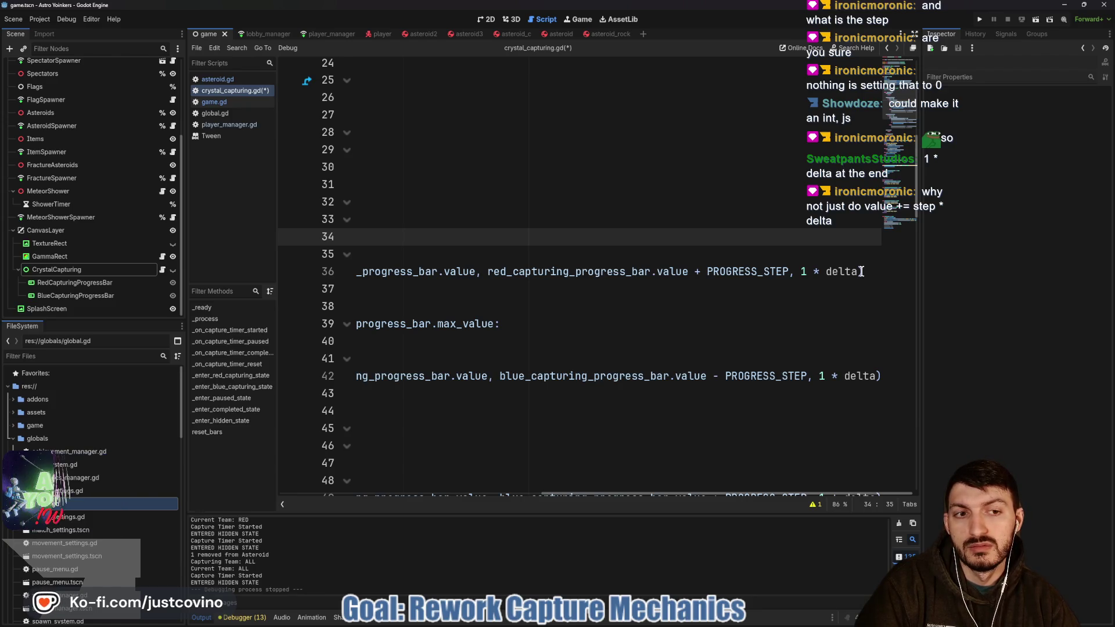
scroll(859, 271, "left", 3)
scroll(859, 271, "left", 5)
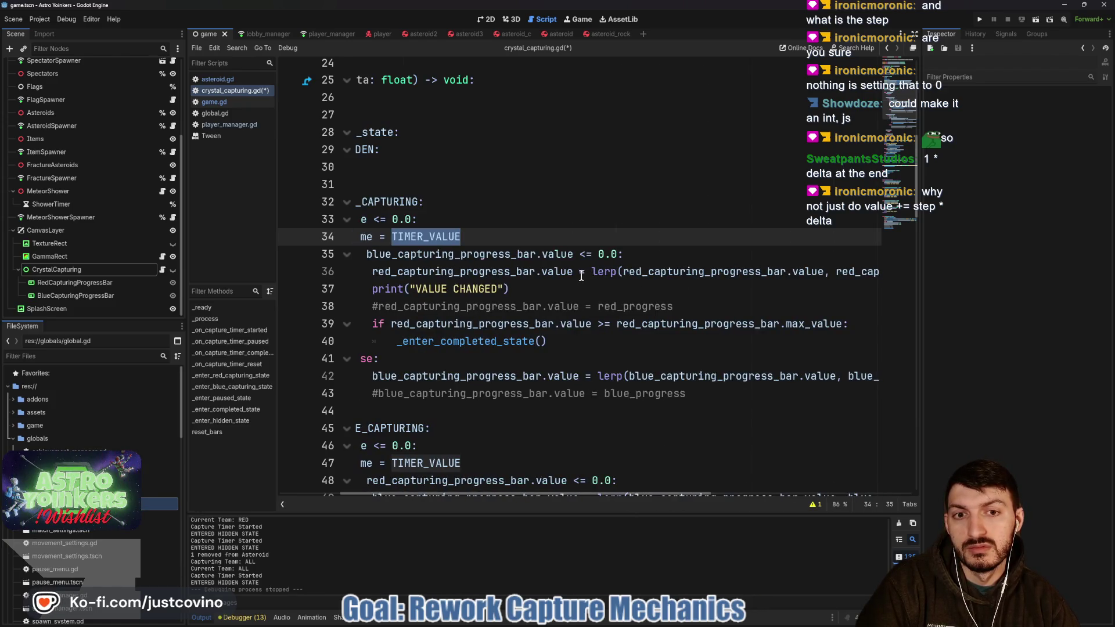
left_click(590, 271)
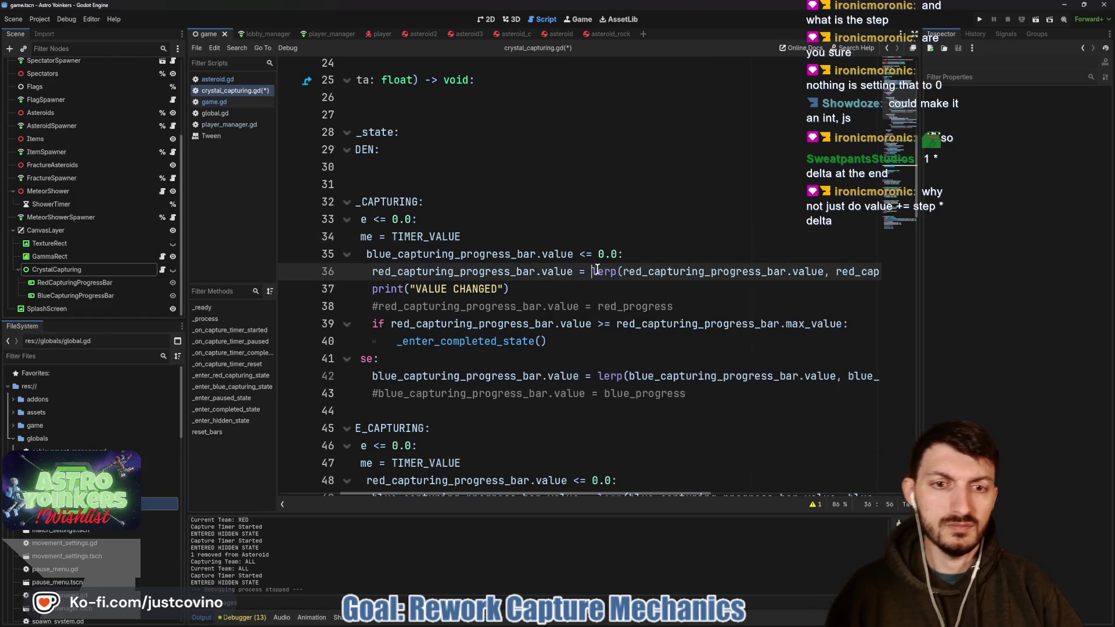
left_click_drag(592, 271, 960, 271)
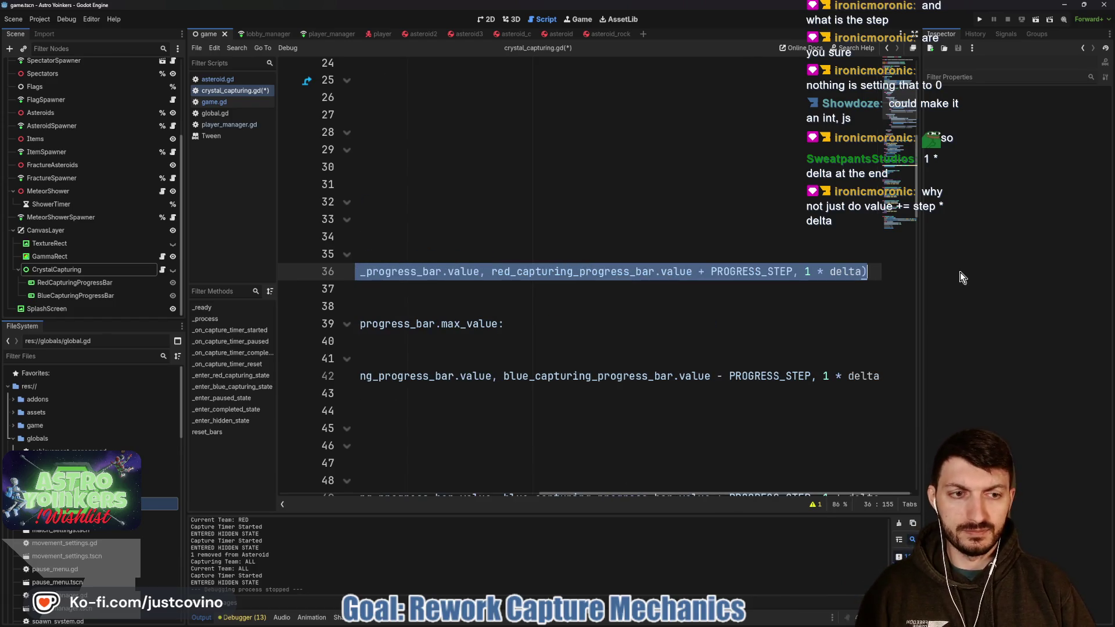
- Replace the lerp call on line 36 with PROGRESS_STEP * delta
key("BackSpace")
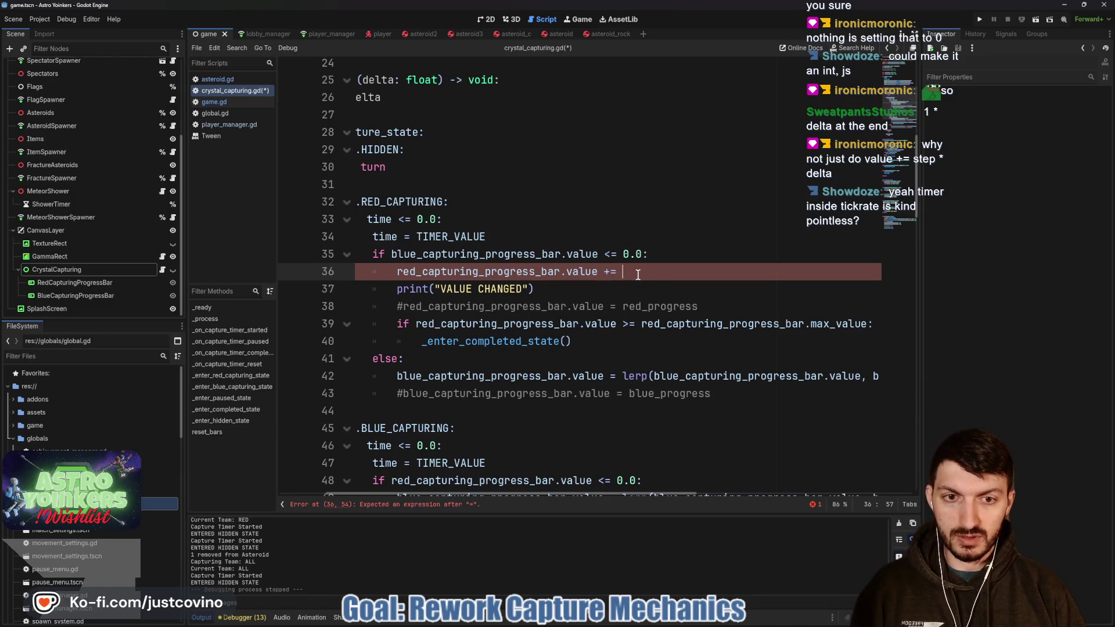
type("PROG")
key("Return")
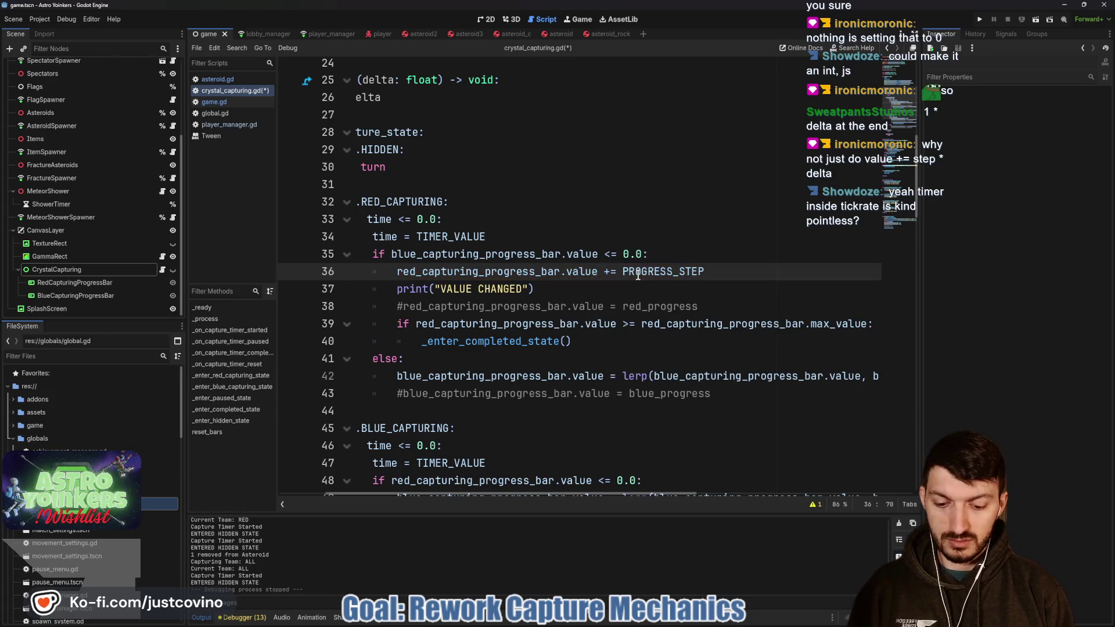
type(" * delta")
left_click(601, 271)
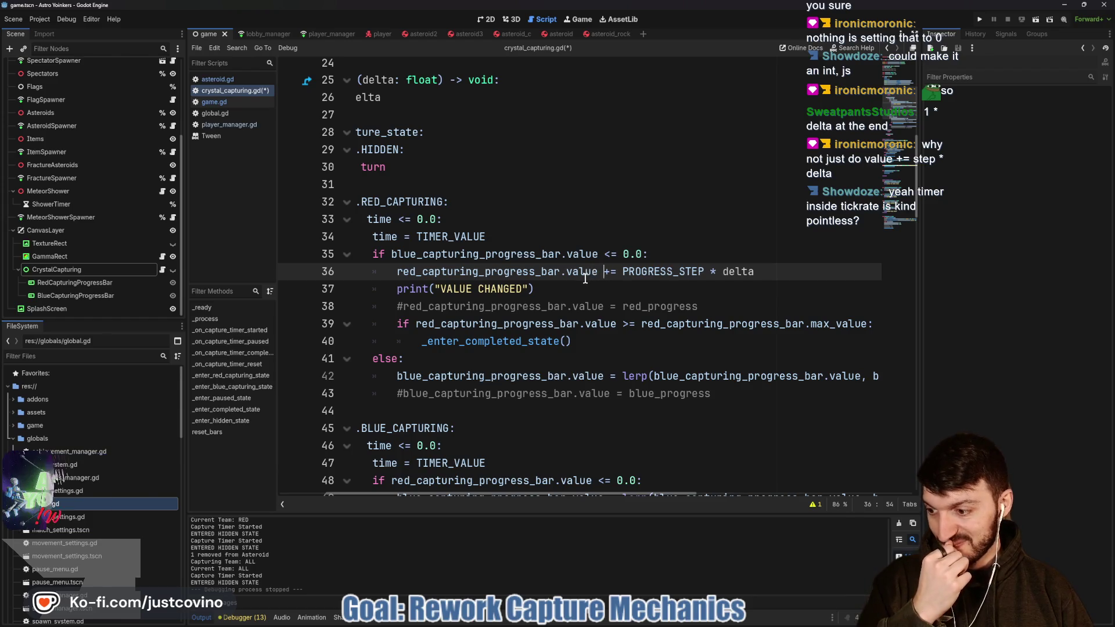
mouse_move(585, 278)
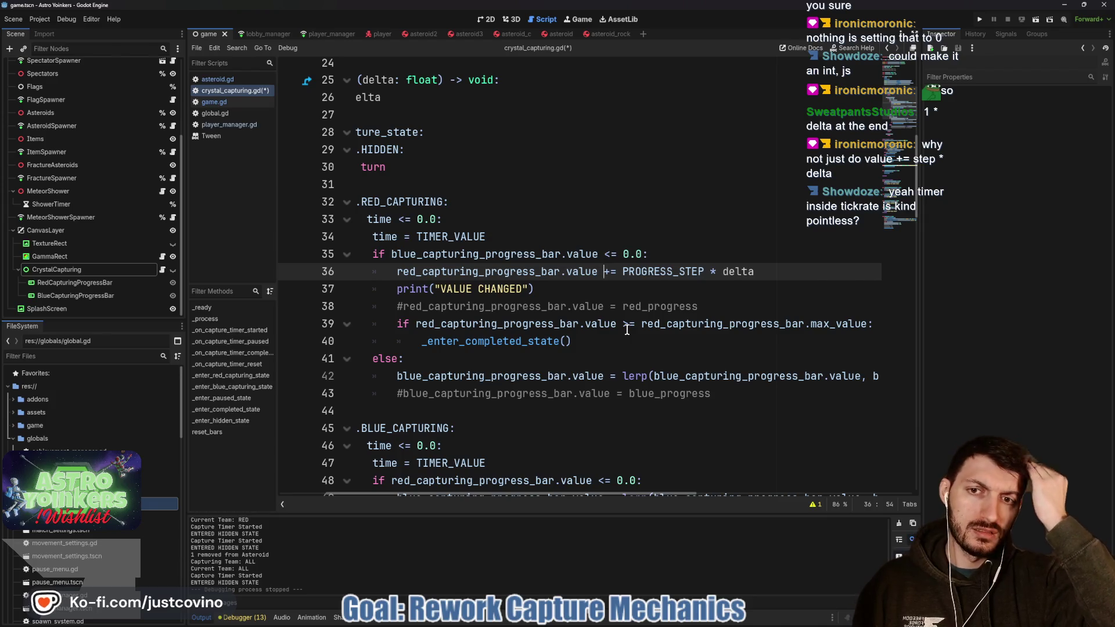
scroll(531, 269, "left", 2)
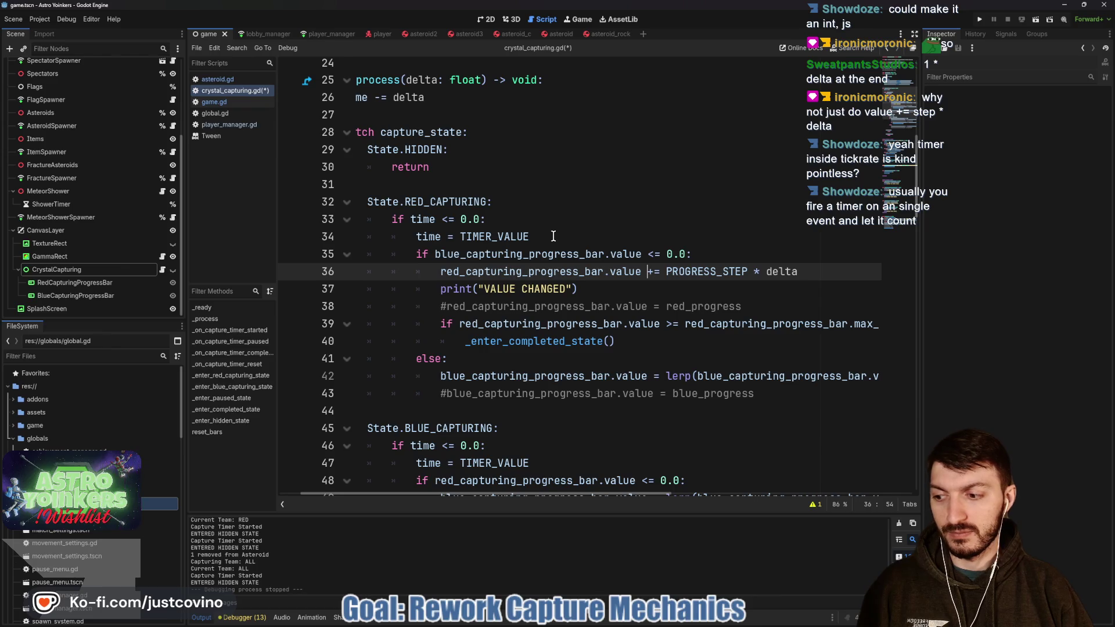
- Remove the timer check from the red branch and dedent its body one level
mouse_move(554, 236)
left_mouse_down()
mouse_move(377, 237)
mouse_move(355, 220)
left_mouse_up()
key("BackSpace")
key("BackSpace")
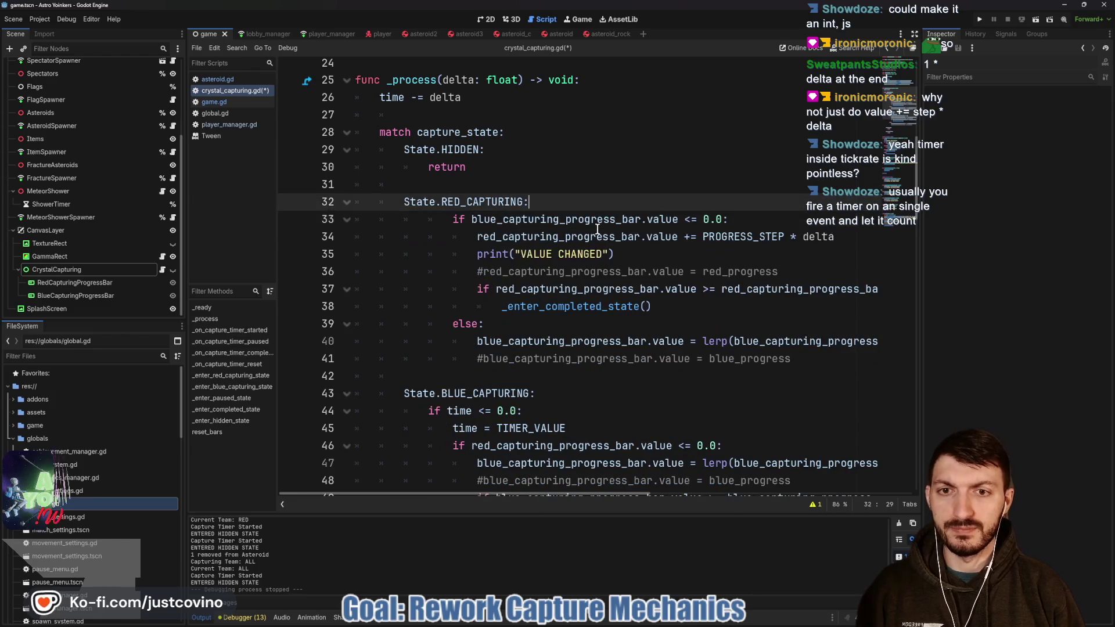
mouse_move(444, 219)
left_mouse_down()
mouse_move(865, 223)
mouse_move(879, 368)
left_mouse_up()
key("Tab")
key("shift+Tab")
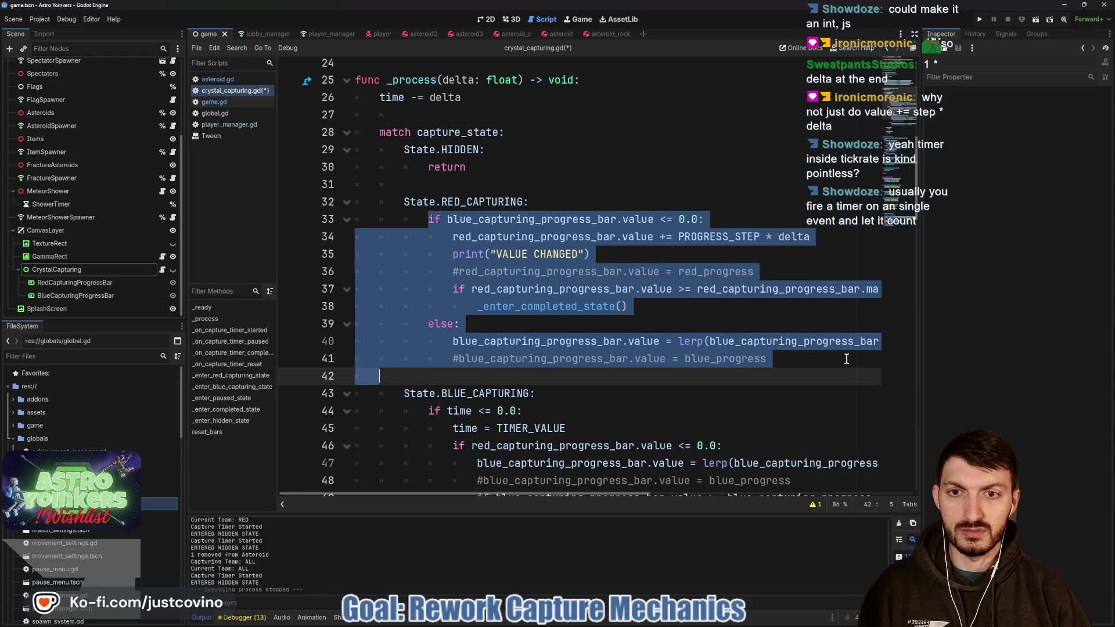
left_click(581, 324)
- Remove the timer check from the blue branch and dedent its body one level
scroll(579, 272, "down", 3)
mouse_move(579, 271)
left_mouse_down()
mouse_move(319, 235)
mouse_move(316, 248)
left_mouse_up()
key("BackSpace")
key("BackSpace")
mouse_move(452, 254)
left_mouse_down()
mouse_move(735, 313)
mouse_move(735, 394)
left_mouse_up()
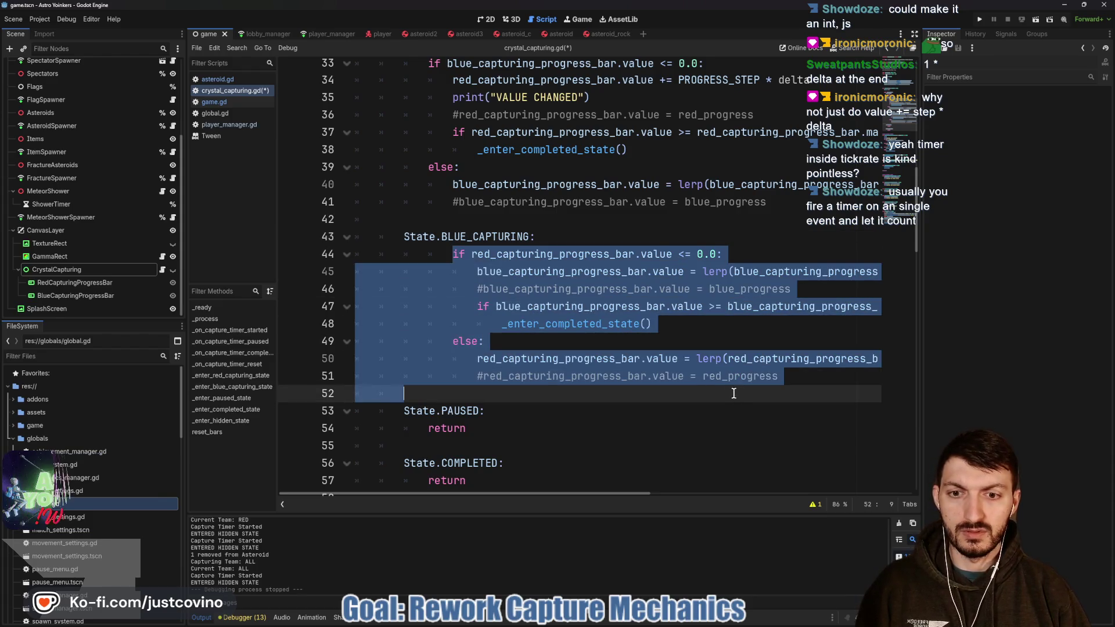
key("shift+Tab")
left_click(596, 237)
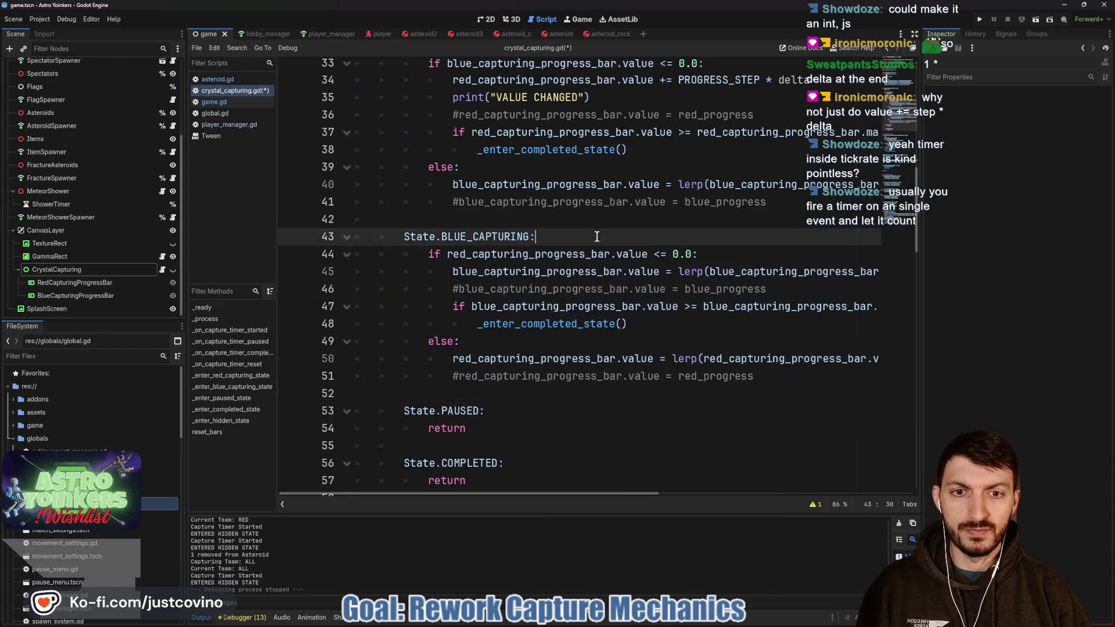
- Replace line 40's lerp expression with PROGRESS_STEP * delta
scroll(656, 340, "up", 3)
scroll(593, 336, "right", 2)
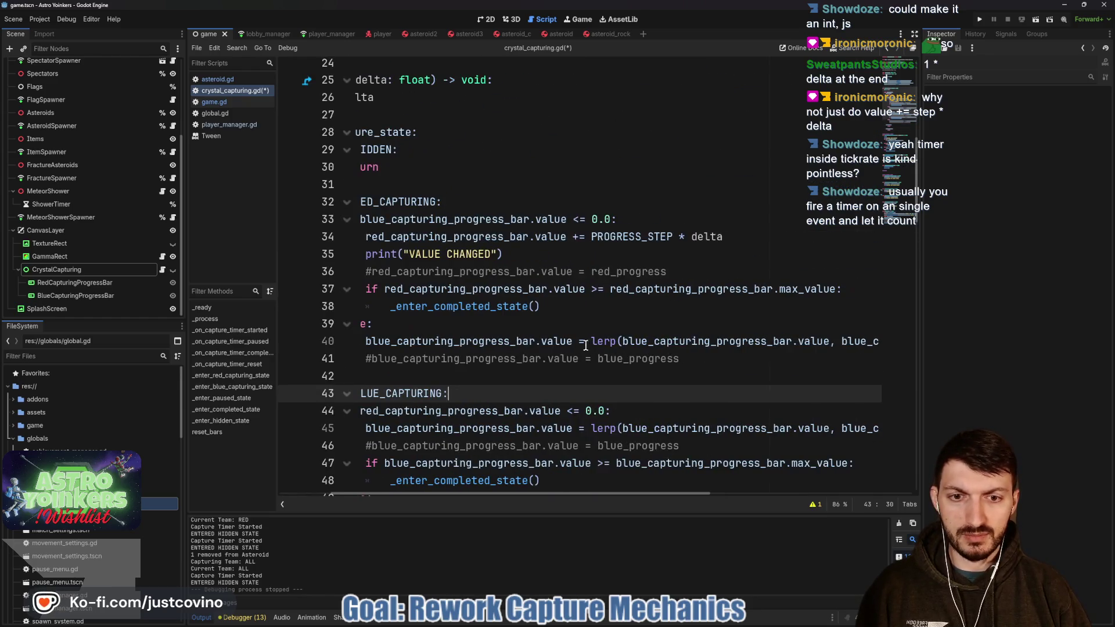
scroll(552, 338, "left", 2)
scroll(515, 338, "right", 2)
scroll(522, 340, "right", 2)
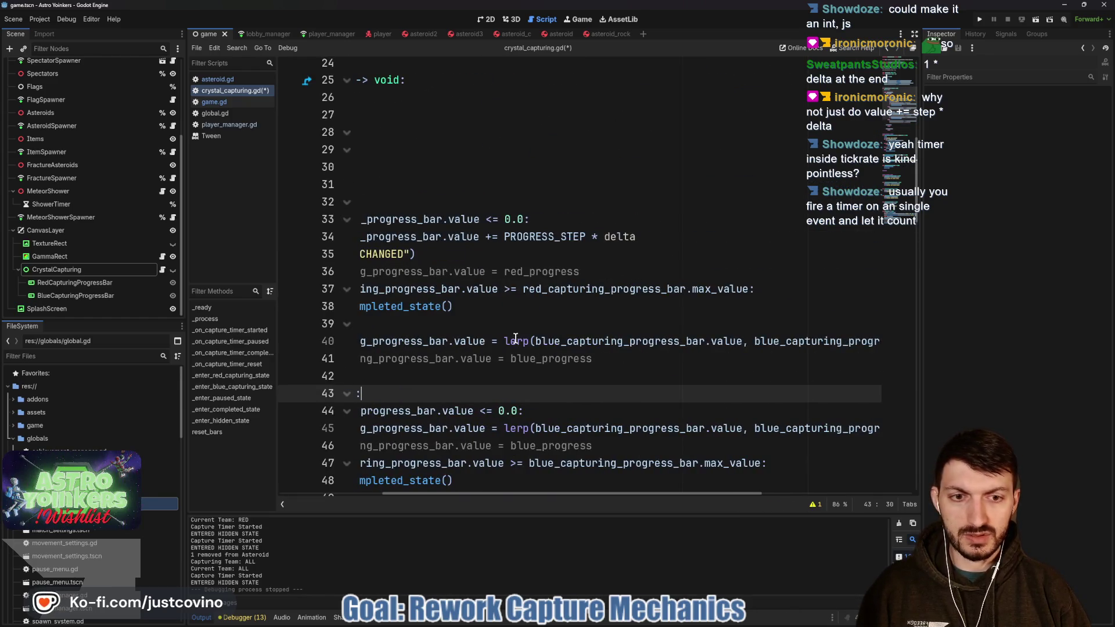
scroll(529, 338, "right", 4)
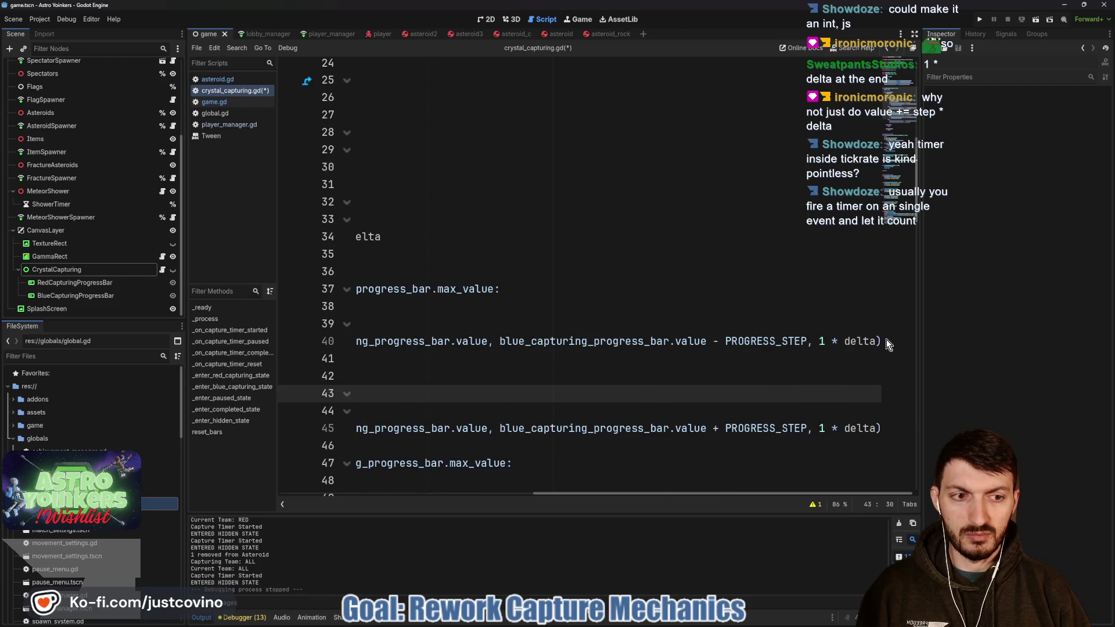
mouse_move(883, 341)
left_mouse_down()
mouse_move(348, 340)
mouse_move(673, 337)
left_mouse_up()
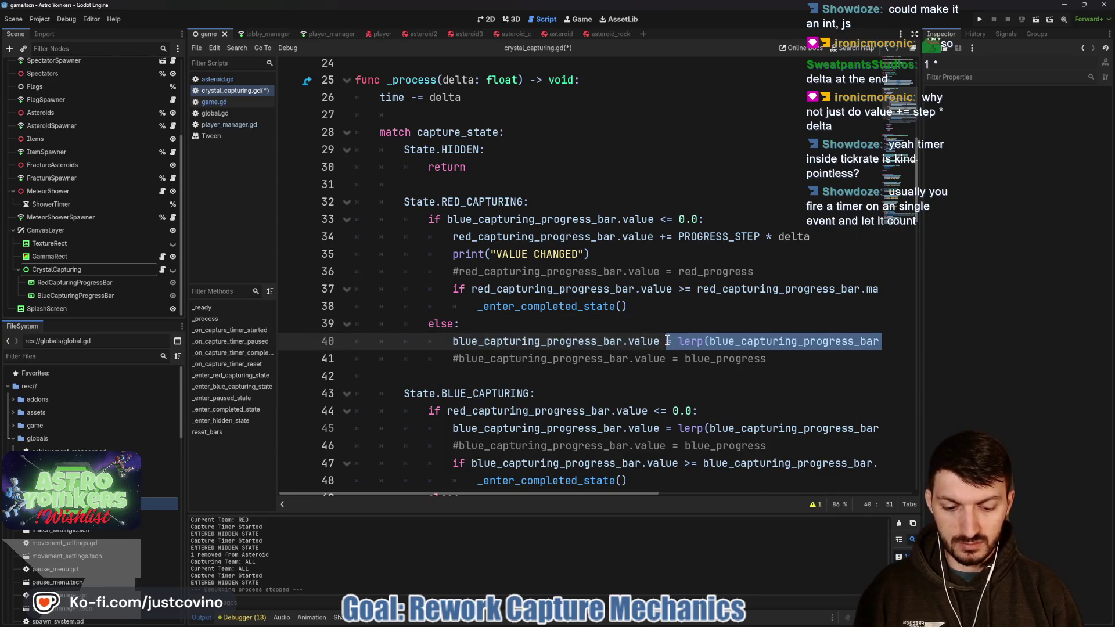
type("= STEP")
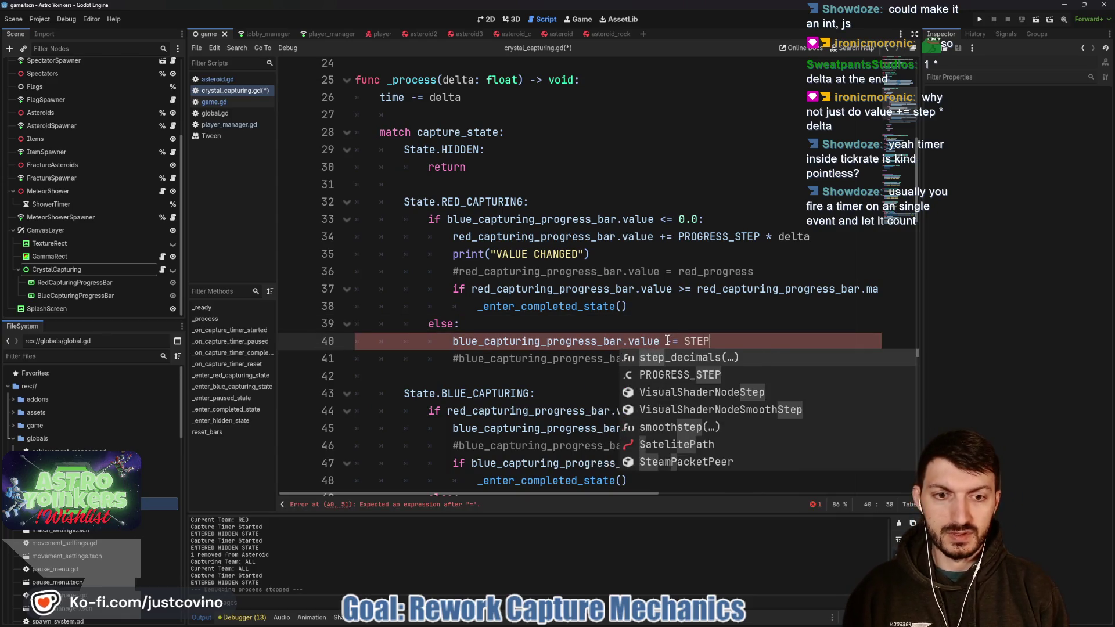
key("BackSpace")
key("BackSpace")
key("BackSpace")
type("PRO")
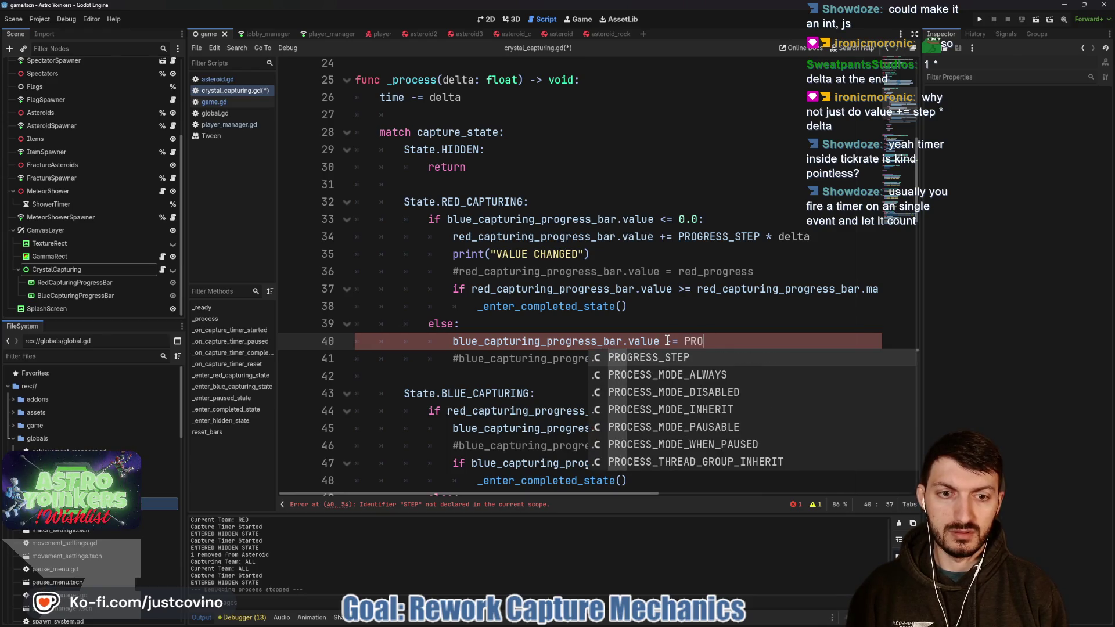
key("Return")
type("* delta")
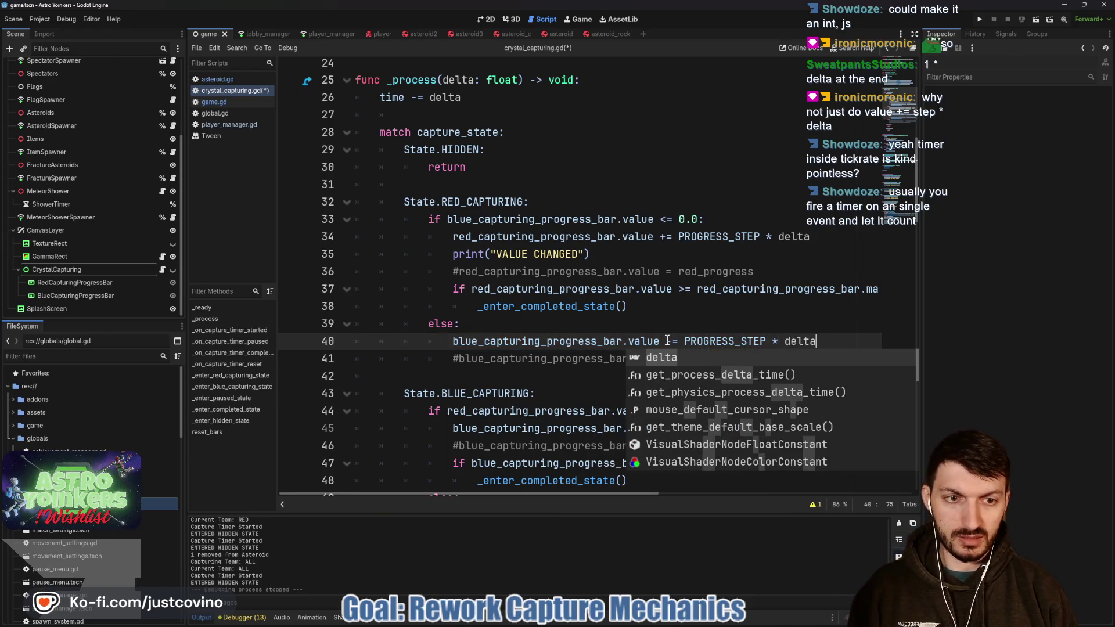
left_click(659, 318)
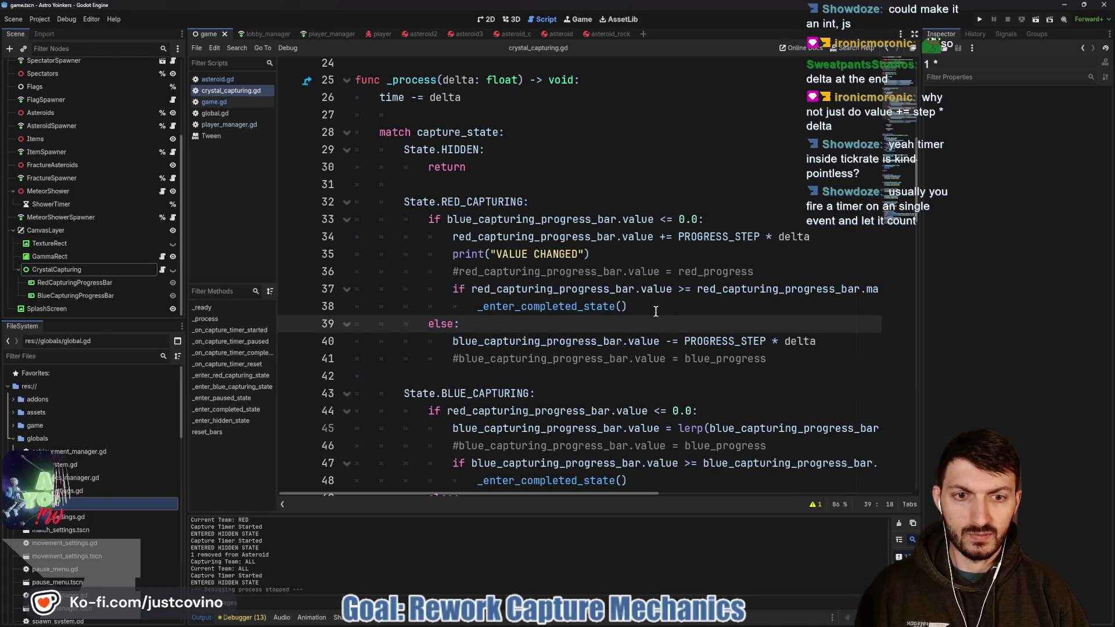
- Delete the VALUE CHANGED debug print and the old commented line
scroll(652, 311, "right", 3)
scroll(638, 310, "left", 3)
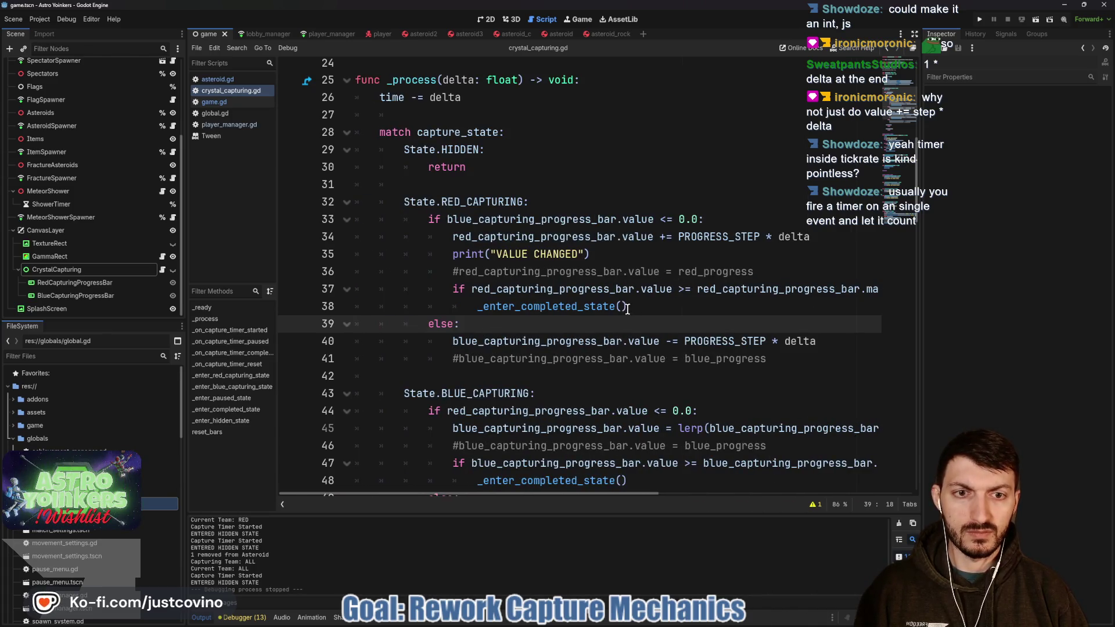
mouse_move(759, 263)
left_mouse_down()
mouse_move(310, 278)
mouse_move(307, 256)
left_mouse_up()
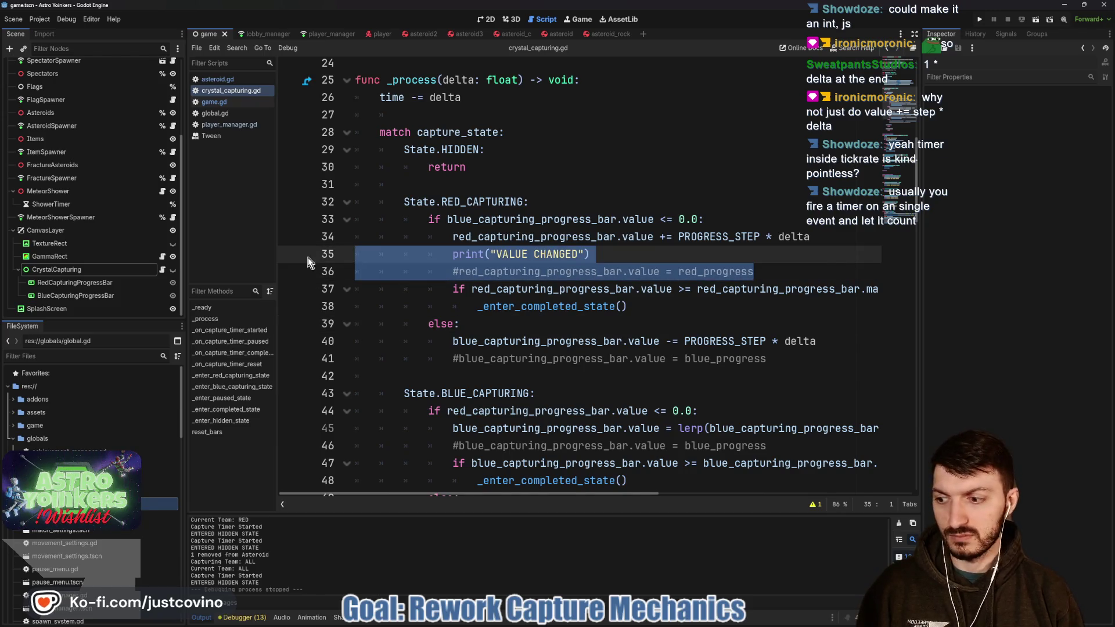
key("BackSpace")
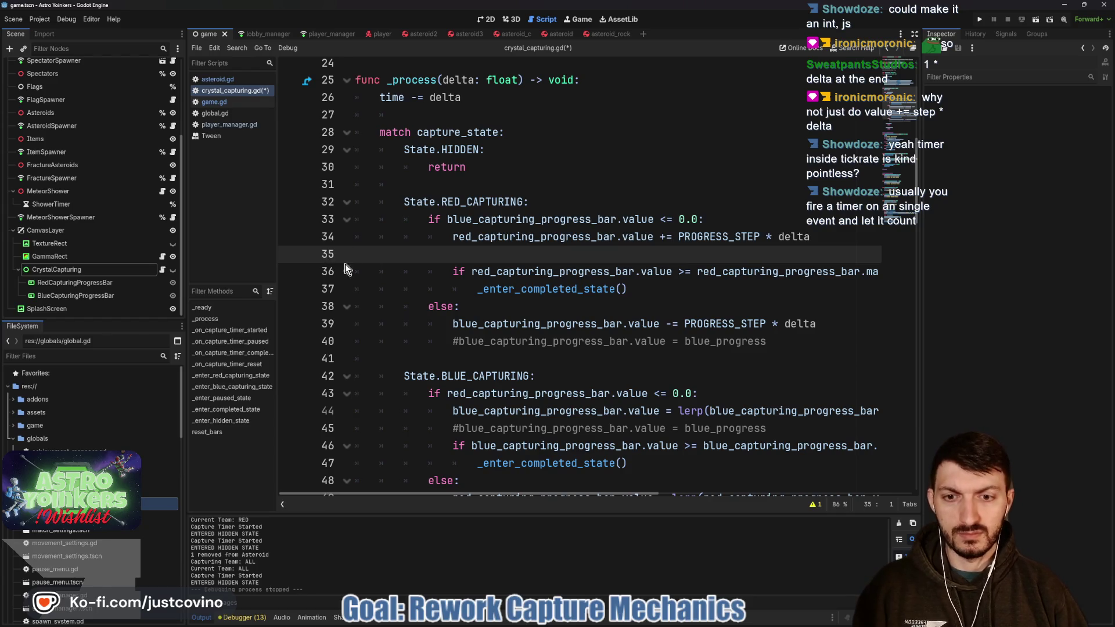
- Replace line 44's lerp expression with = PROGRESS_STEP * delta
scroll(610, 301, "down", 3)
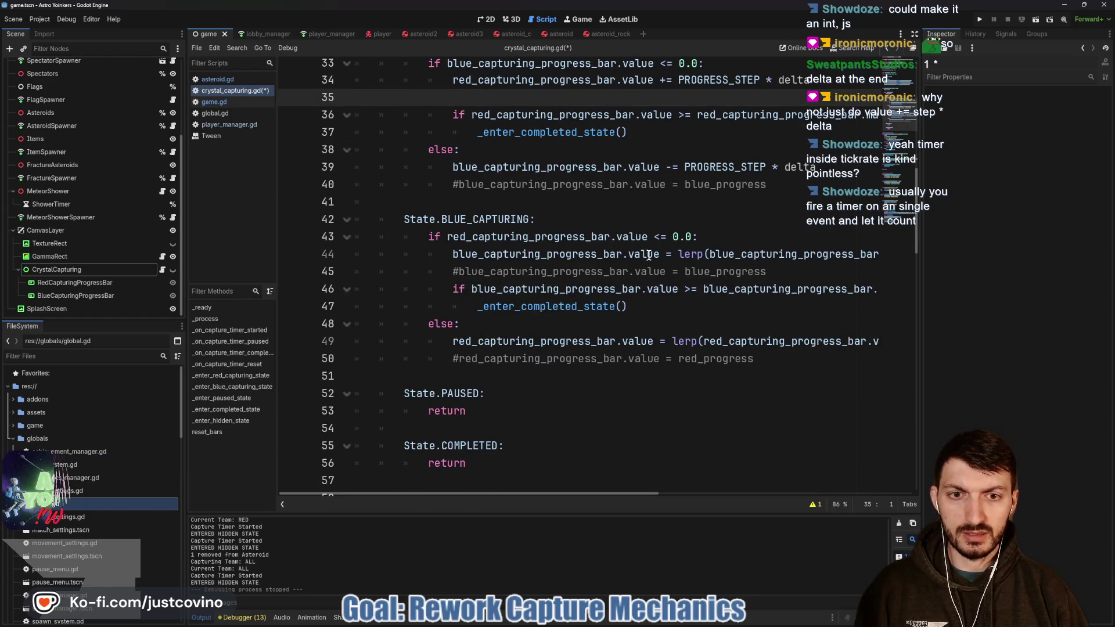
left_click_drag(668, 256, 884, 261)
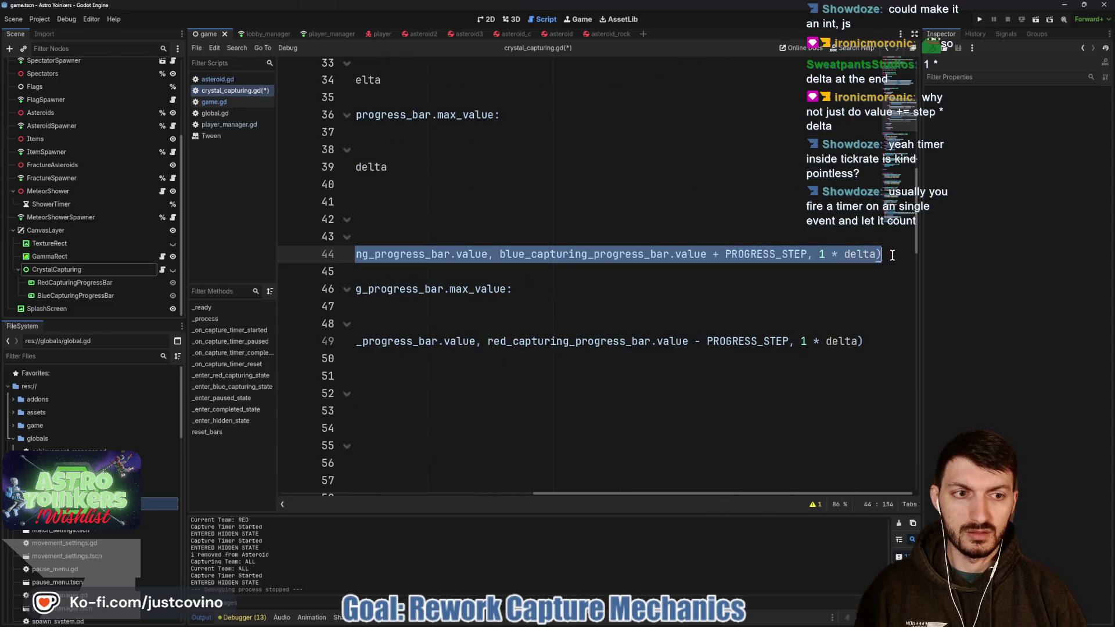
key("BackSpace")
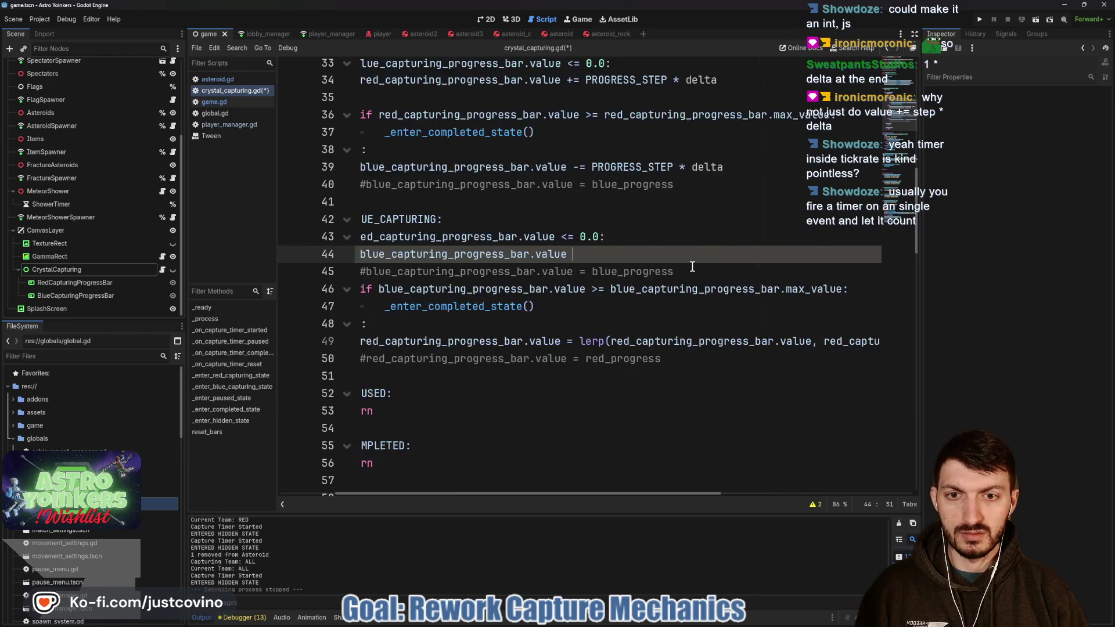
type("+= PROGRESS_STEP")
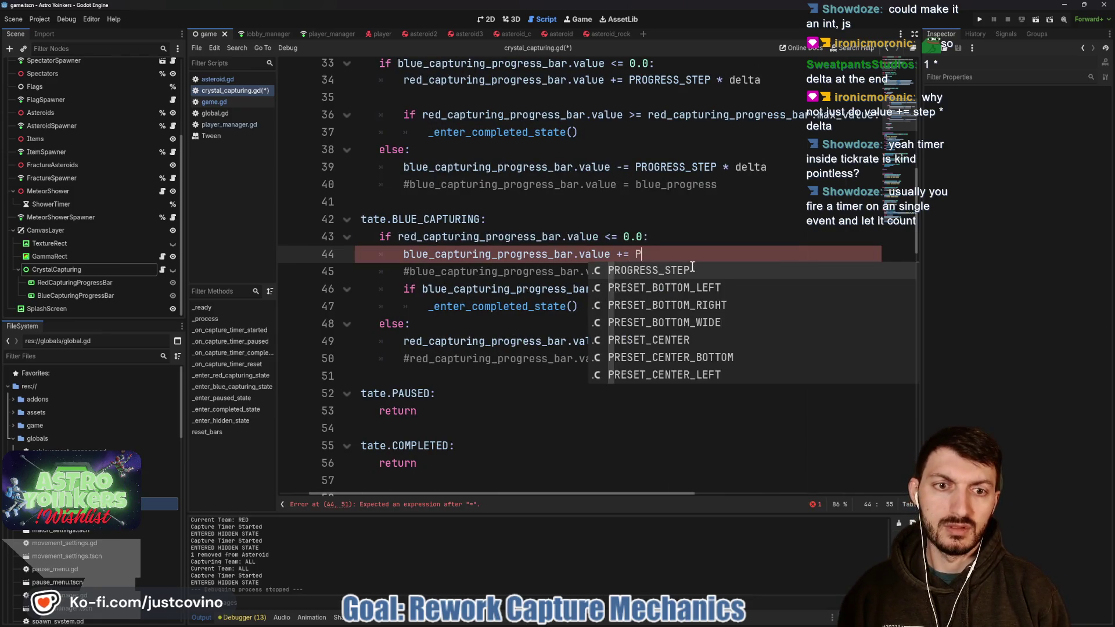
type(" *d elt")
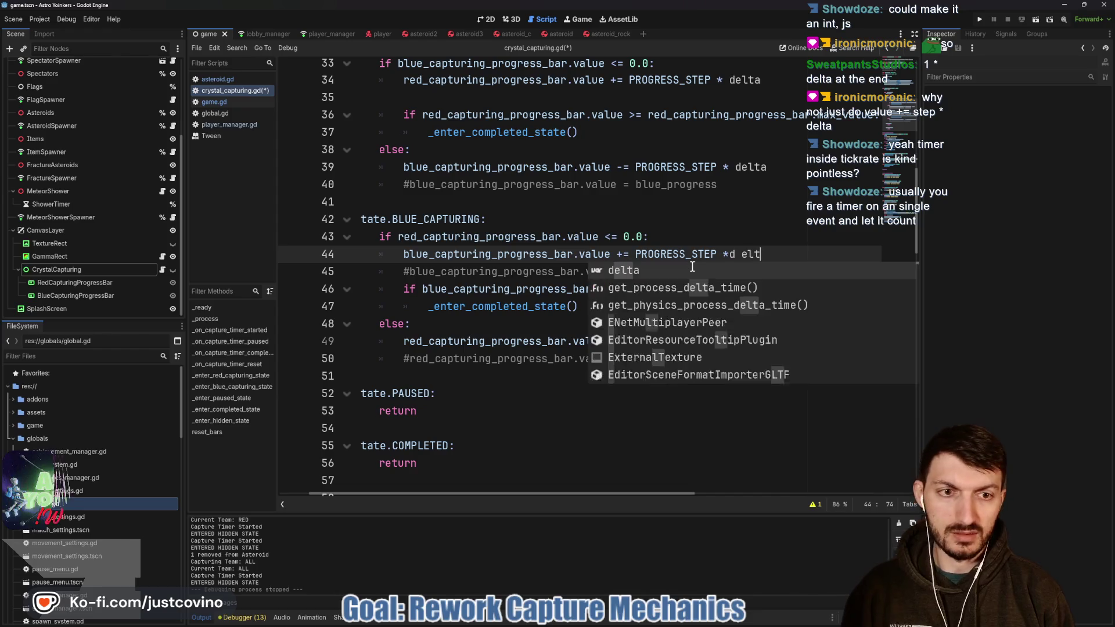
key("BackSpace")
key("BackSpace")
key("BackSpace")
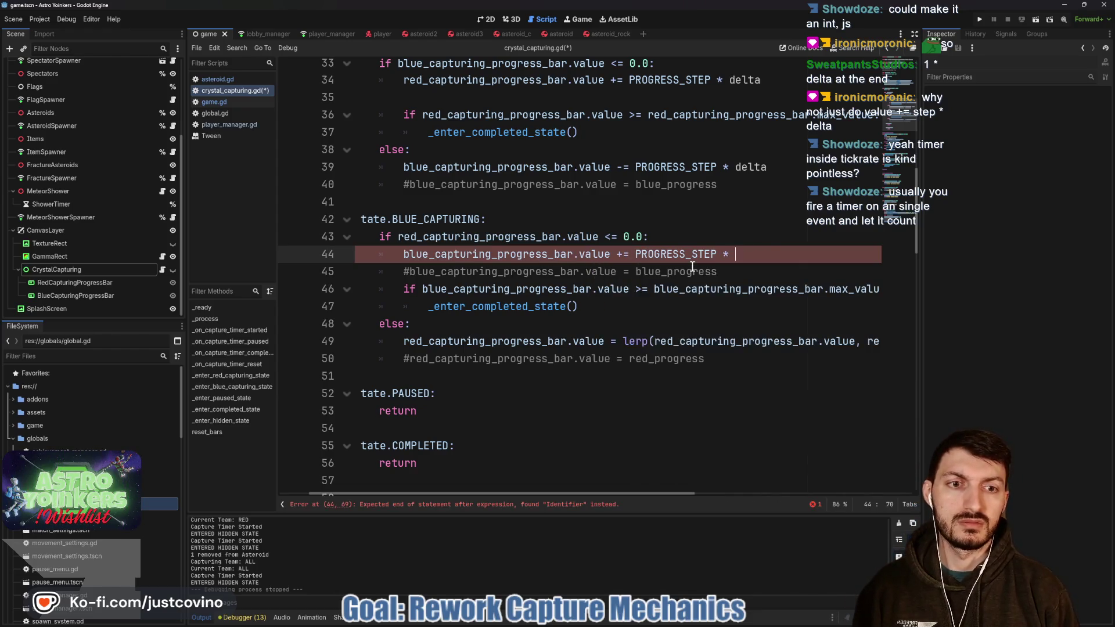
type("detl")
key("BackSpace")
key("BackSpace")
type("lta")
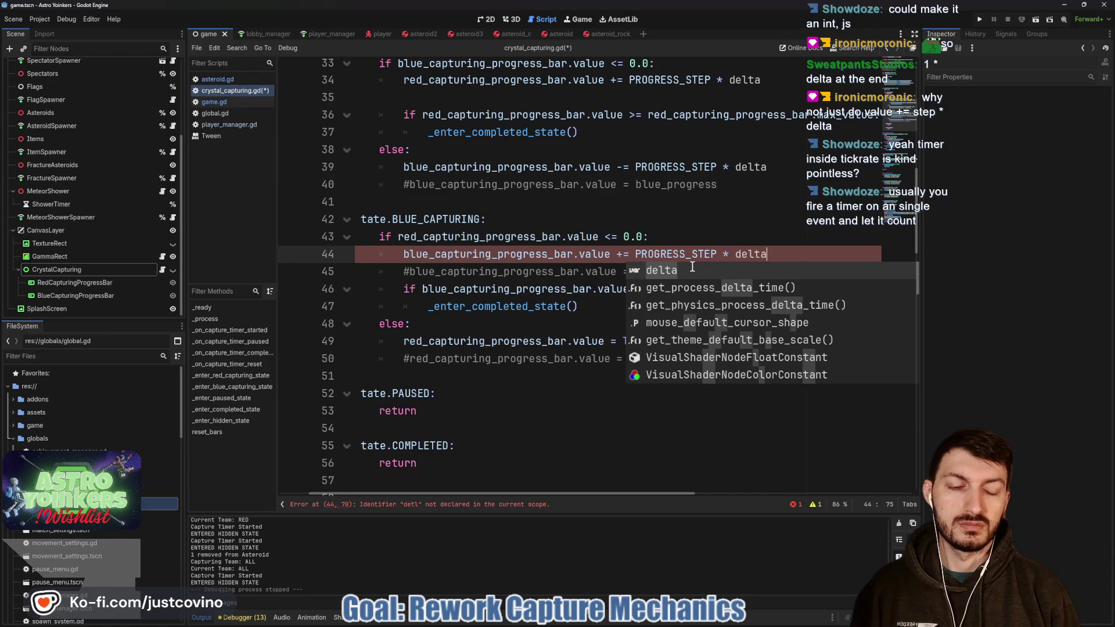
key("Return")
- Delete the commented blue_progress line and the old commented line 40
left_click(747, 270)
left_click_drag(747, 270, 338, 280)
key("BackSpace")
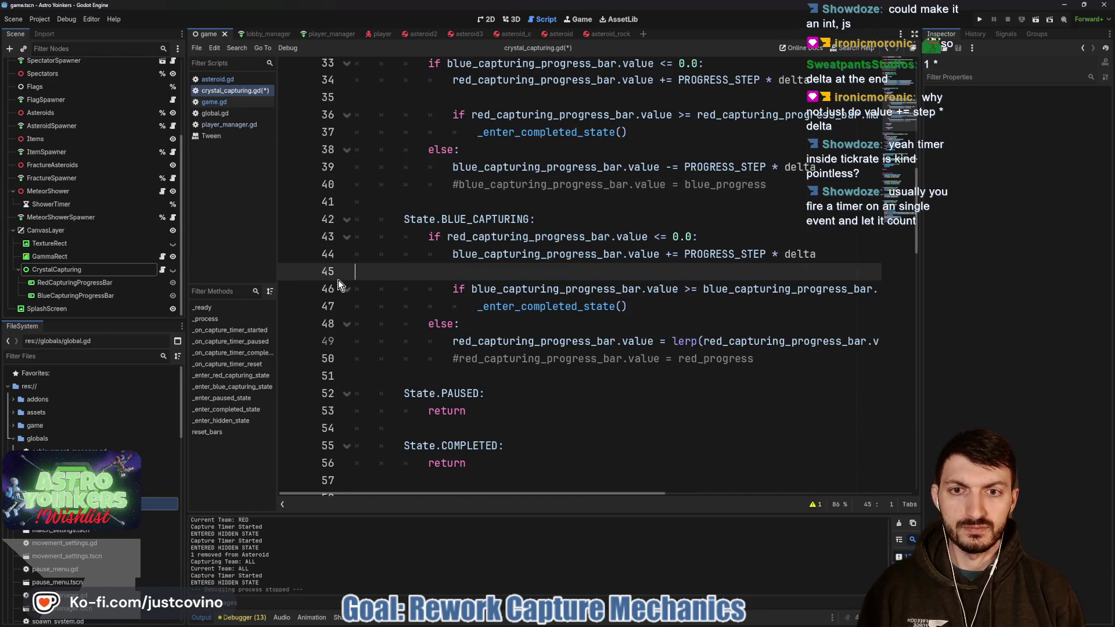
left_click_drag(776, 185, 361, 181)
key("BackSpace")
key("BackSpace")
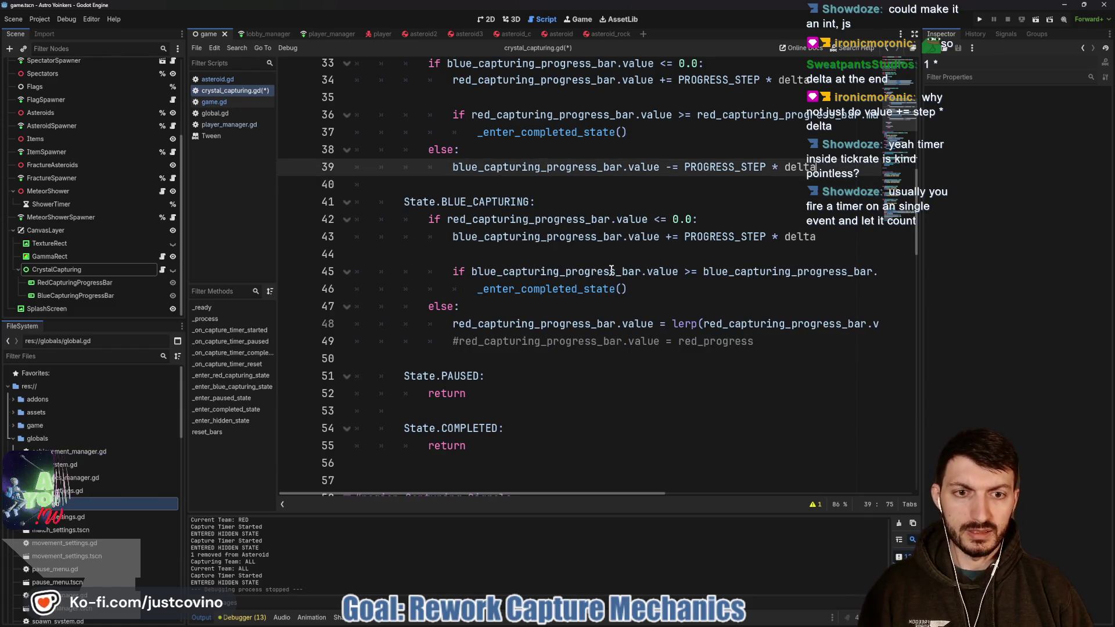
- Replace line 48's lerp expression with -= PROGRESS_STEP * delta
scroll(678, 271, "down", 1)
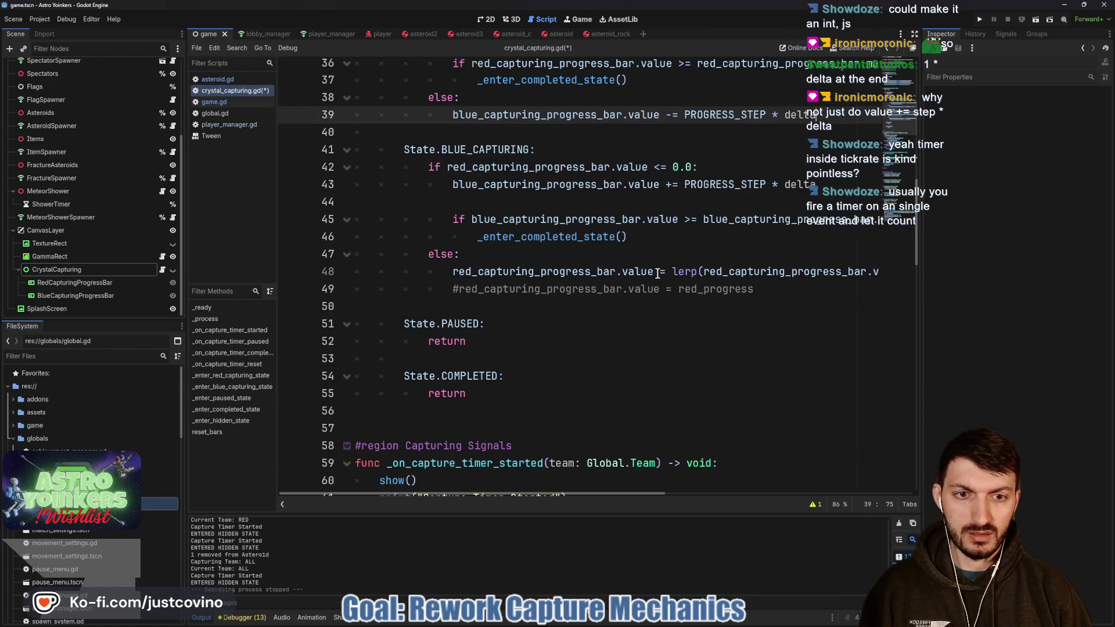
left_click(658, 272)
left_click_drag(693, 269, 909, 273)
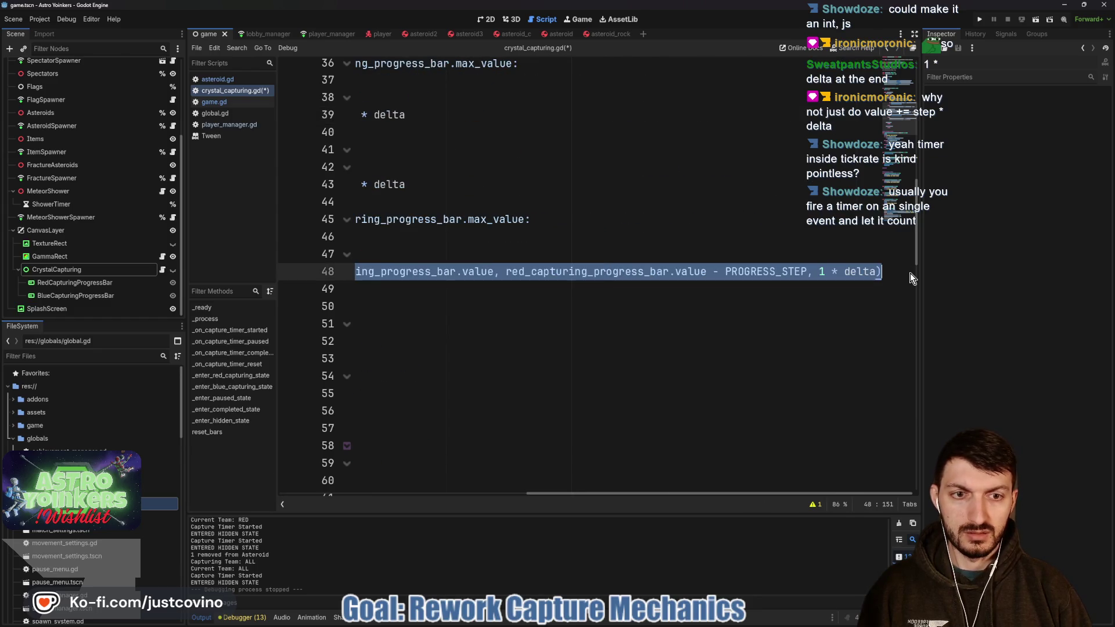
key("BackSpace")
type("-= PROGRE")
key("Return")
type("* delta")
key("Return")
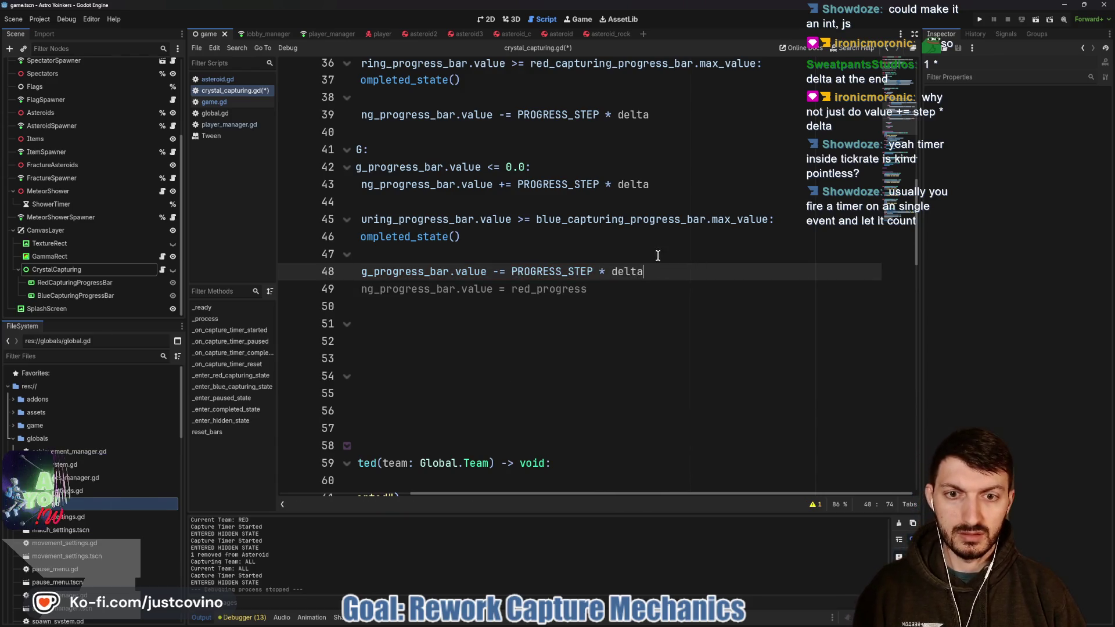
- Delete the commented red_progress line and save the script
left_click_drag(613, 289, 261, 290)
key("BackSpace")
key("BackSpace")
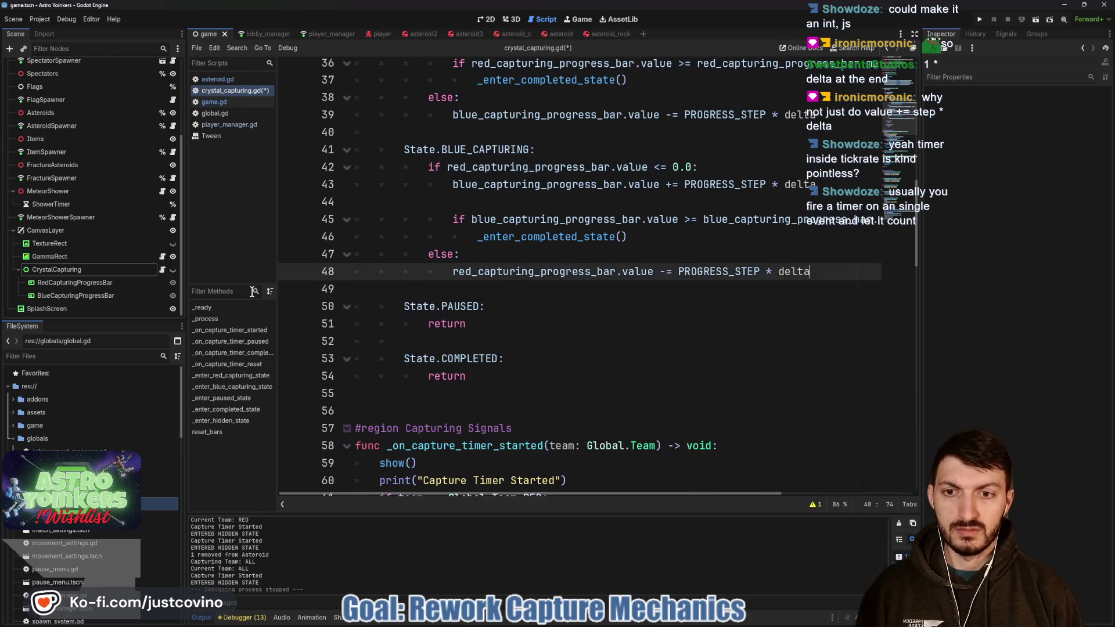
key("ctrl+s")
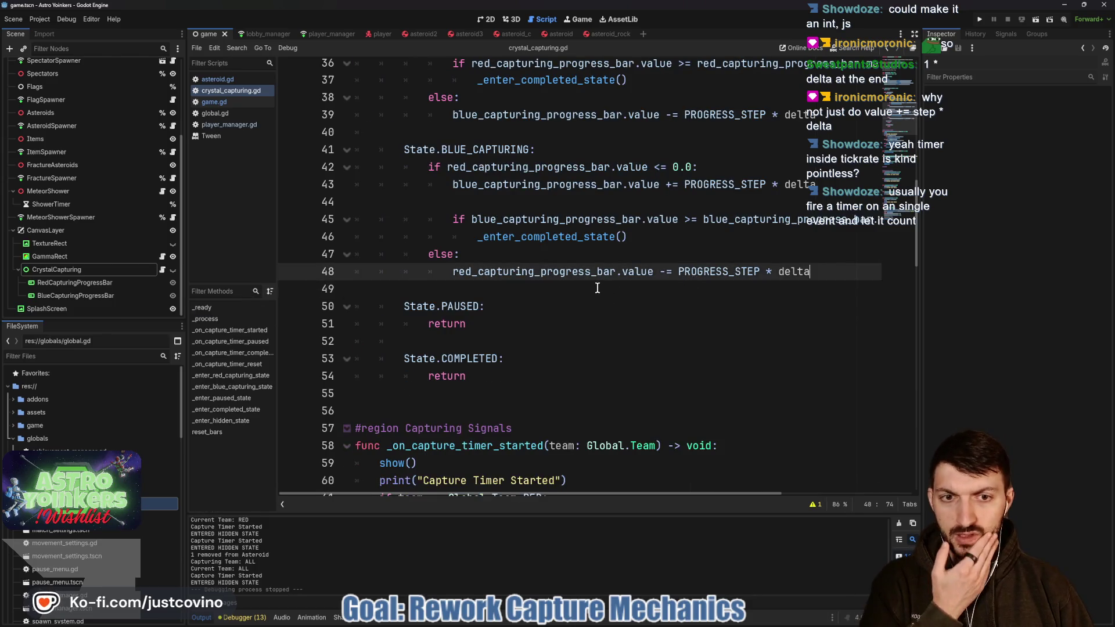
- Delete the unused time -= delta line, the time variables and the TIMER_VALUE constant
scroll(597, 288, "up", 2)
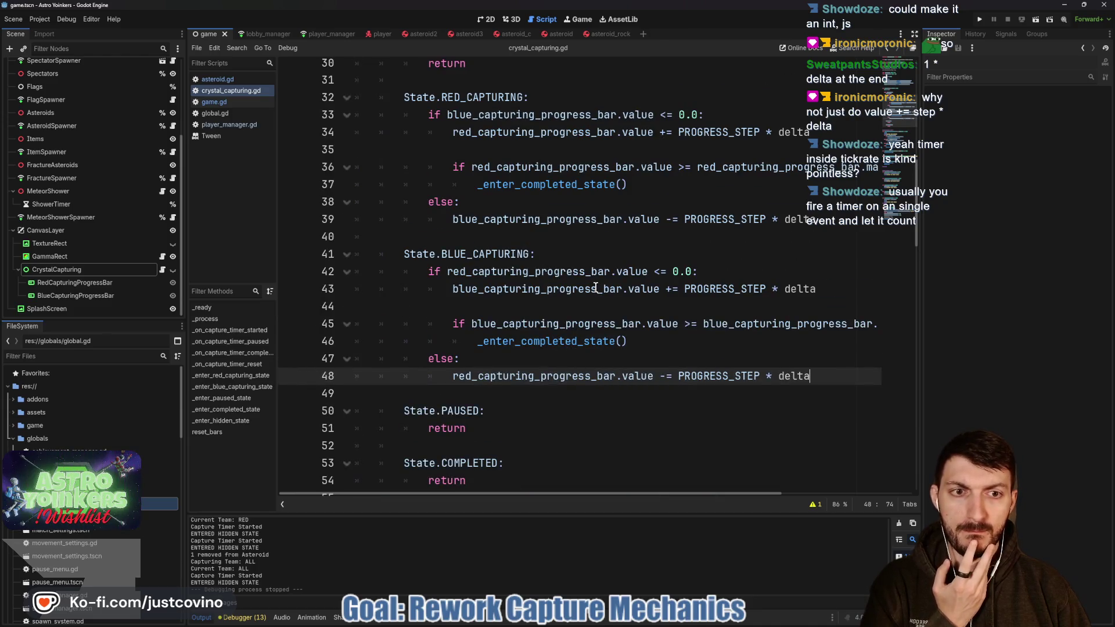
scroll(580, 287, "up", 1)
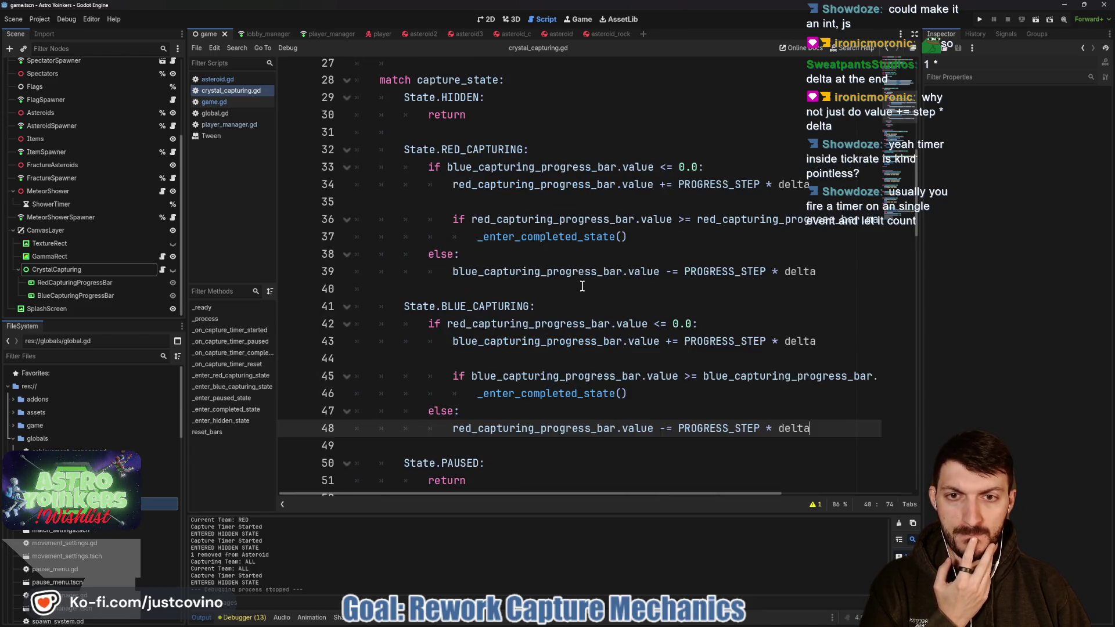
scroll(580, 288, "up", 3)
left_click_drag(478, 209, 281, 205)
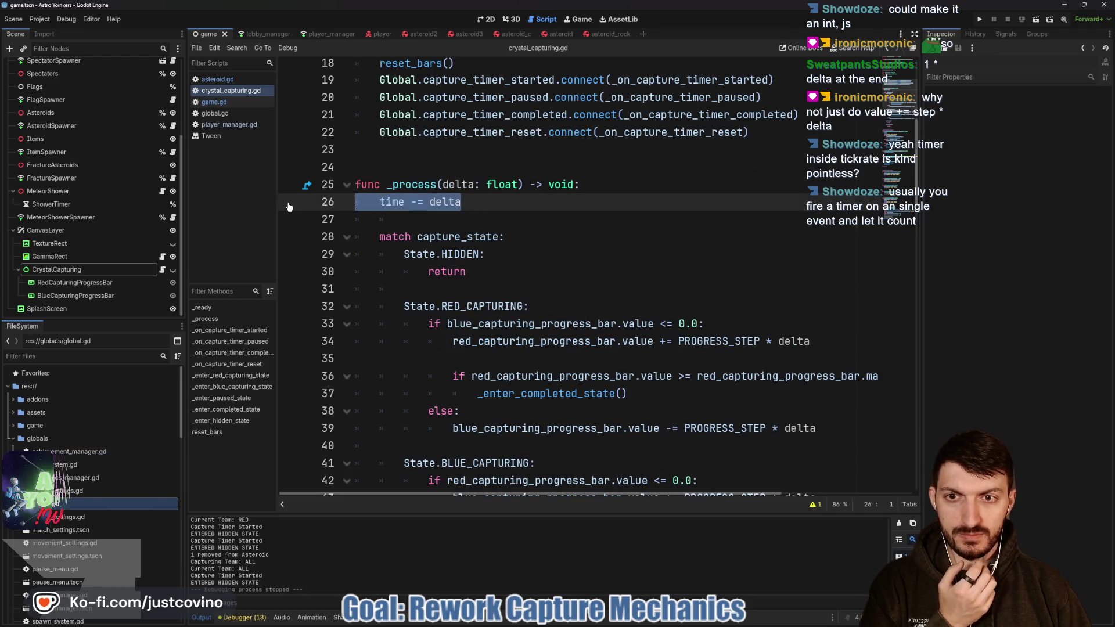
key("BackSpace")
scroll(427, 238, "up", 2)
scroll(572, 292, "up", 4)
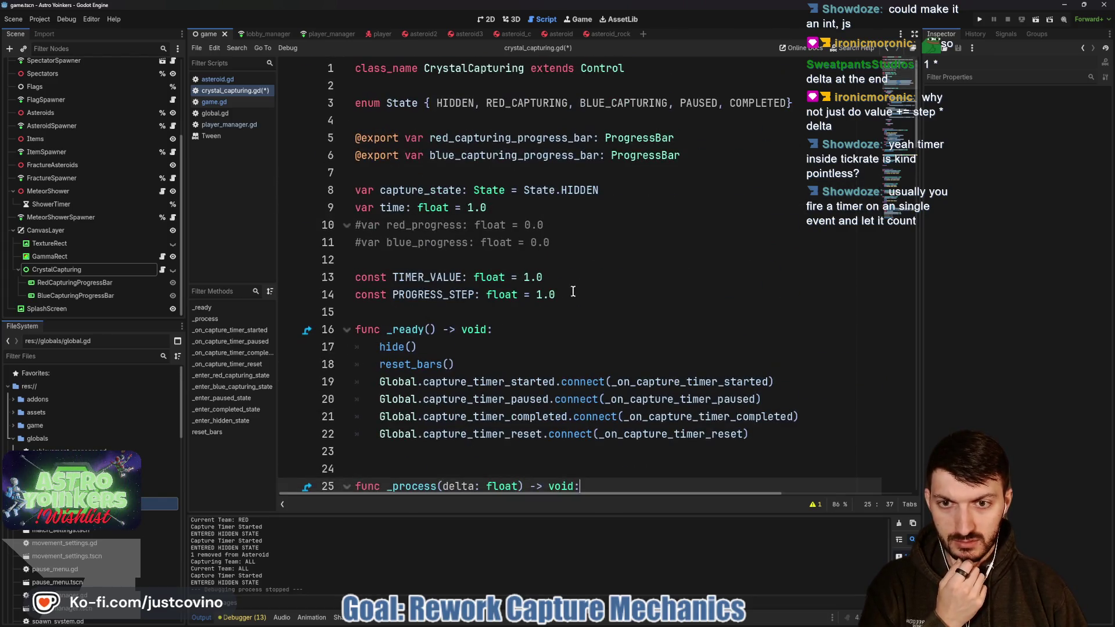
mouse_move(554, 276)
left_mouse_down()
mouse_move(348, 278)
mouse_move(278, 213)
left_mouse_up()
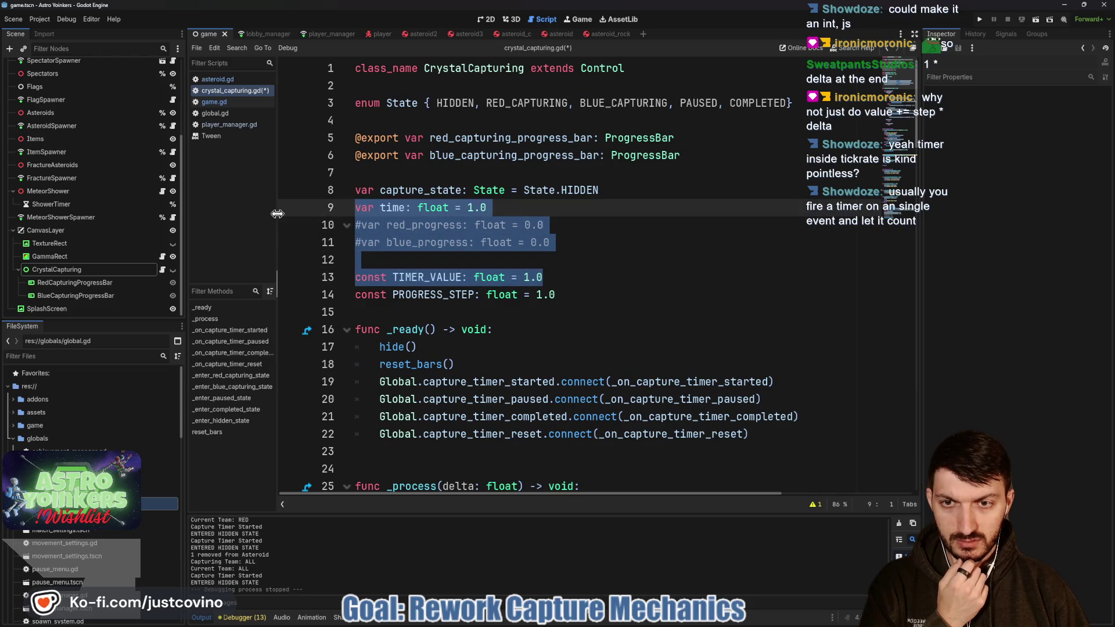
key("BackSpace")
- Save the script and run the game with F5
key("ctrl+s")
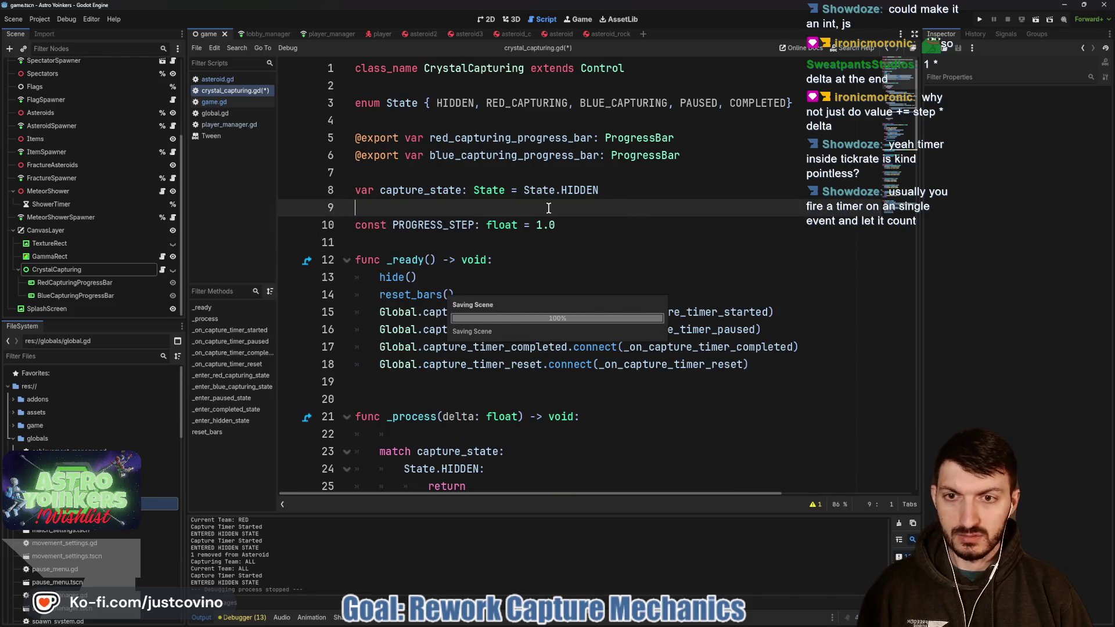
left_click(425, 245)
key("Return")
key("F5")
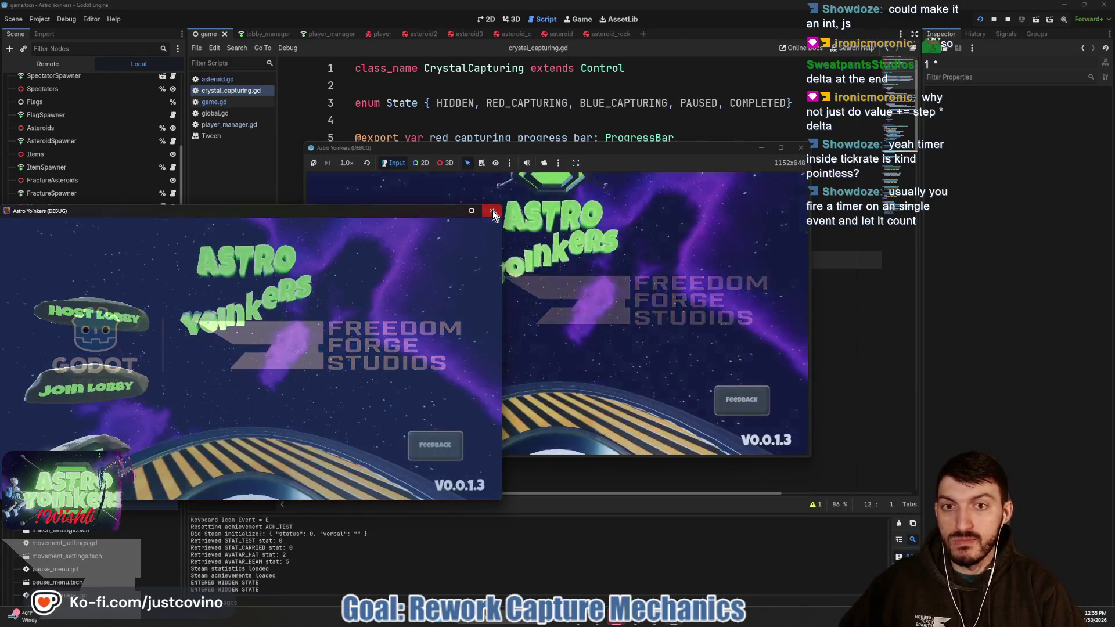
- Close the extra debug window, host a lobby, walk onto the capture pad, then pause with Esc
left_click(492, 210)
left_click(389, 253)
left_click(543, 272)
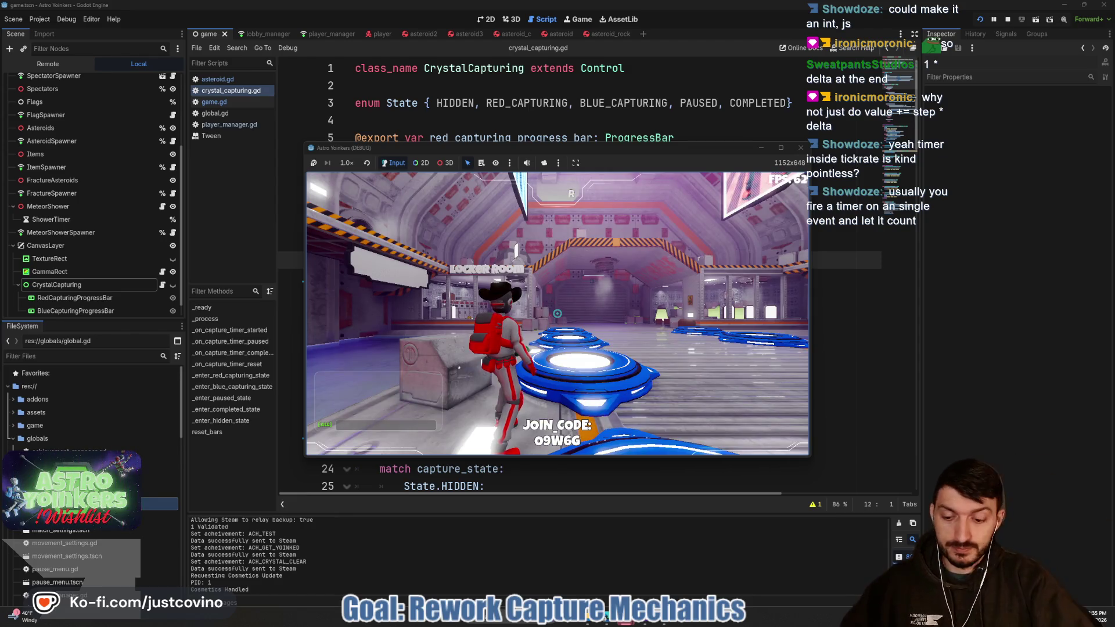
key("w")
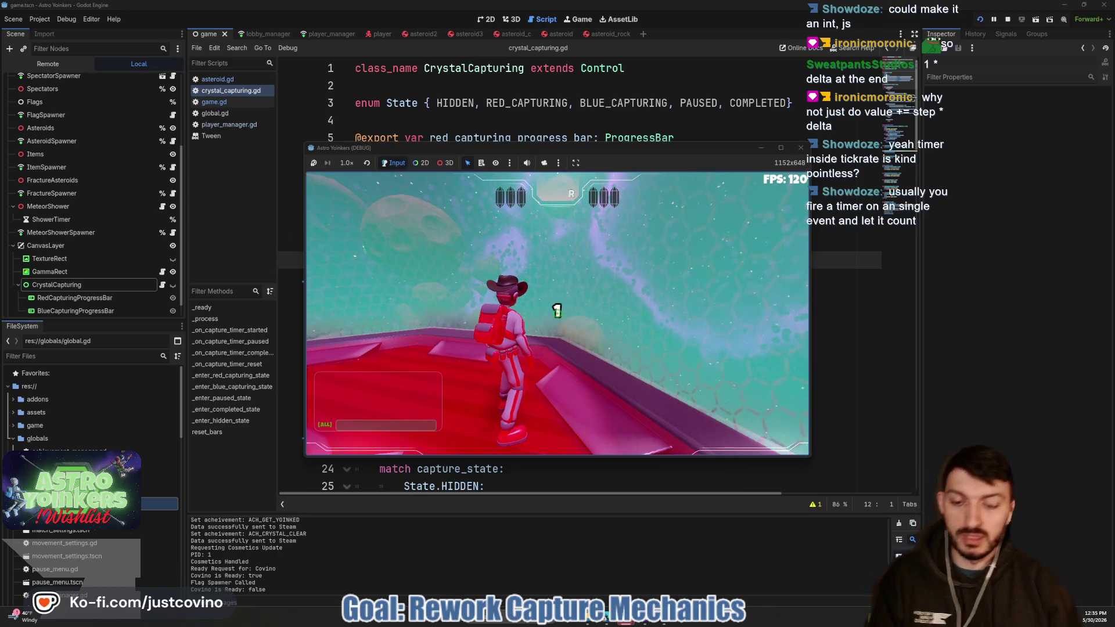
key("w")
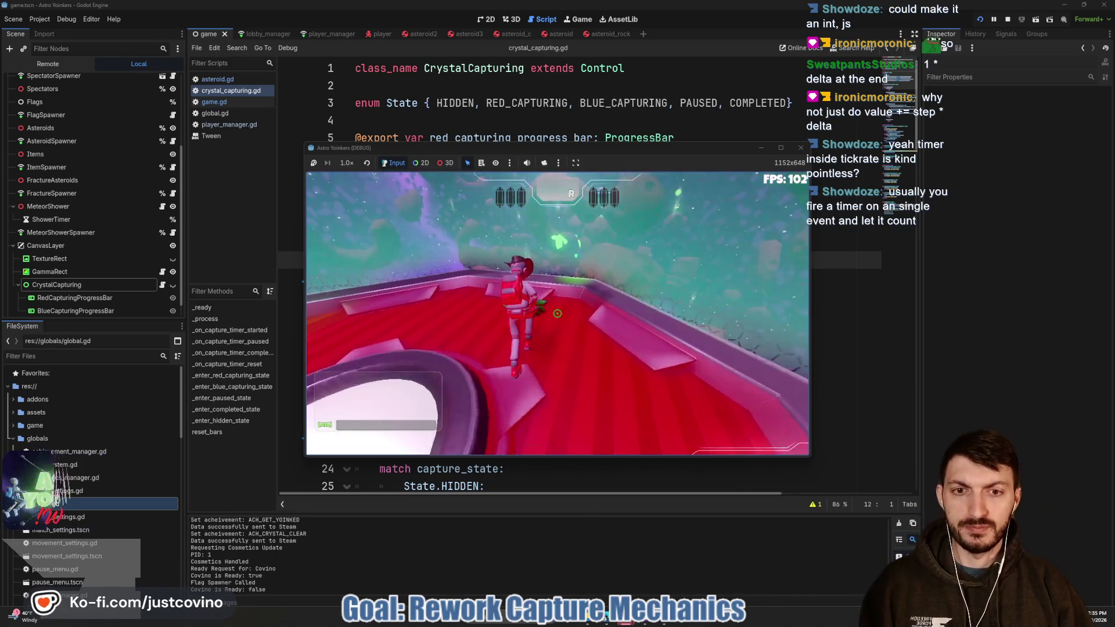
key("w")
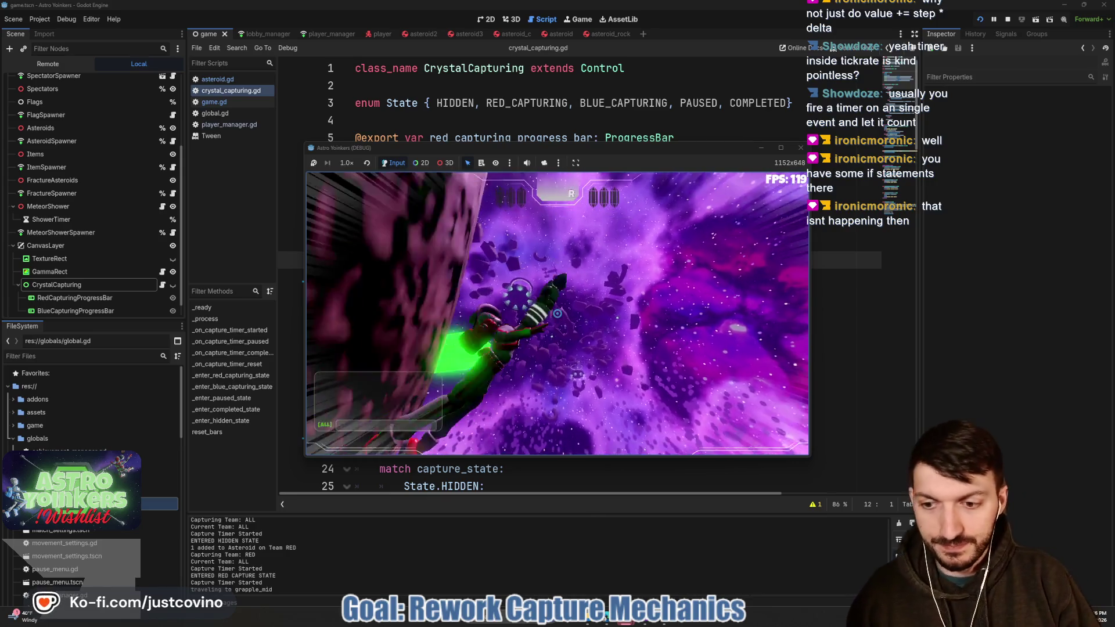
key("Escape")
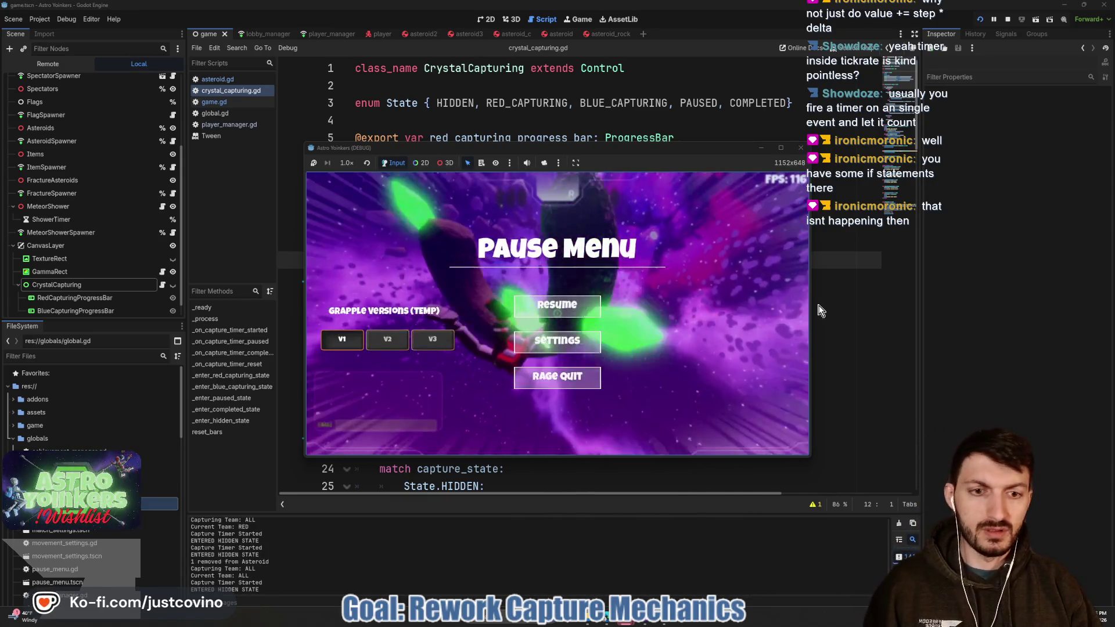
- Highlight blue_capturing_progress_bar in _process and inspect BlueCapturingProgressBar's Range settings, showing step 1.0
left_click(561, 320)
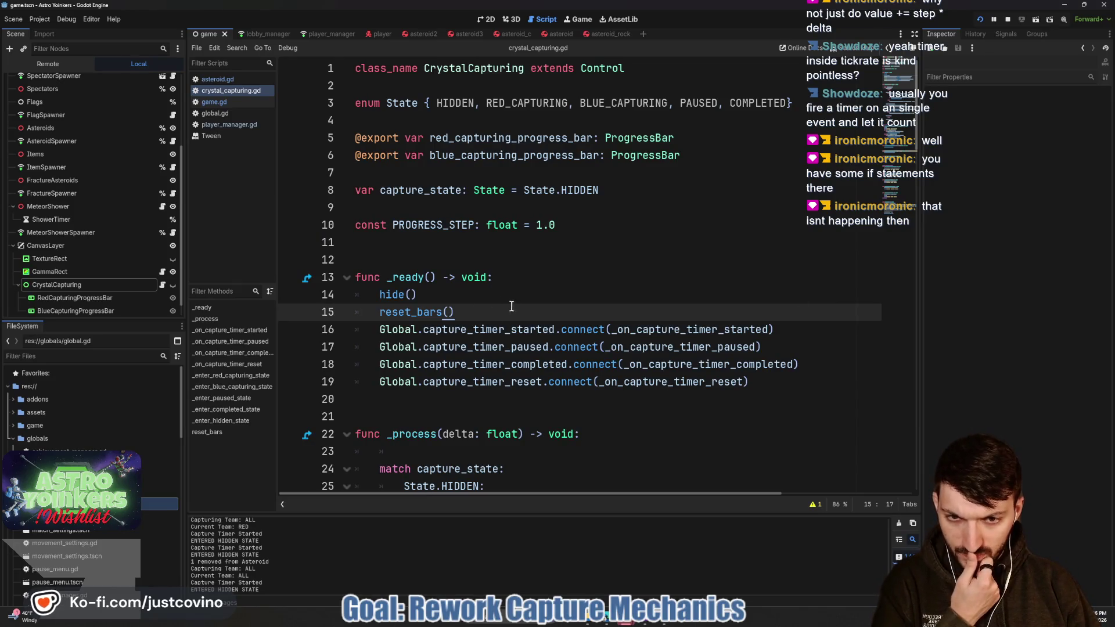
scroll(496, 303, "down", 8)
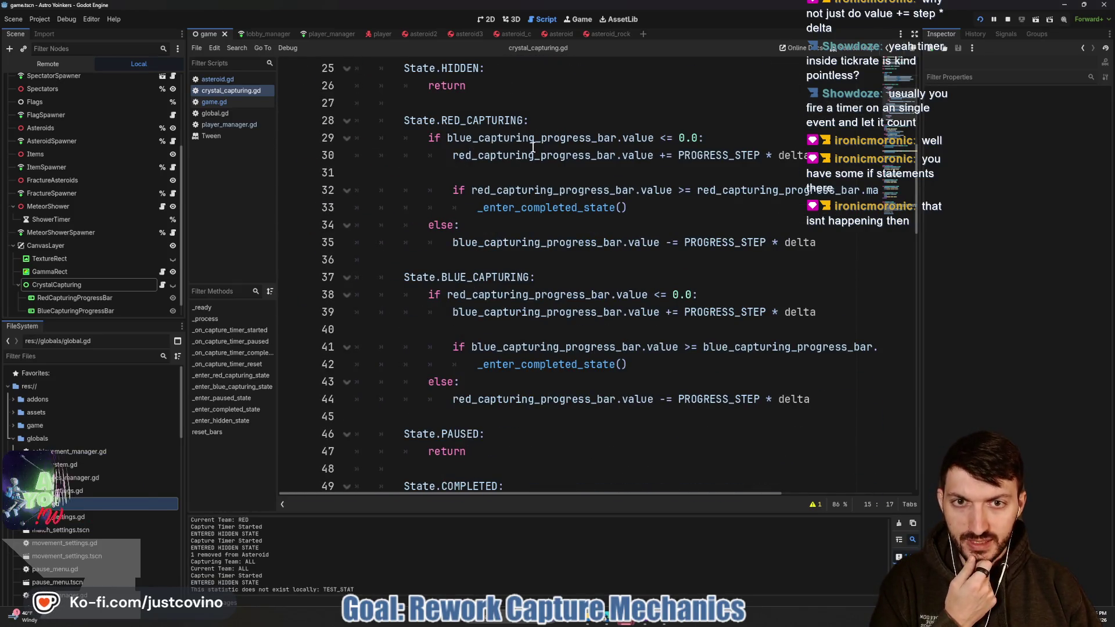
double_click(523, 139)
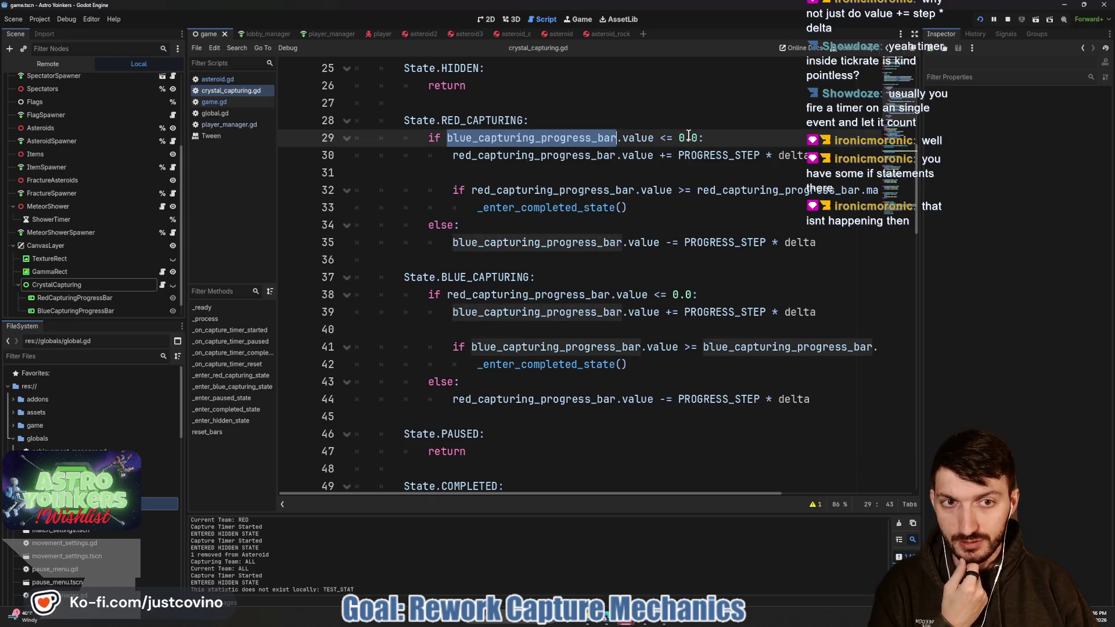
left_click(91, 312)
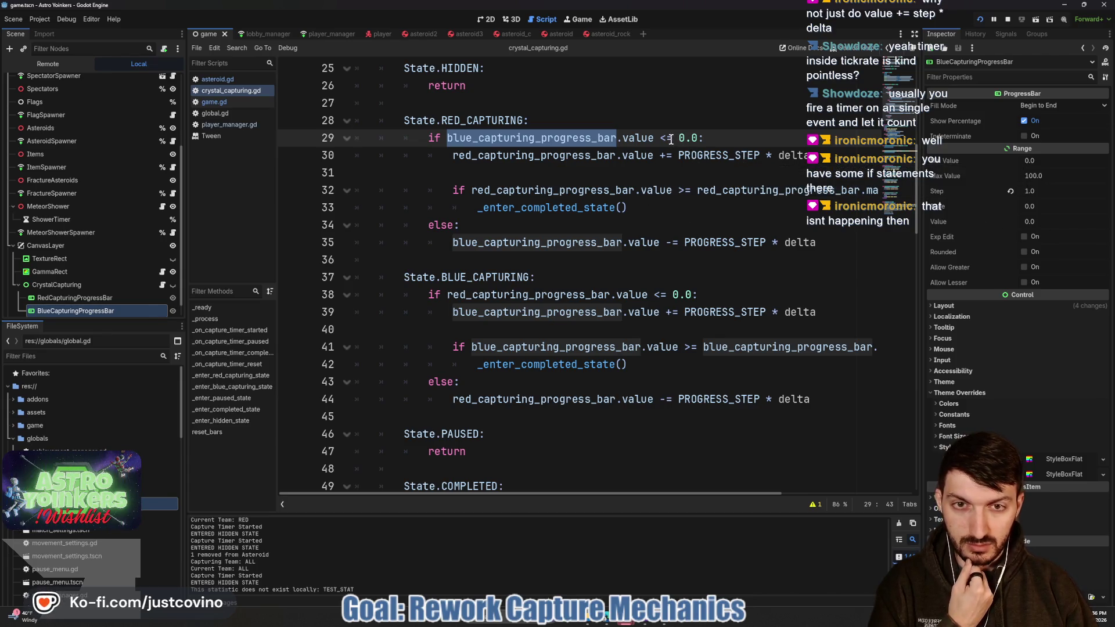
left_click(532, 158)
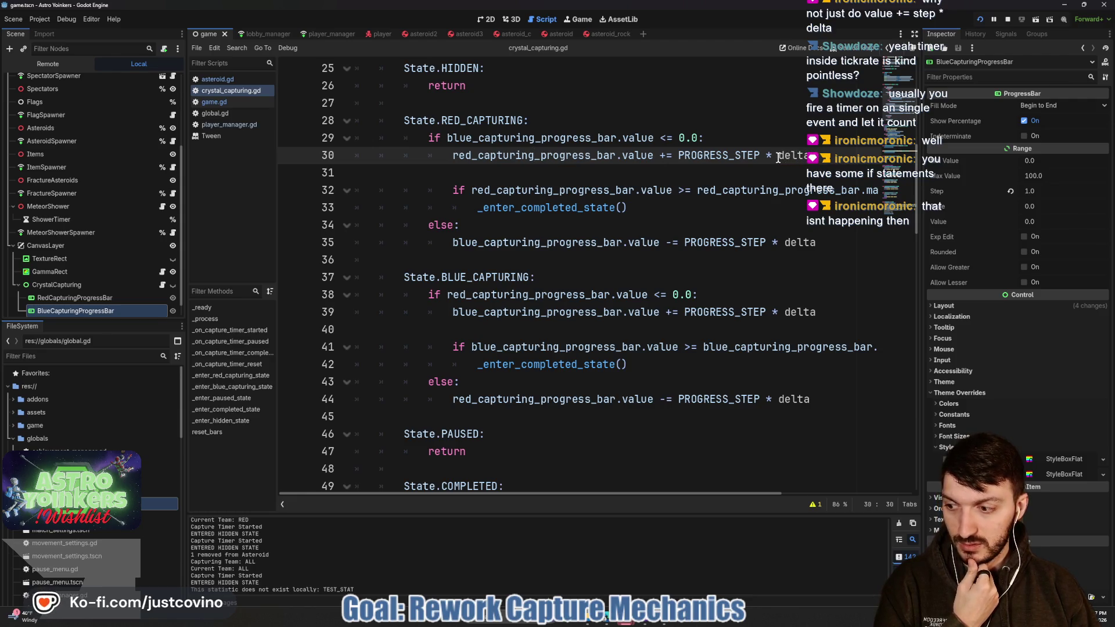
key("alt+Tab")
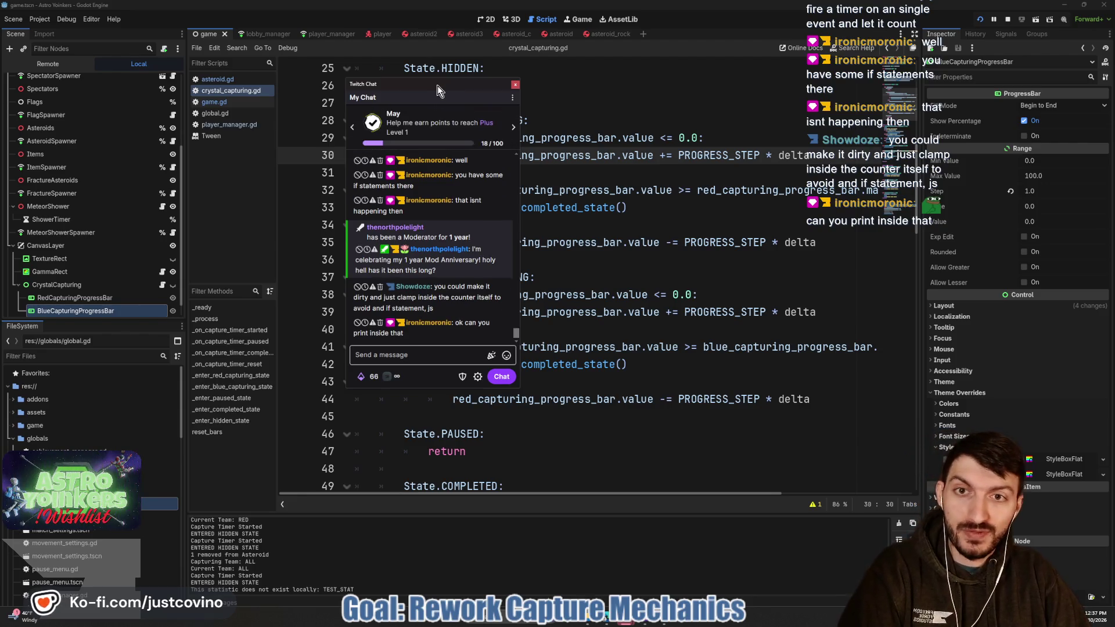
- Add a "VALUE INCREASING" print on line 31 of the red-capturing branch and save
left_click(515, 84)
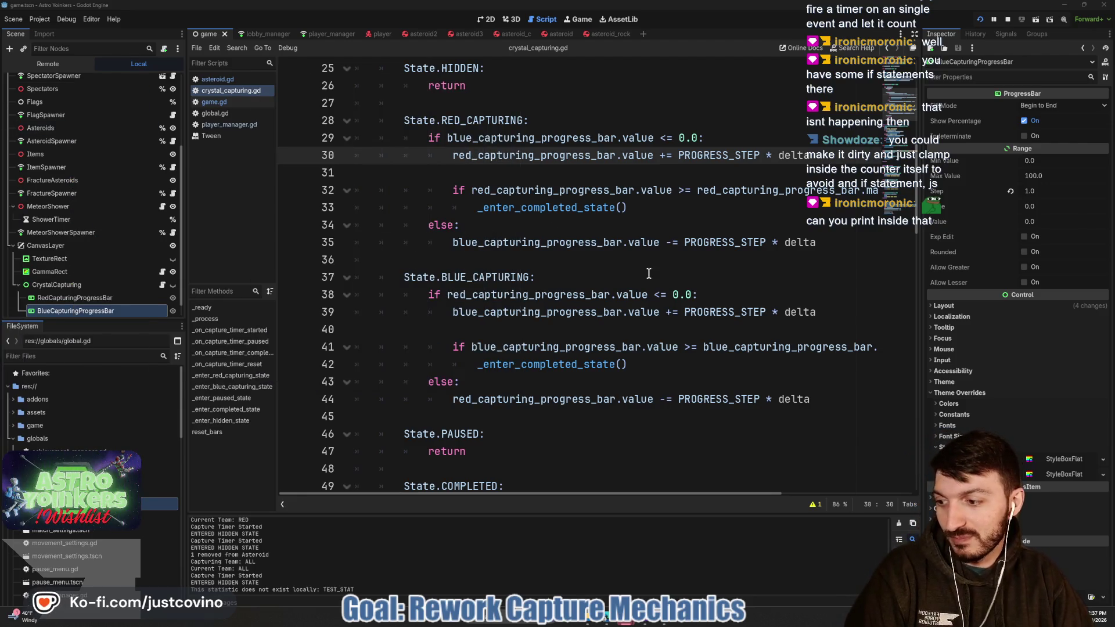
left_click(537, 167)
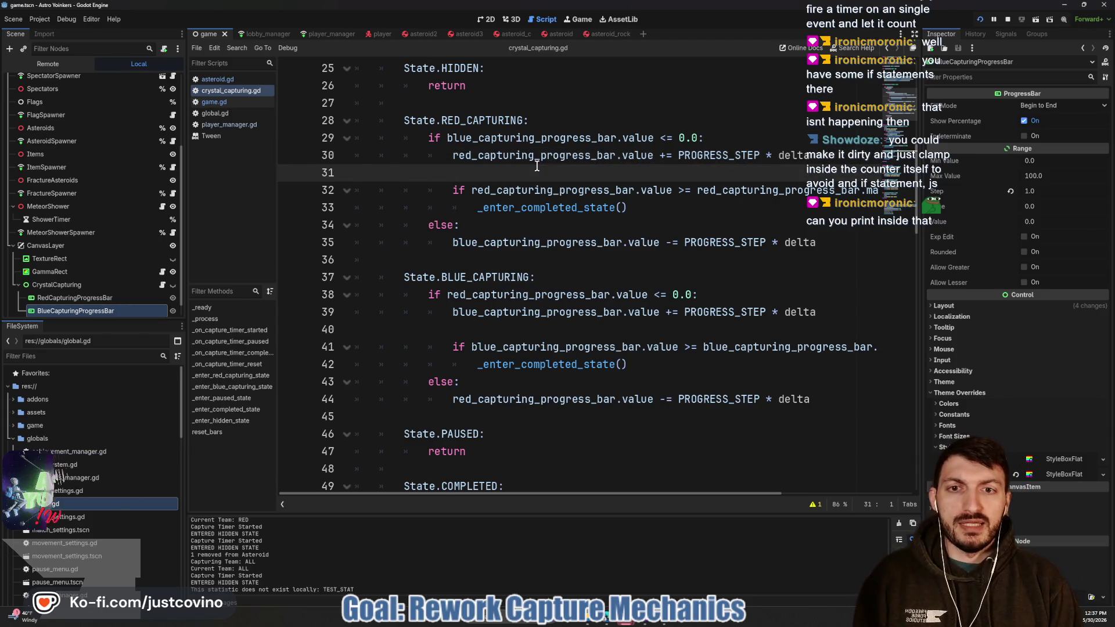
type("print(:")
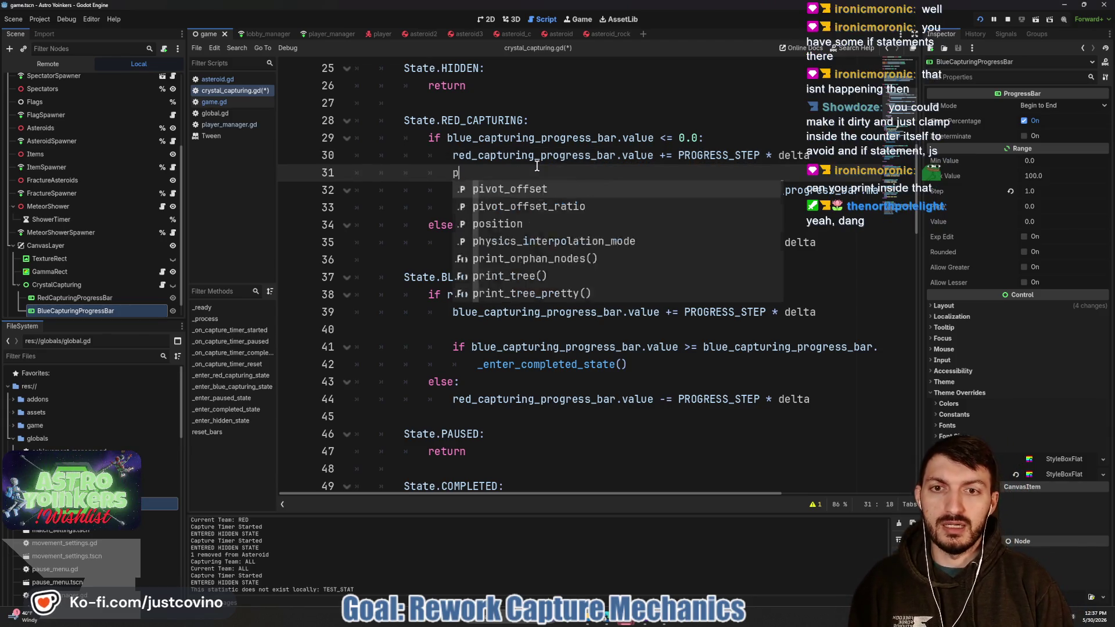
key("BackSpace")
type("\"VALUE i")
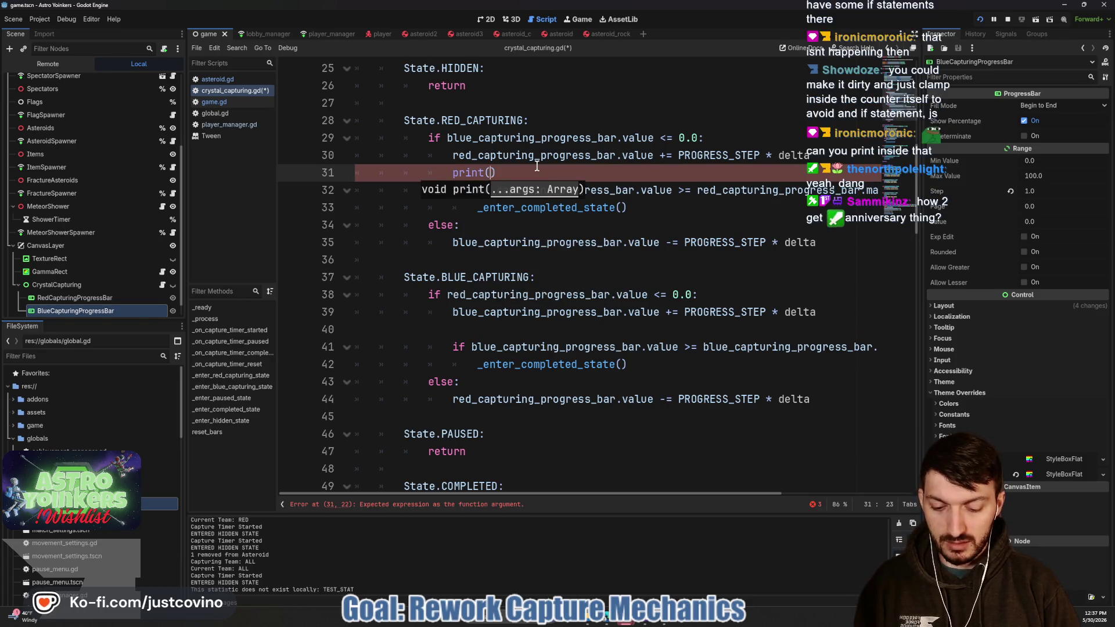
type("NCR")
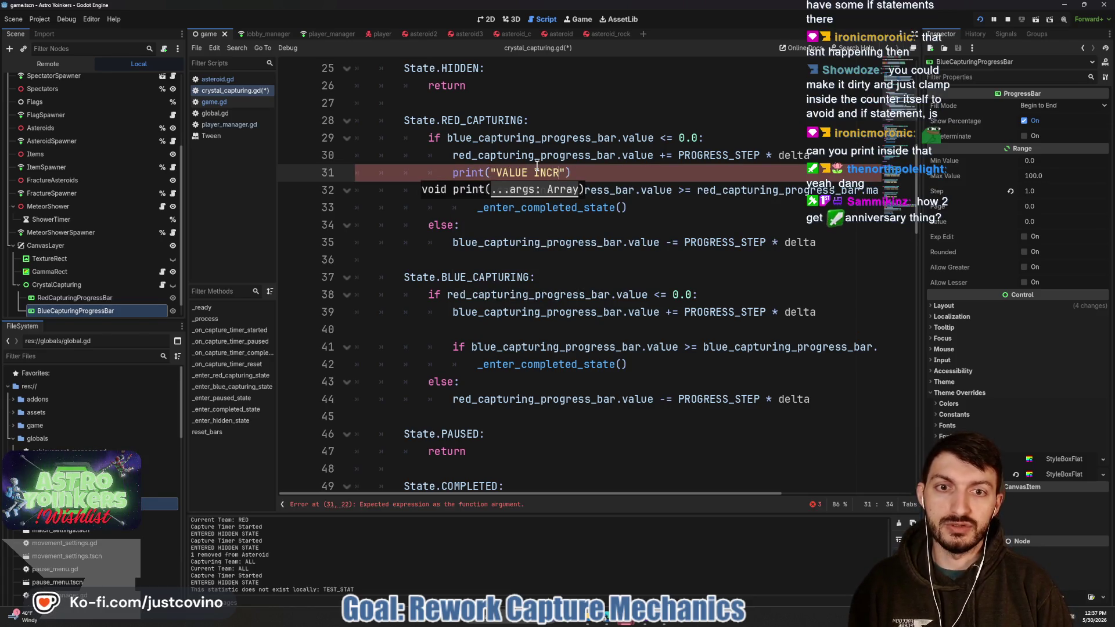
type("ING")
left_click(645, 175)
key("ctrl+s")
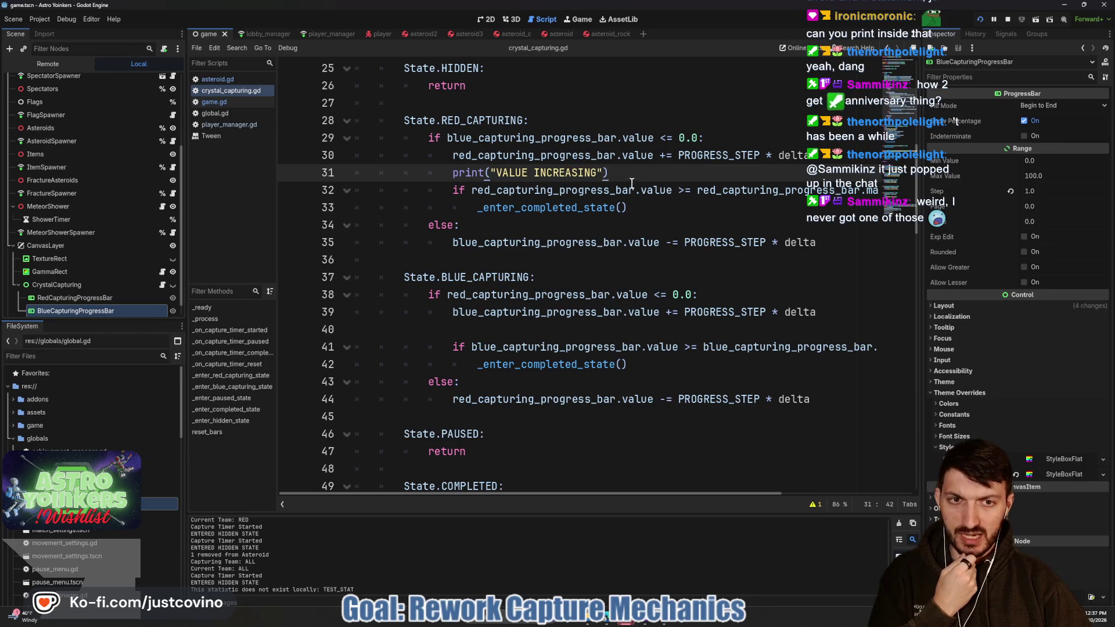
- Run the game again with F5
scroll(681, 205, "right", 3)
scroll(685, 203, "left", 3)
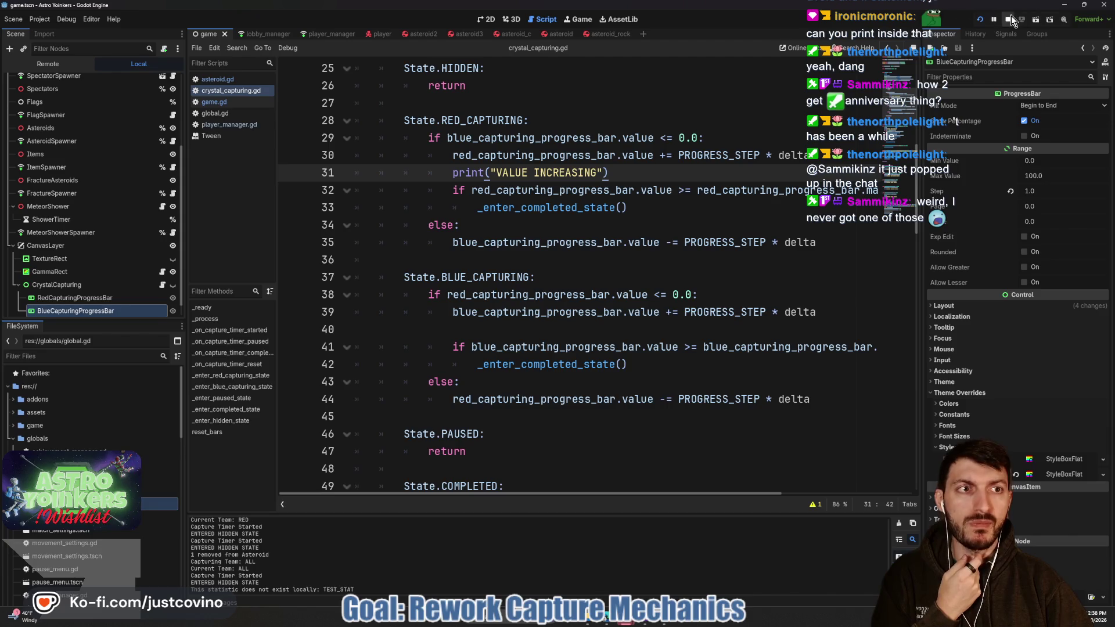
key("F5")
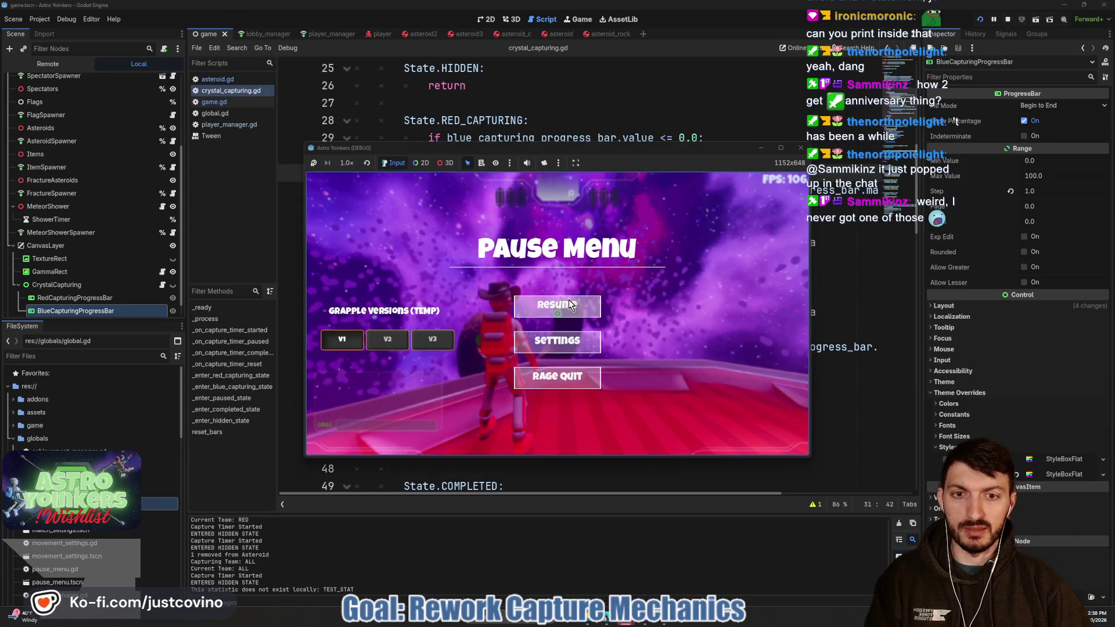
- Resume play, grapple to an asteroid and fire the capture beam to check that VALUE INCREASING logs, then pause
key("Escape")
key("w")
key("w")
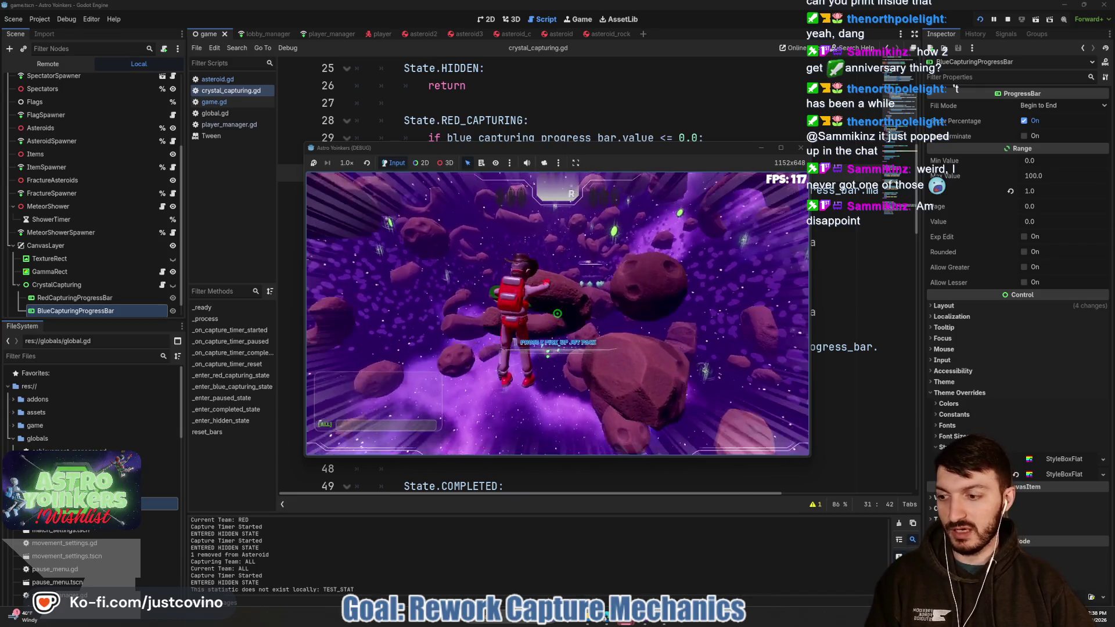
left_click(556, 313)
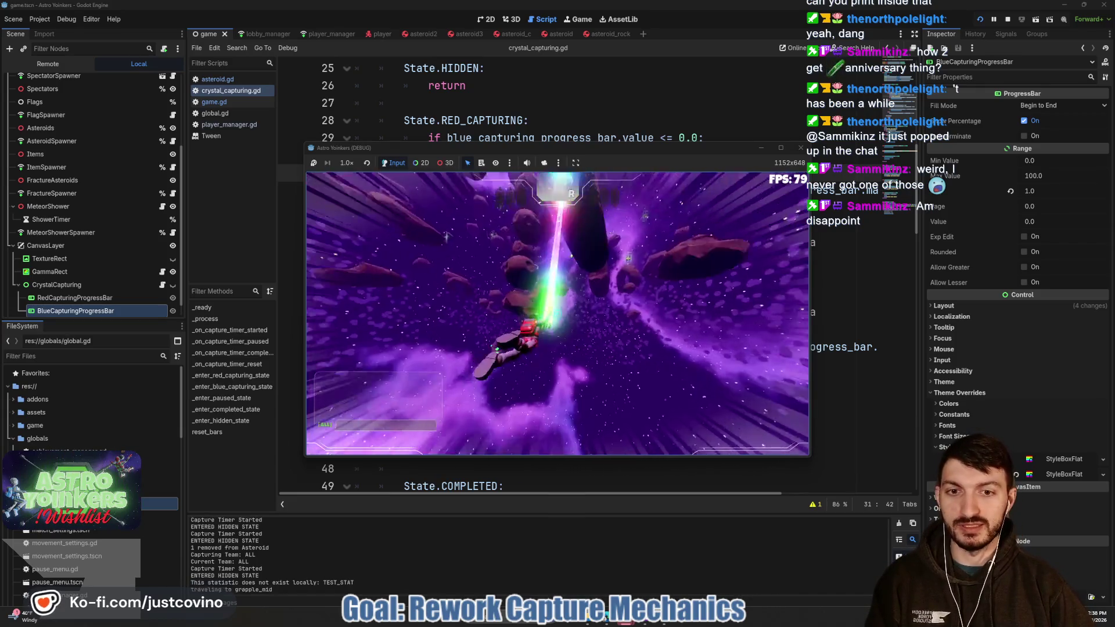
left_click(557, 313)
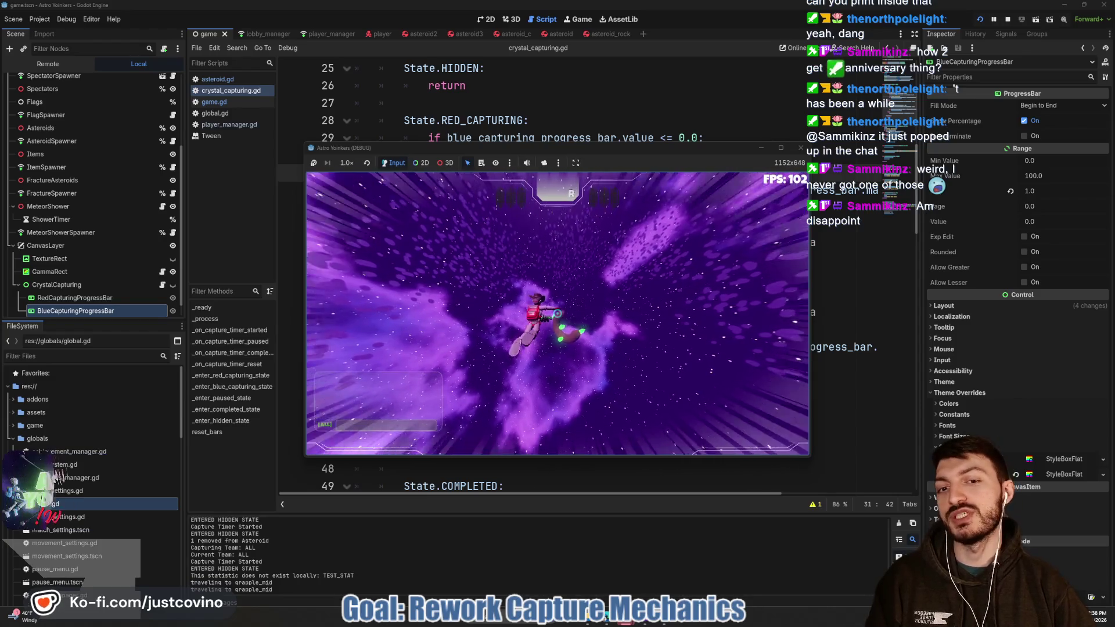
left_click(557, 313)
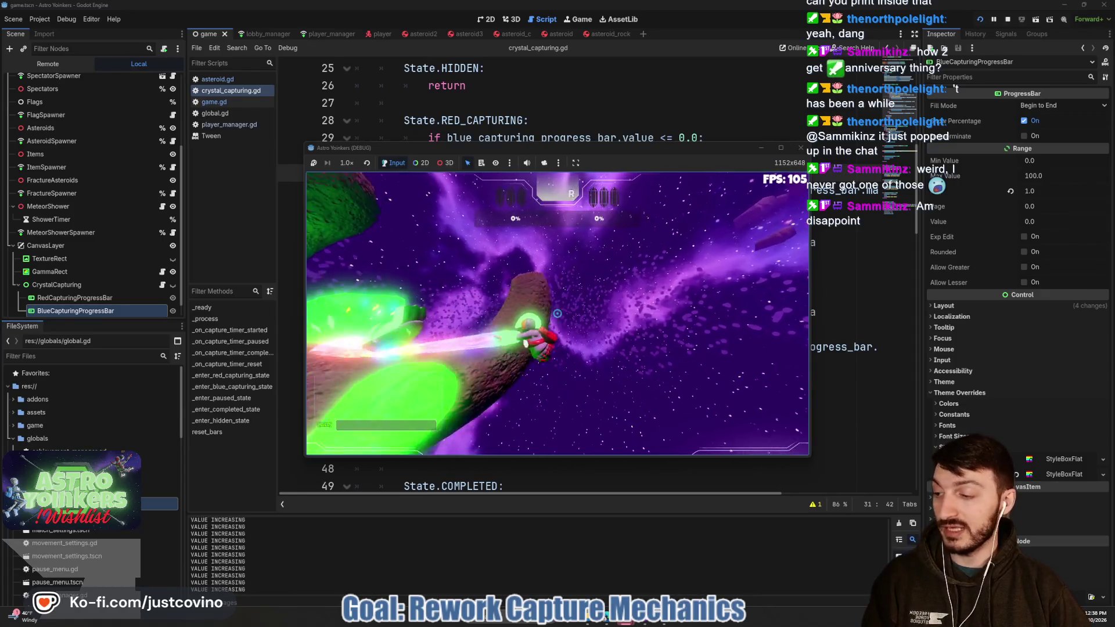
left_click(557, 313)
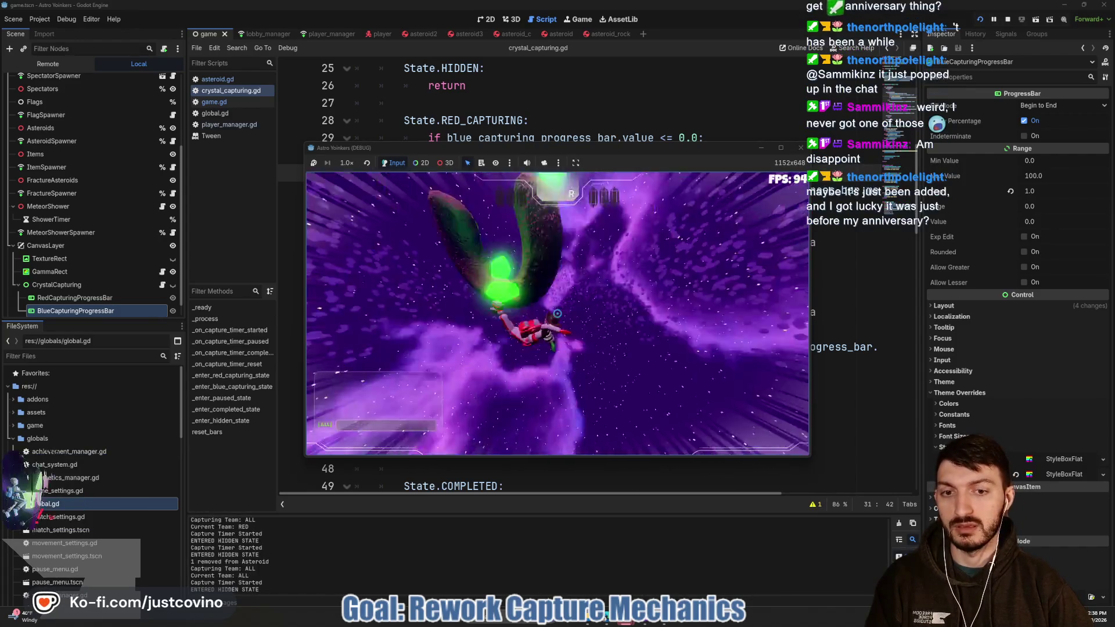
left_click(557, 313)
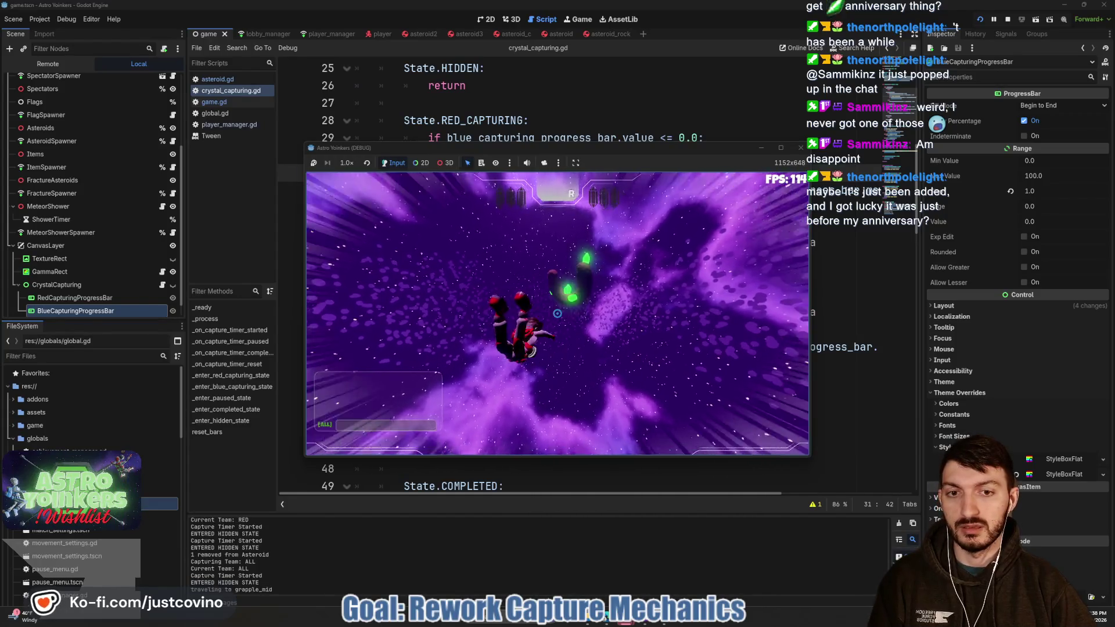
key("Escape")
left_click(48, 64)
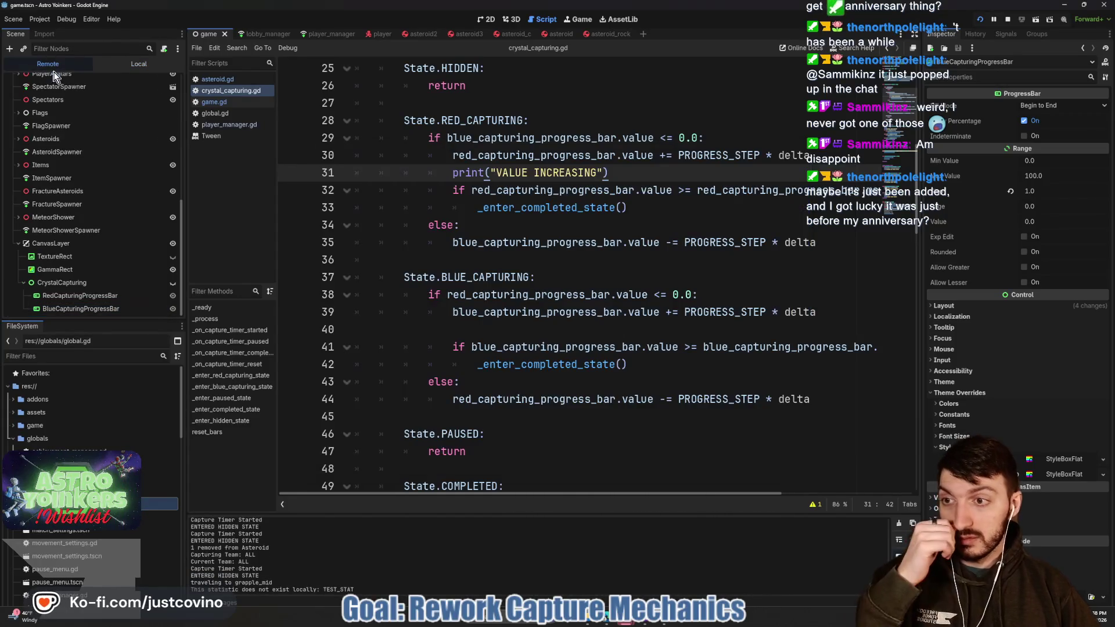
- Set the live RedCapturingProgressBar's value to 50 in the Remote Inspector and return to the game
left_click(117, 296)
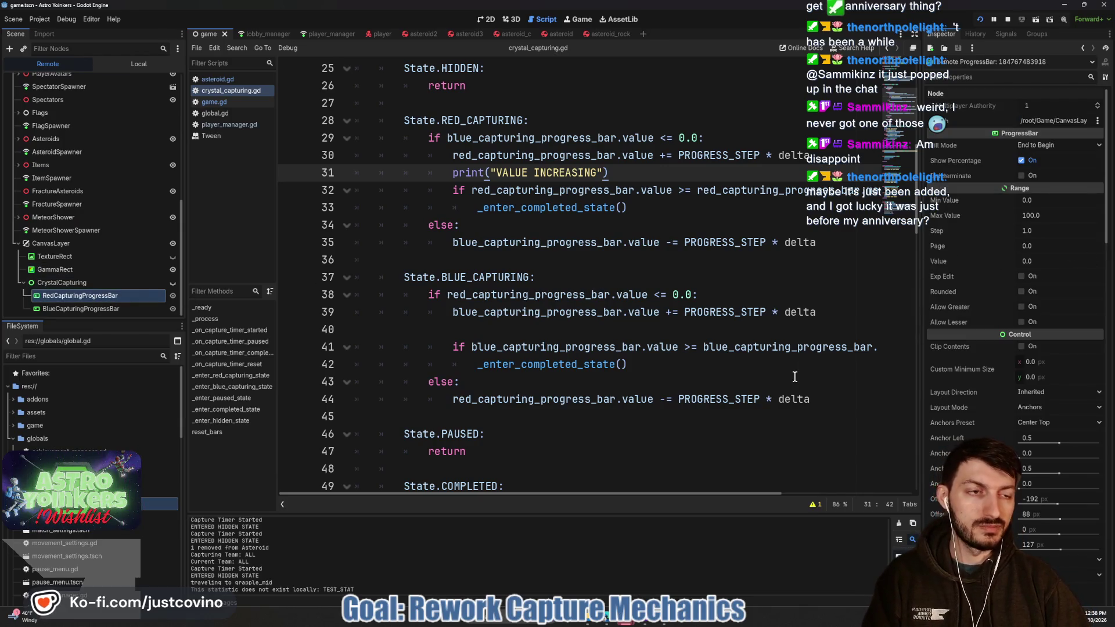
mouse_move(790, 353)
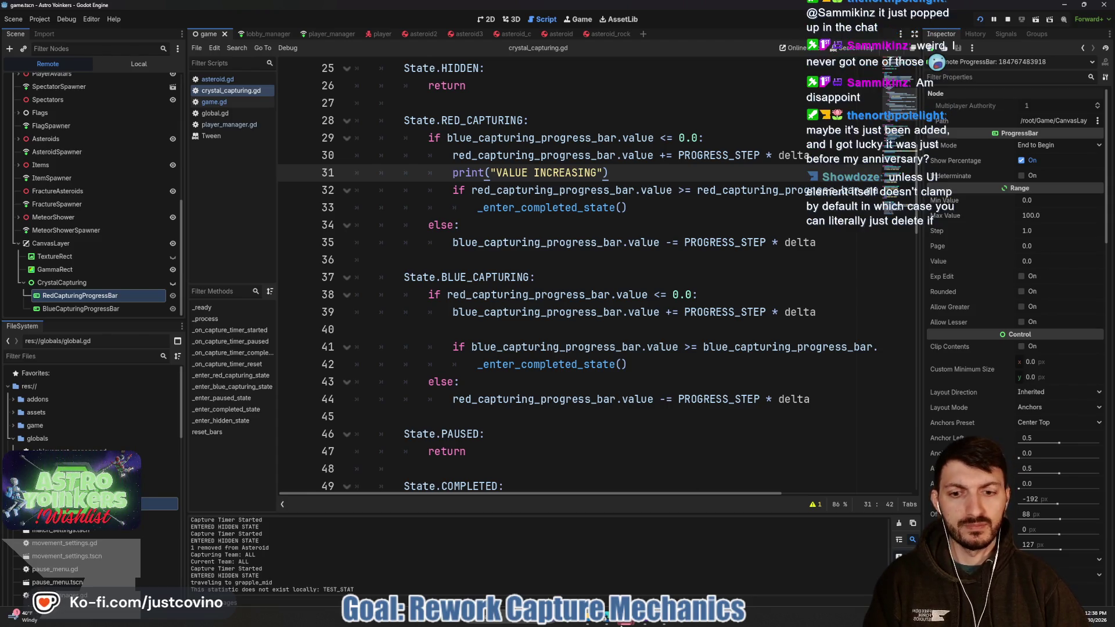
mouse_move(629, 621)
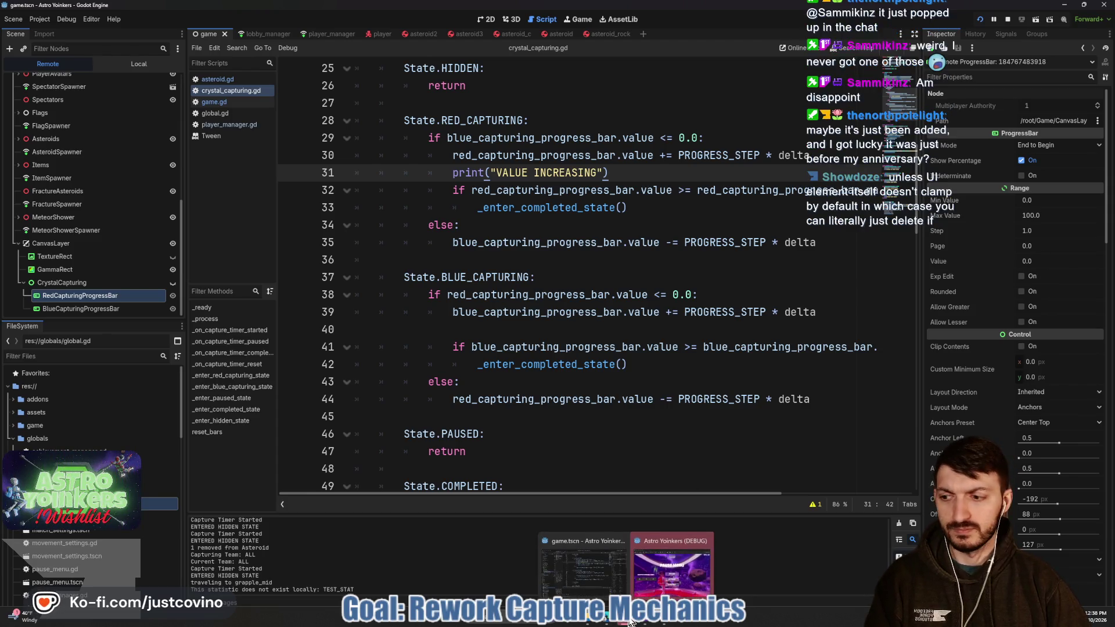
left_click(1045, 261)
type("50")
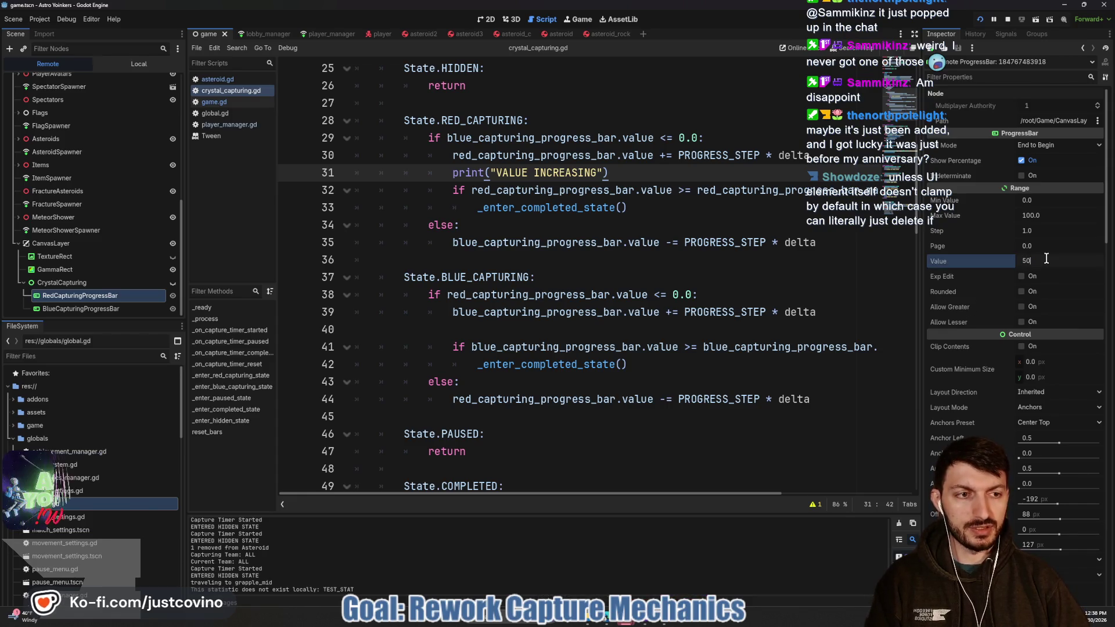
key("Return")
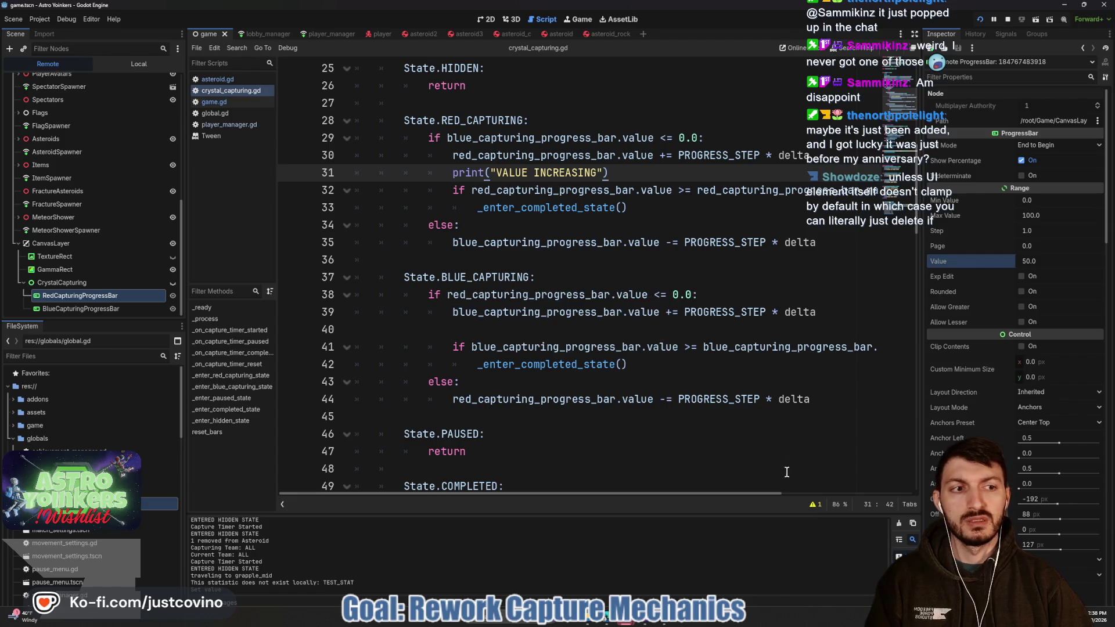
mouse_move(627, 622)
left_click(598, 561)
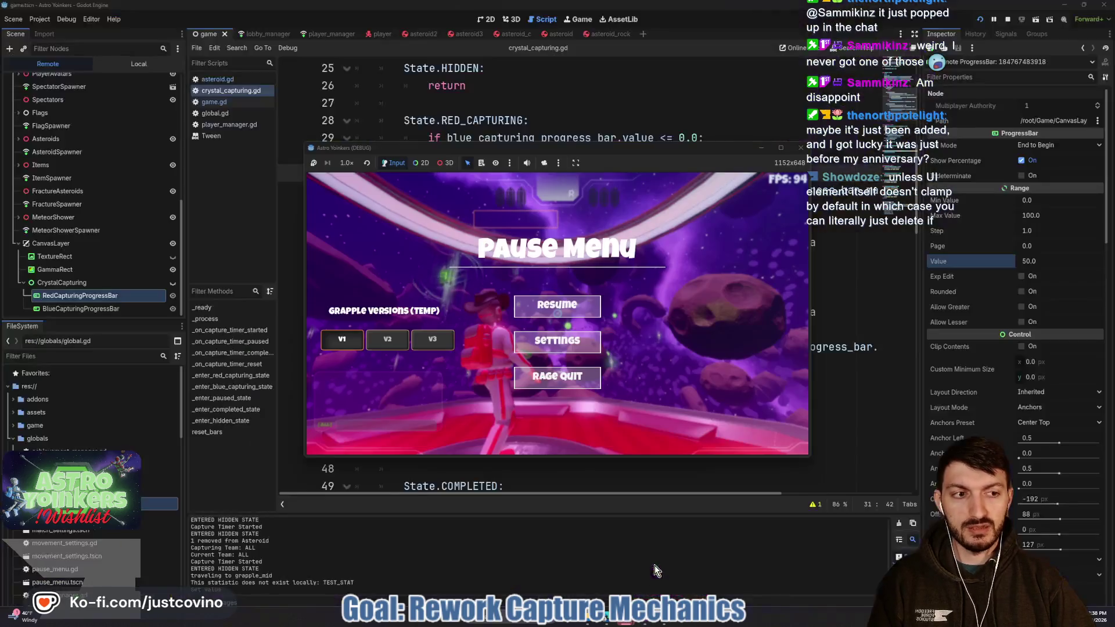
- Resume the game and move around the capture point, then pause and inspect the live BlueCapturingProgressBar
key("Escape")
key("w")
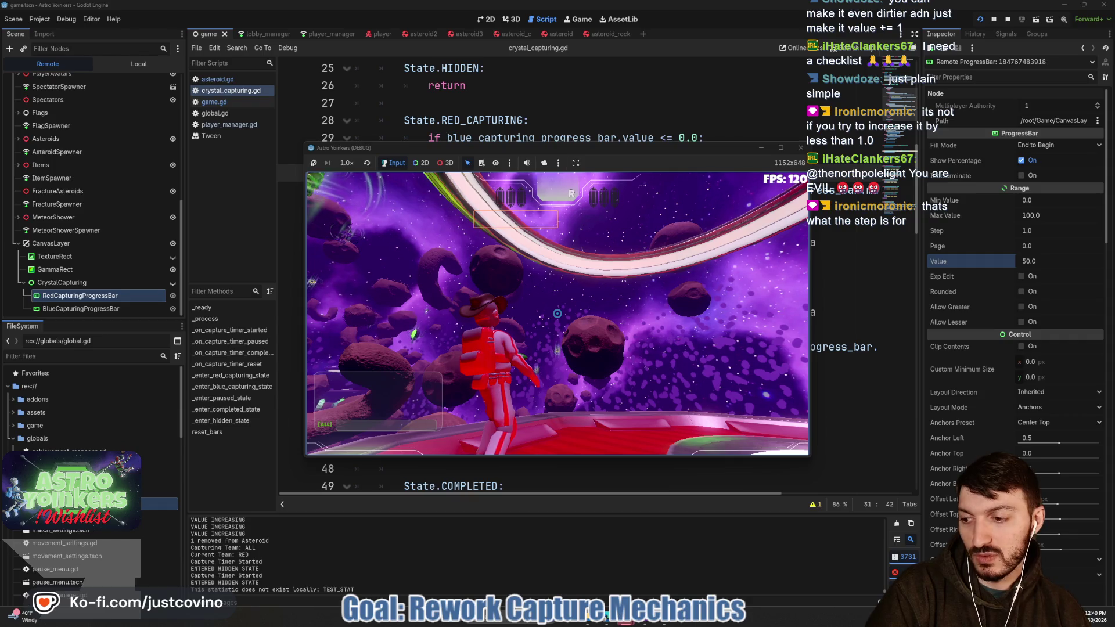
key("Escape")
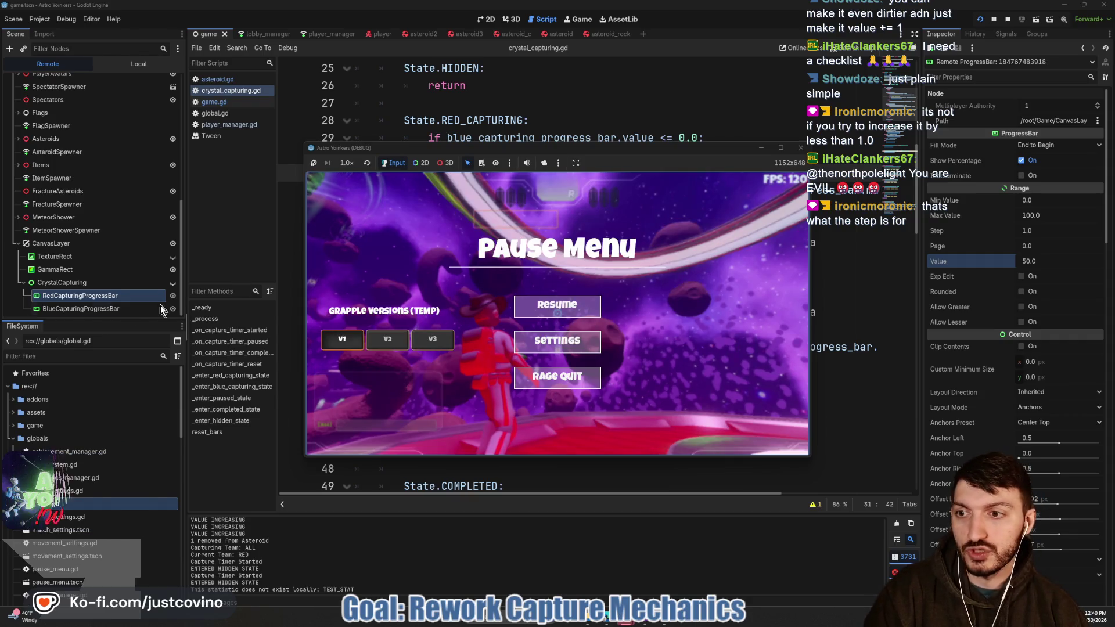
left_click(78, 308)
- Give both live red and blue capture progress bars a step of 0.01
left_click(71, 294, "ctrl")
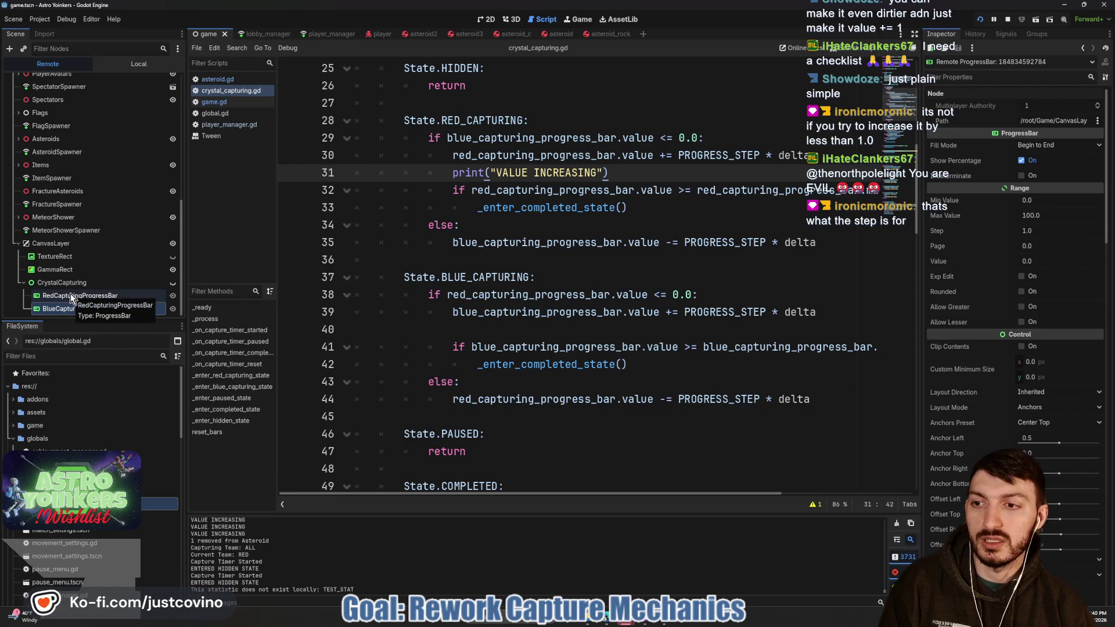
left_click(1047, 228)
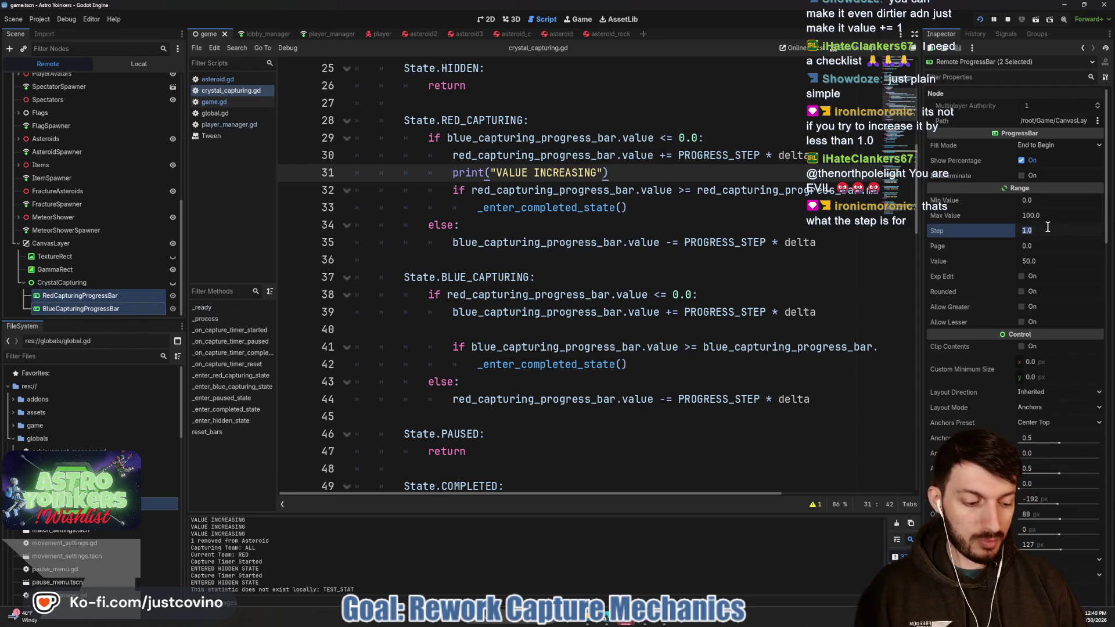
type("0.01")
key("Return")
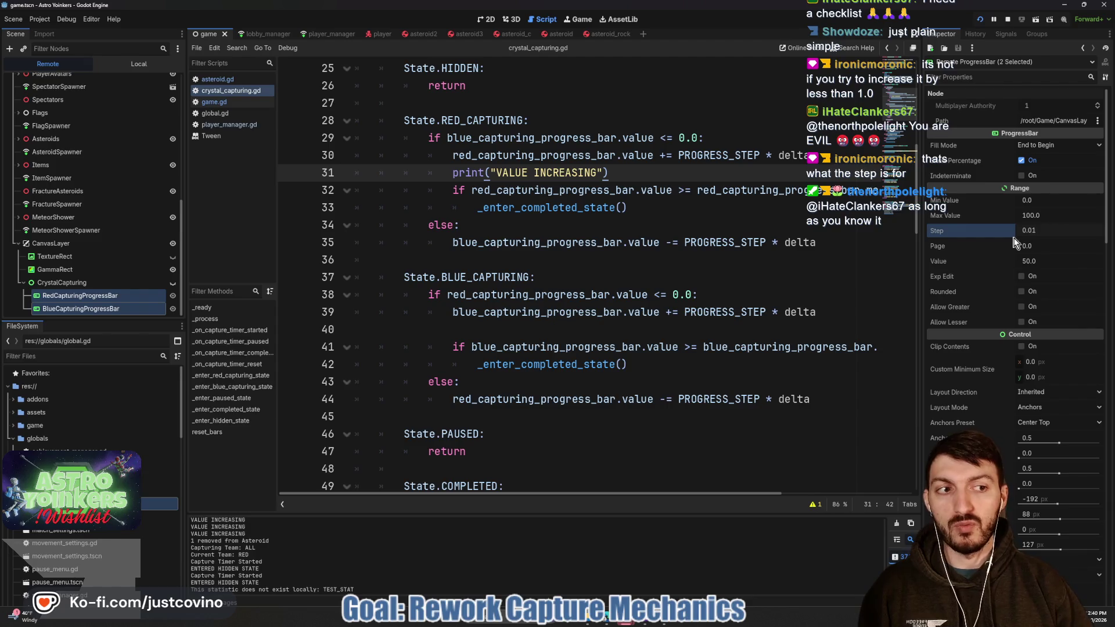
left_click(693, 275)
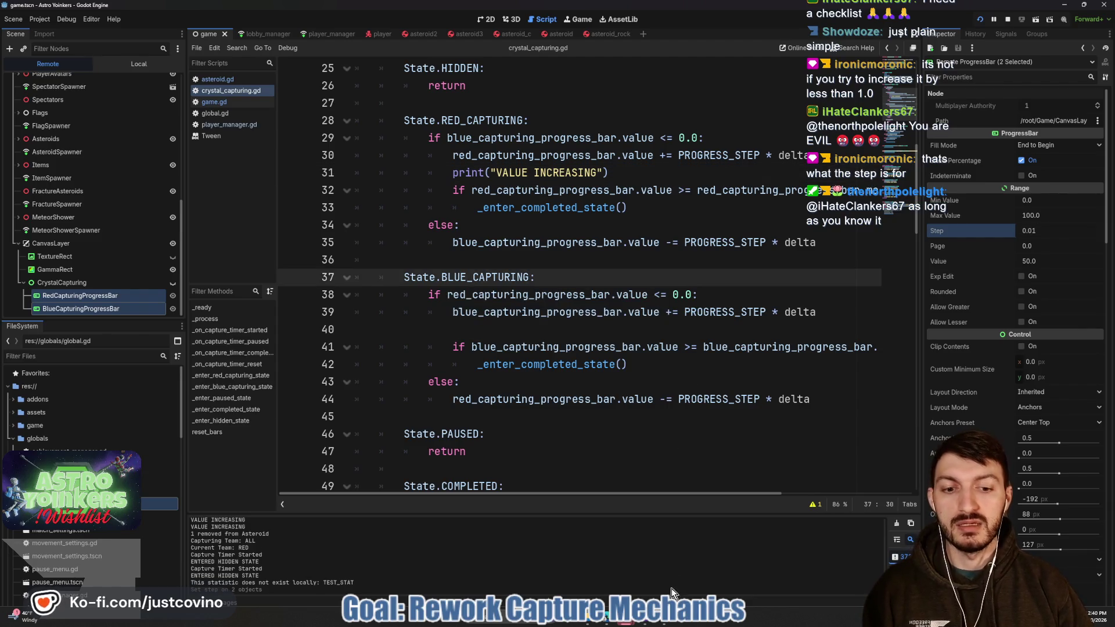
- Resume the game to watch the capture value climb to 50.97, then stop it with F8
mouse_move(627, 623)
left_click(650, 545)
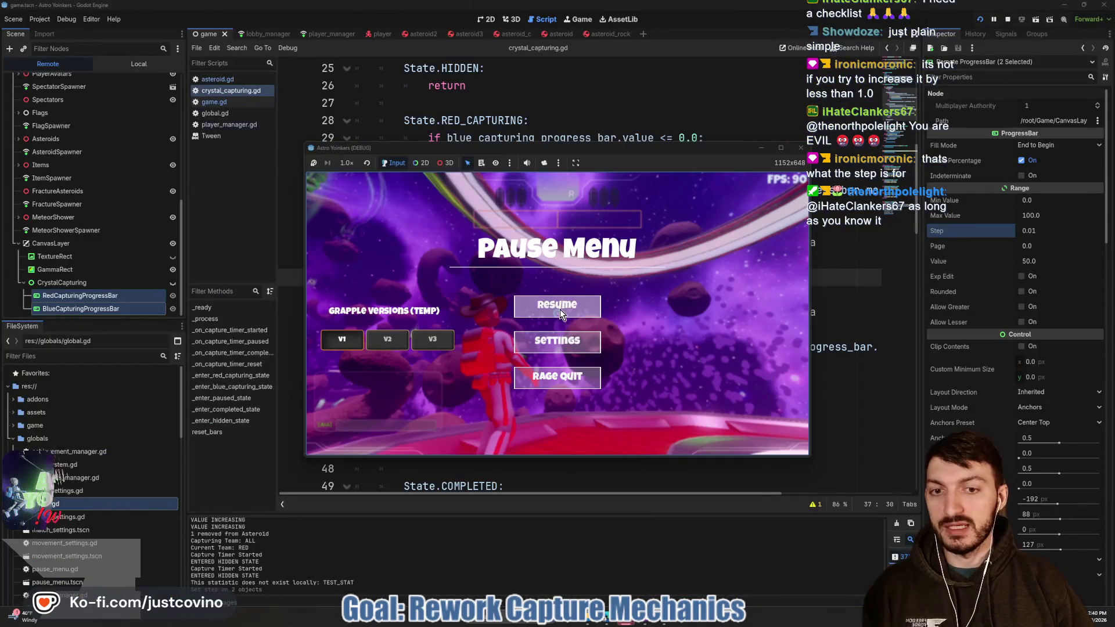
key("Escape")
key("w")
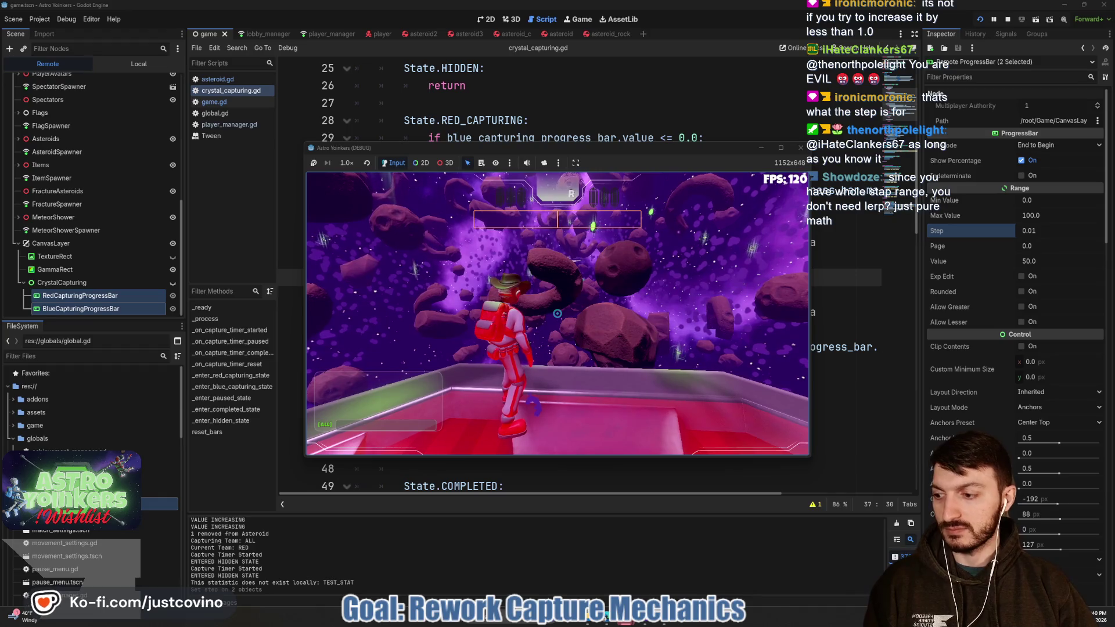
key("space")
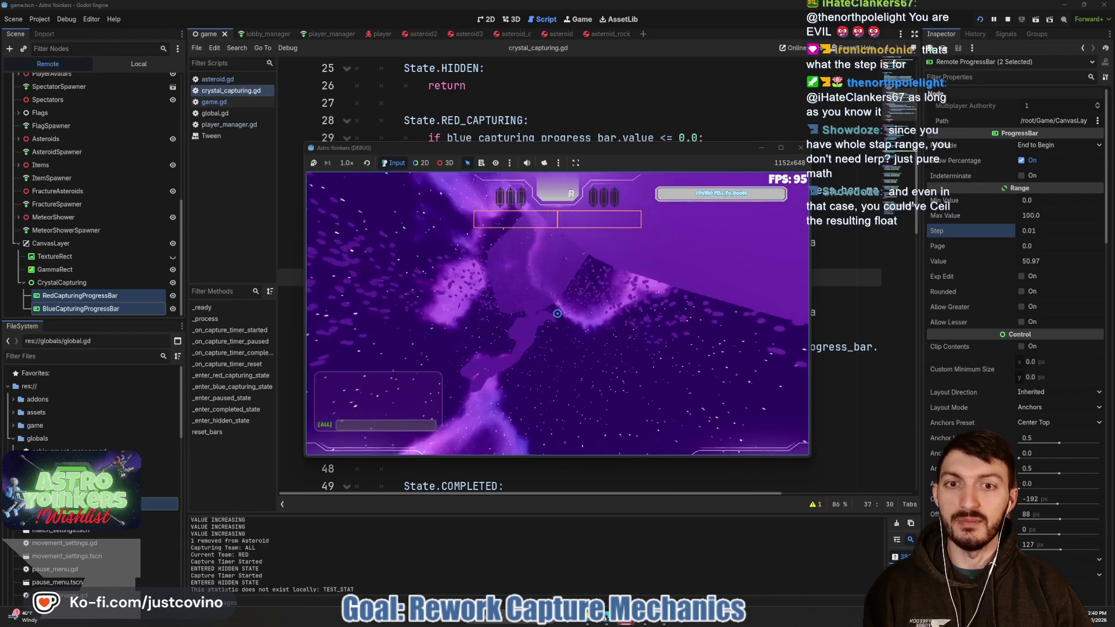
key("F8")
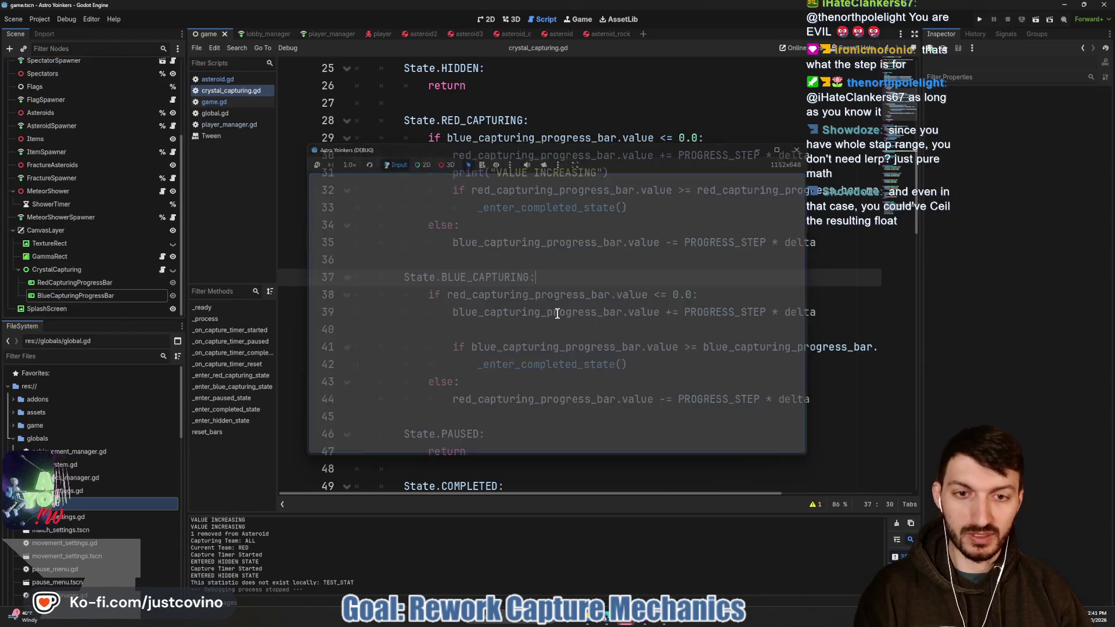
- Set Range Step to 0.01 on both RedCapturingProgressBar and BlueCapturingProgressBar in the scene
left_click(81, 283)
left_click(81, 295, "shift")
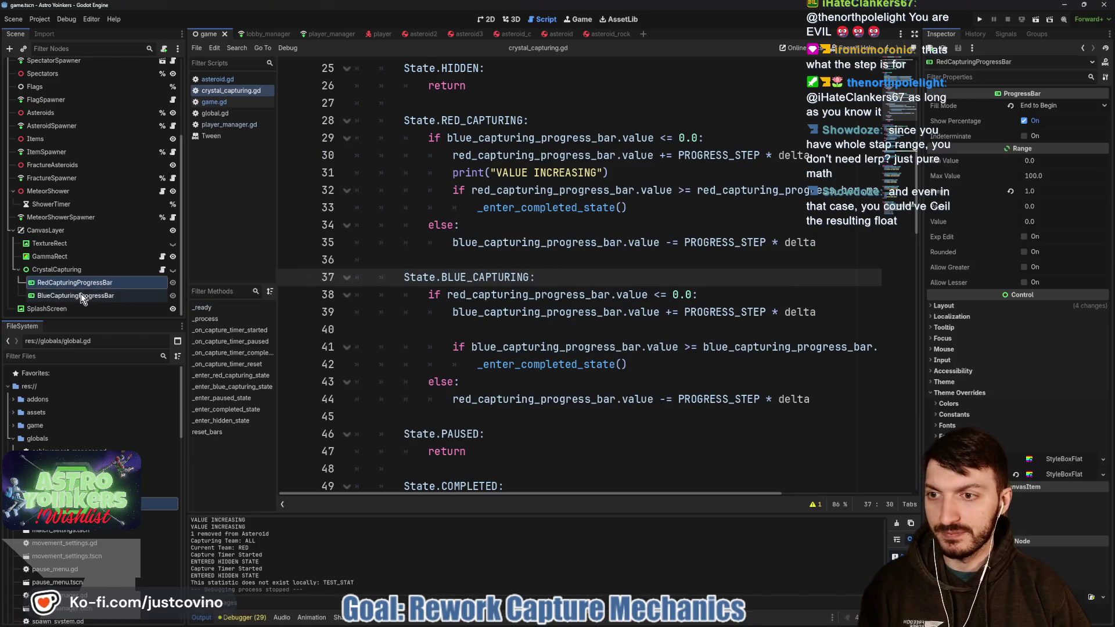
left_click(1008, 194)
type("0.01")
key("Return")
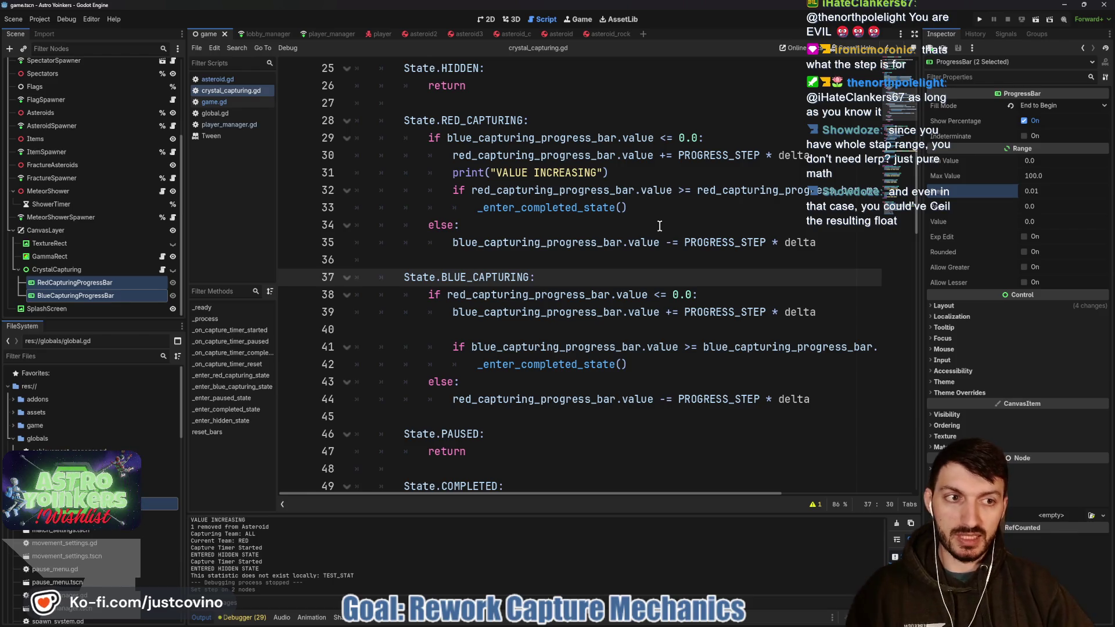
left_click(648, 225)
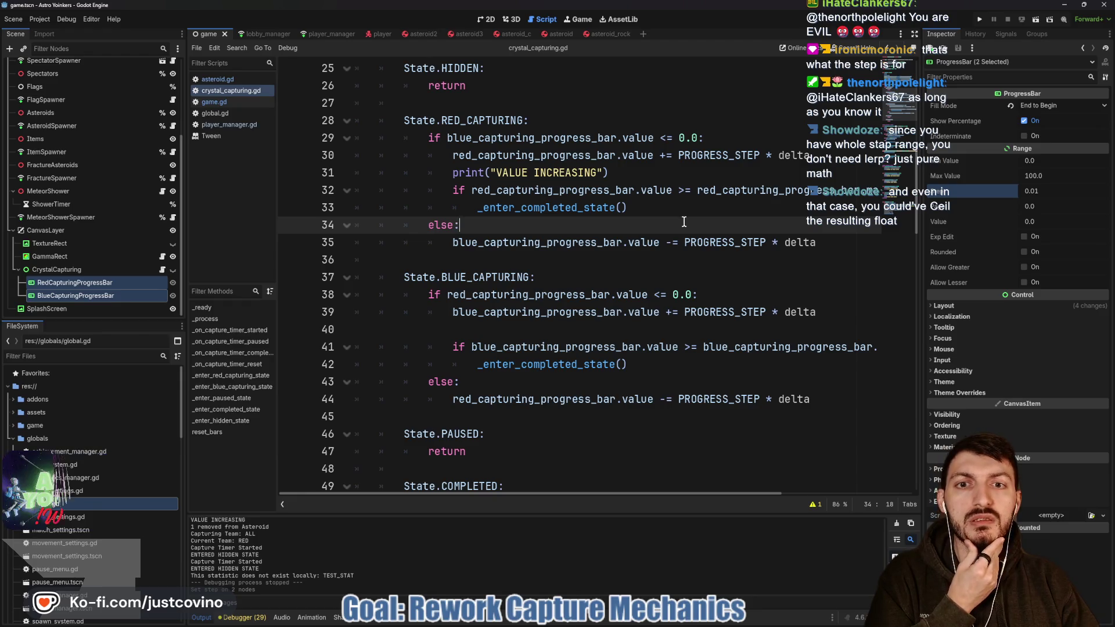
- Delete the print("VALUE INCREASING") line from crystal_capturing.gd and save the script with Ctrl+S
left_click_drag(610, 173, 477, 173)
left_click(319, 172)
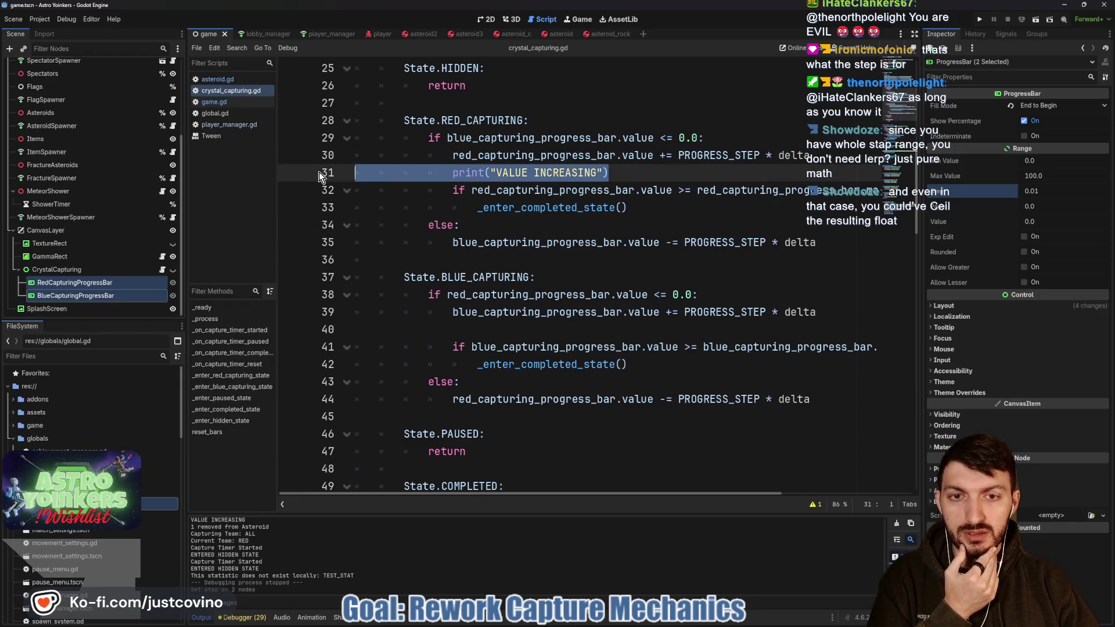
key("BackSpace")
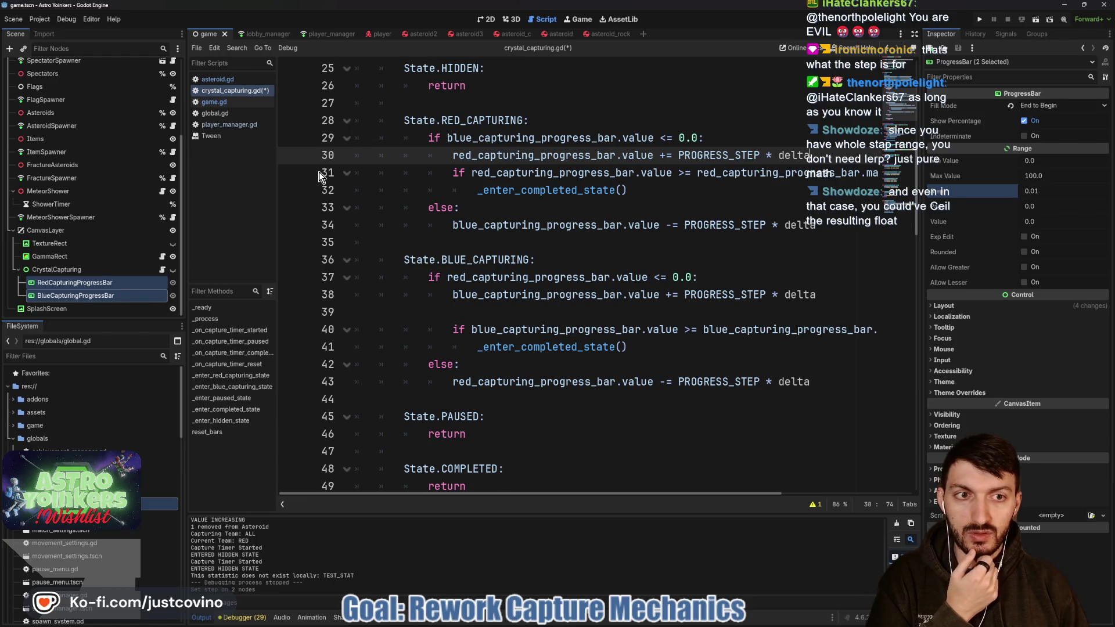
key("Return")
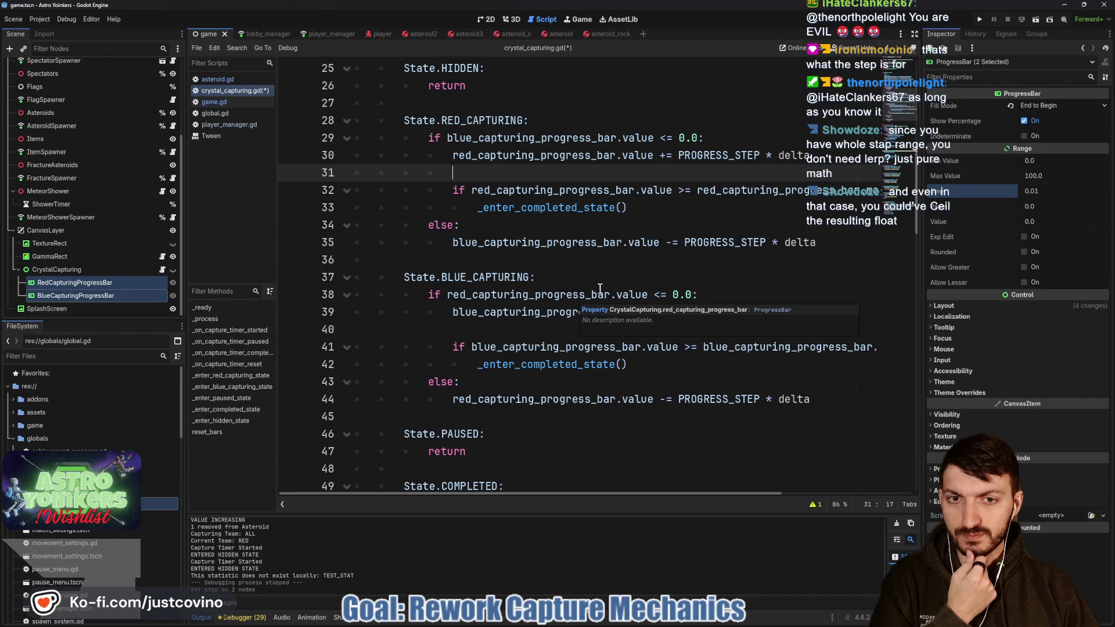
key("ctrl+s")
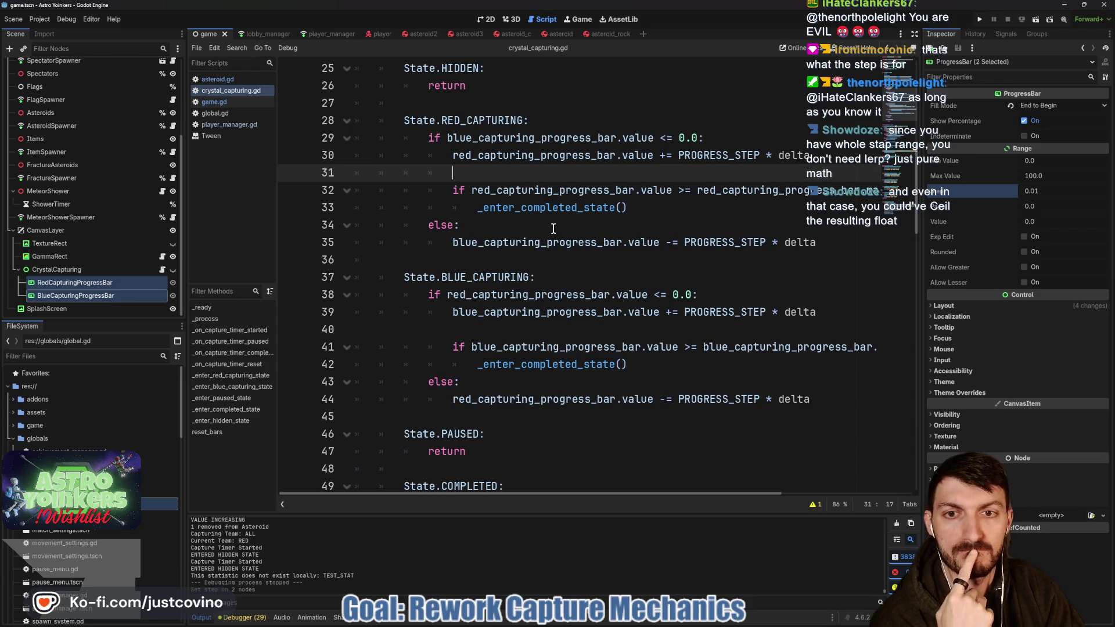
scroll(603, 221, "down", 1)
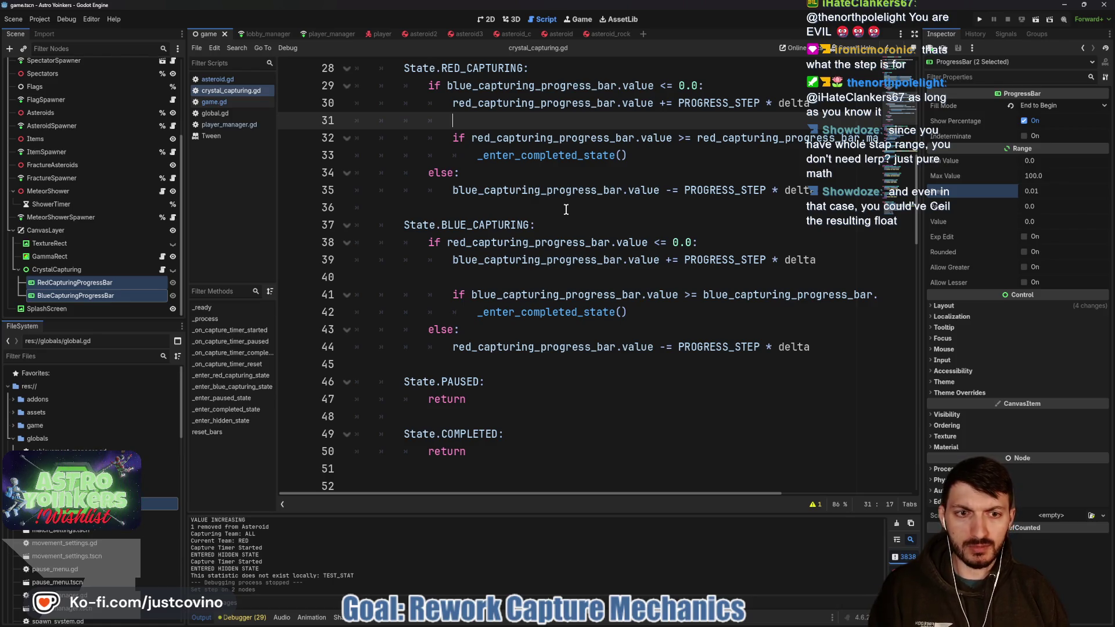
- Scroll down crystal_capturing.gd to the _enter_completed_state call, then save the scene
scroll(564, 213, "down", 5)
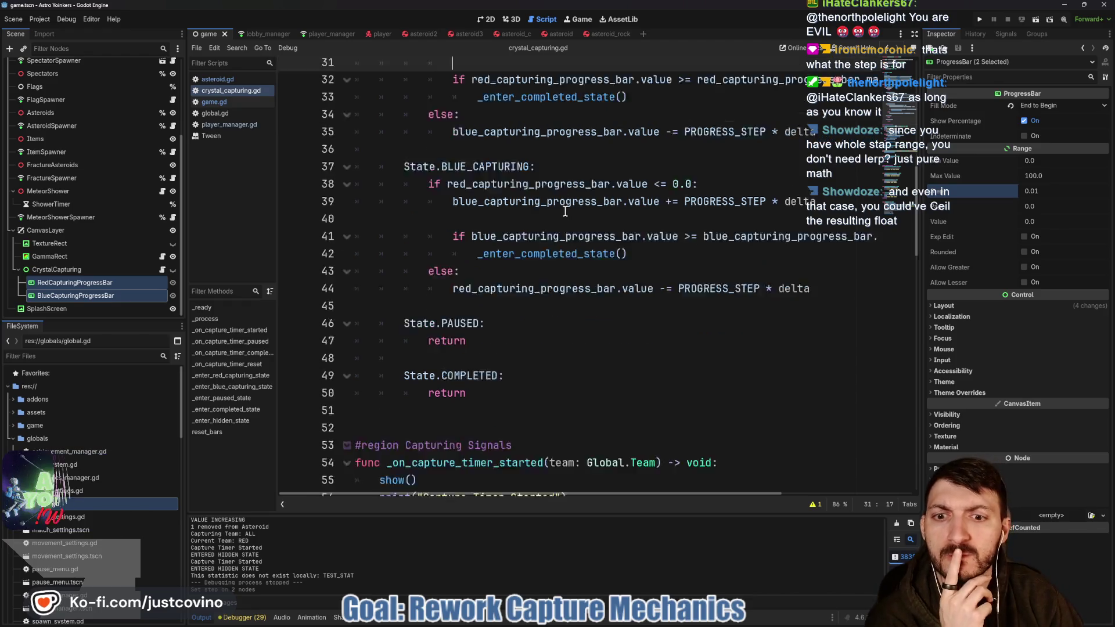
scroll(562, 219, "down", 1)
scroll(605, 198, "down", 1)
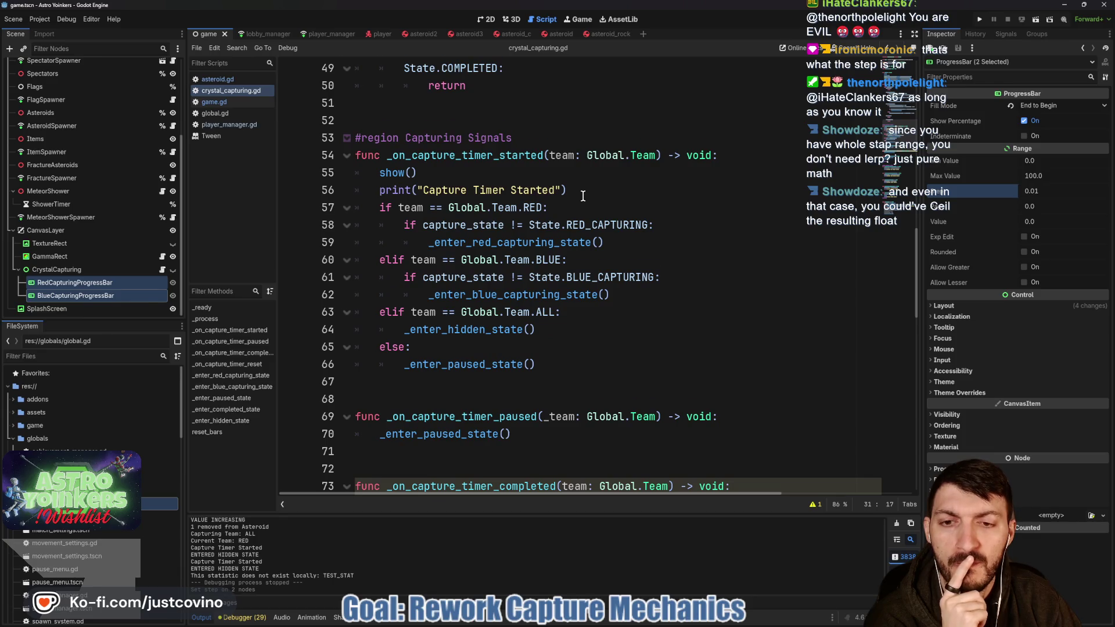
scroll(583, 196, "down", 1)
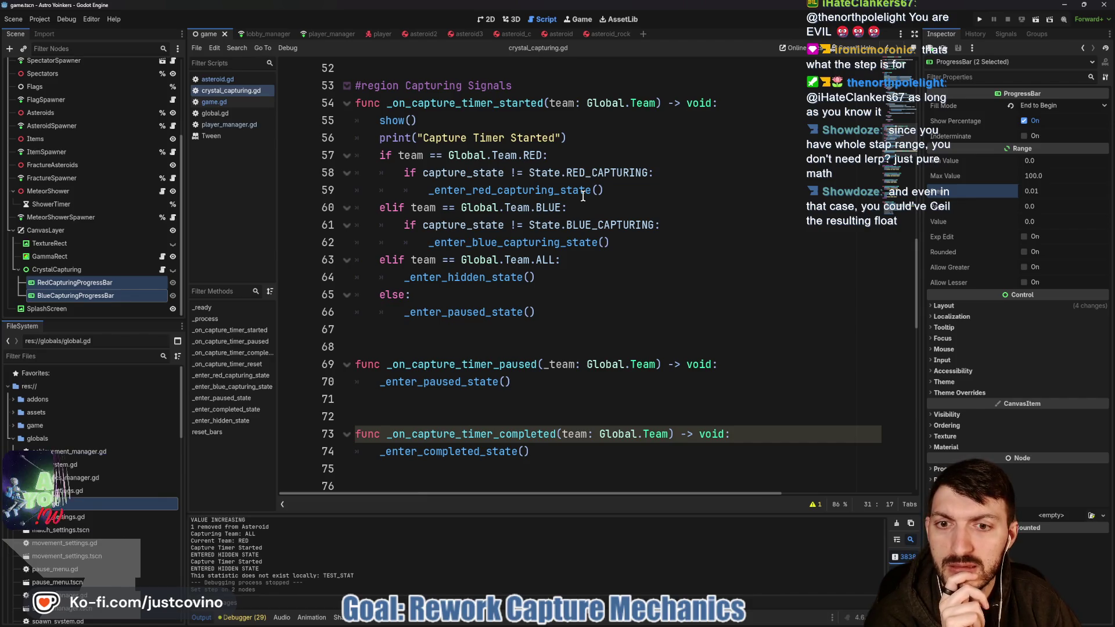
scroll(583, 196, "down", 3)
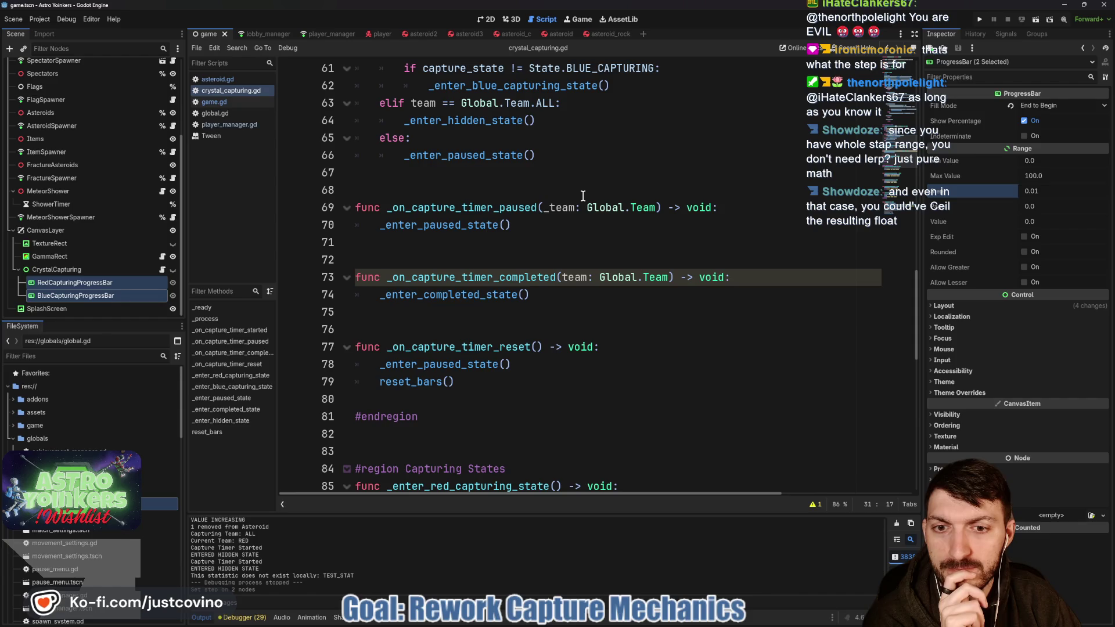
scroll(583, 196, "down", 2)
scroll(583, 196, "down", 1)
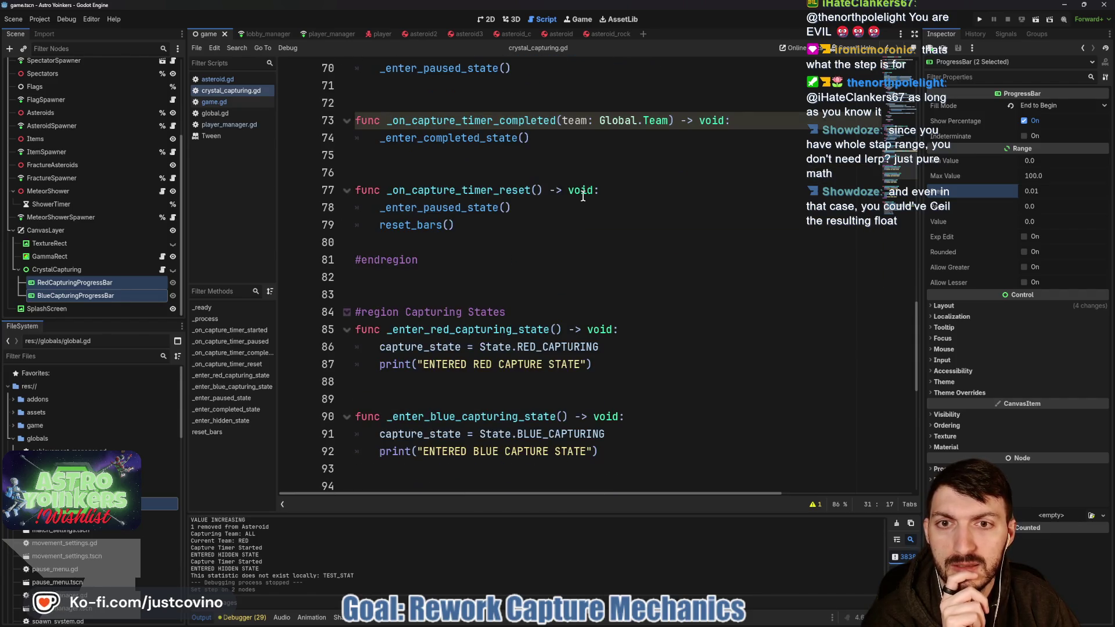
double_click(456, 138)
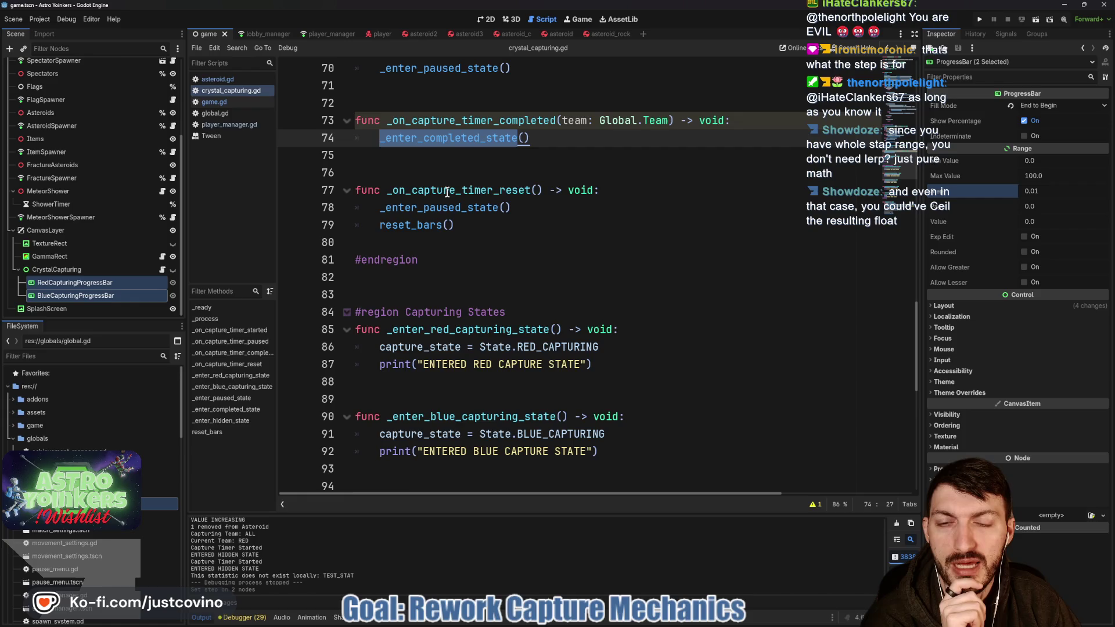
scroll(447, 191, "up", 2)
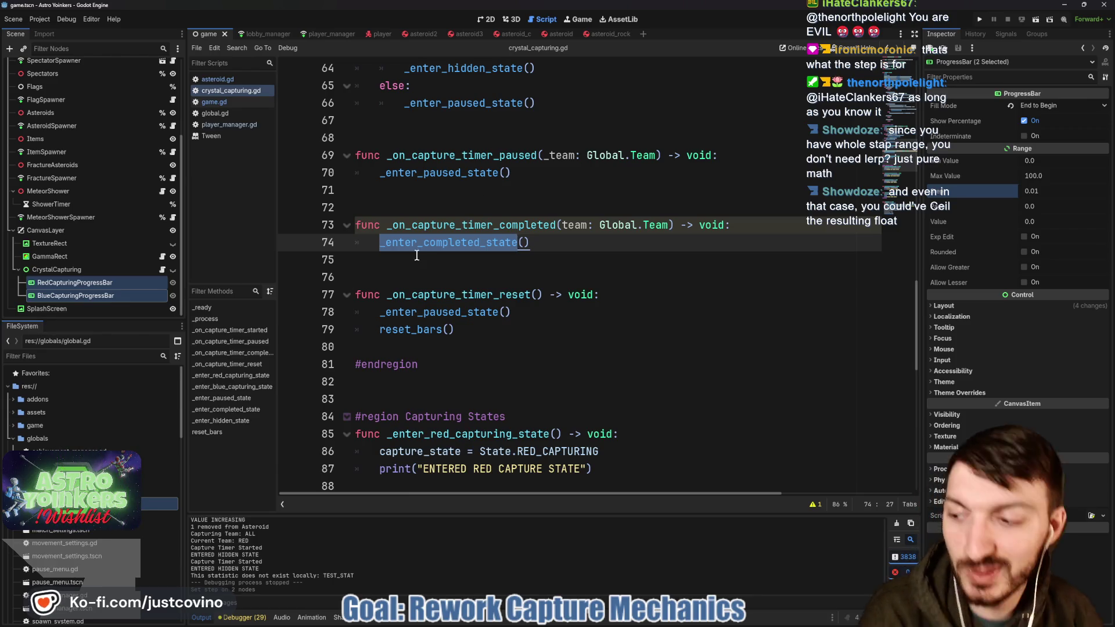
key("Down")
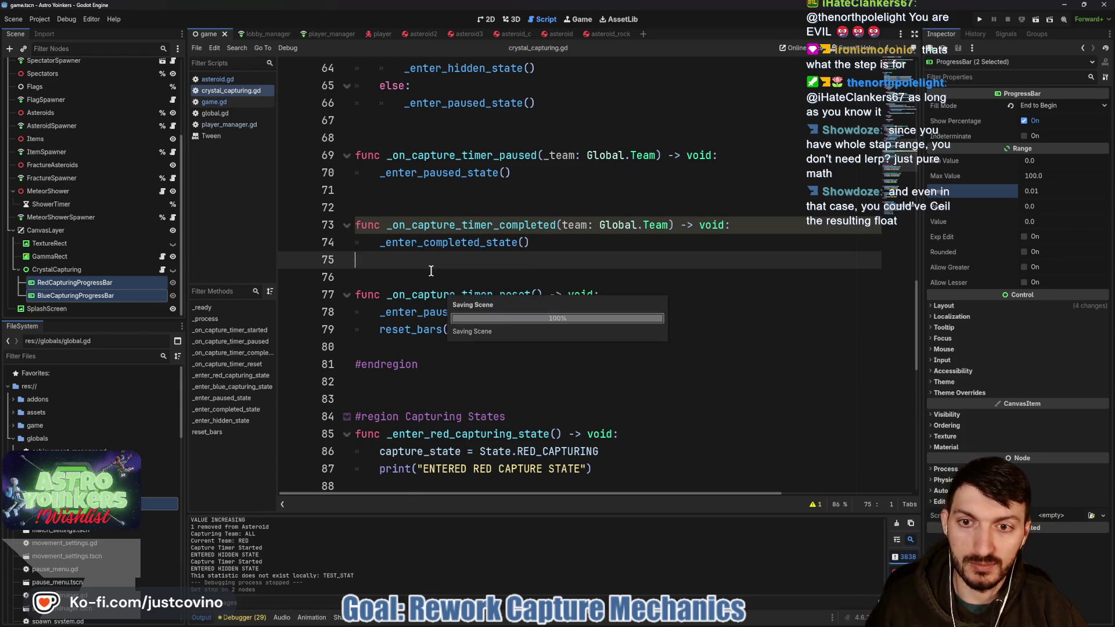
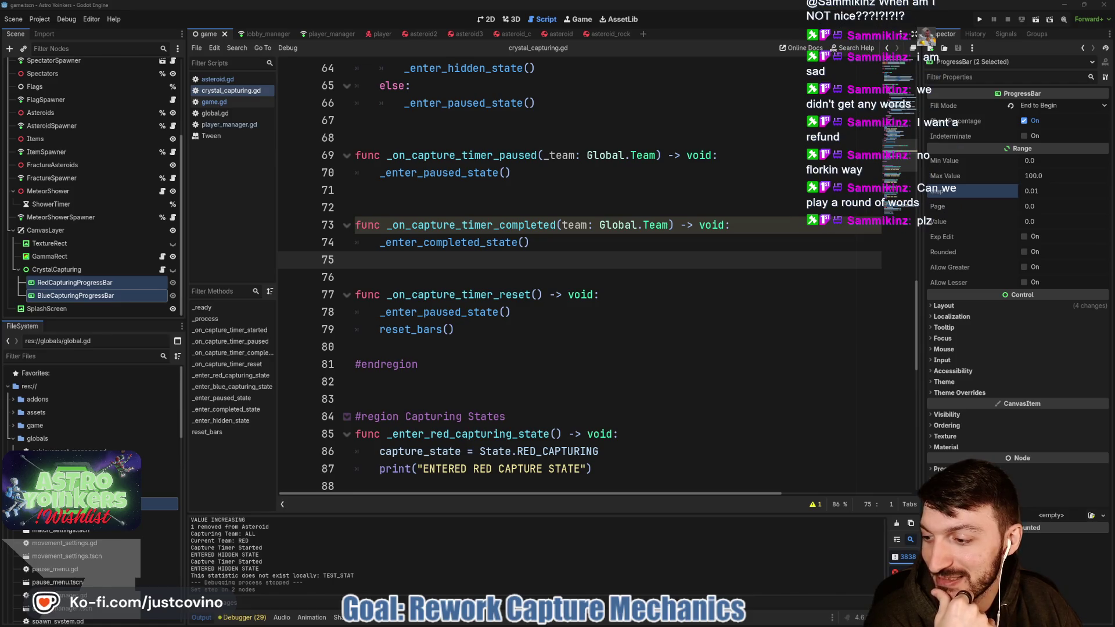
- Inspect the _enter_completed_state call and COMPLETED return in crystal_capturing.gd, then switch to asteroid_rock
left_click(521, 293)
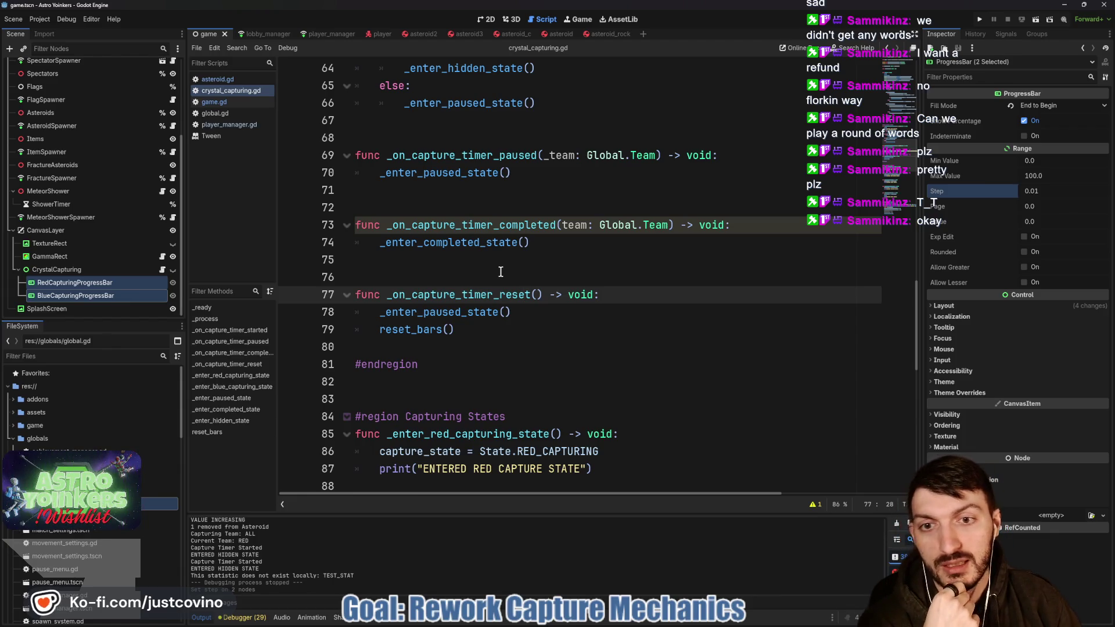
double_click(481, 243)
mouse_move(480, 243)
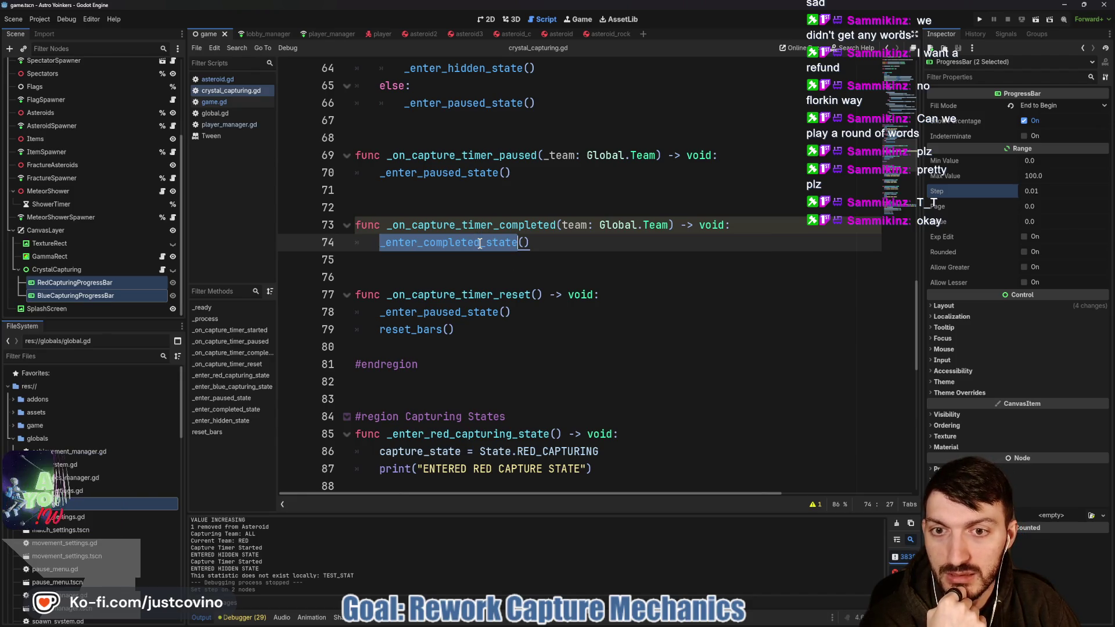
scroll(480, 244, "up", 10)
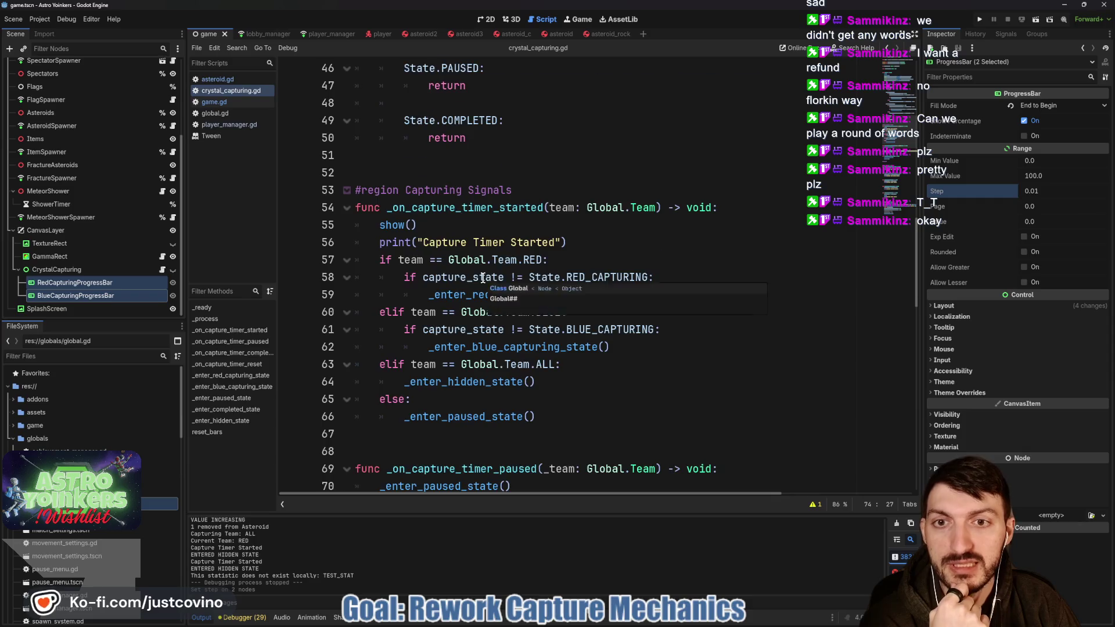
double_click(474, 348)
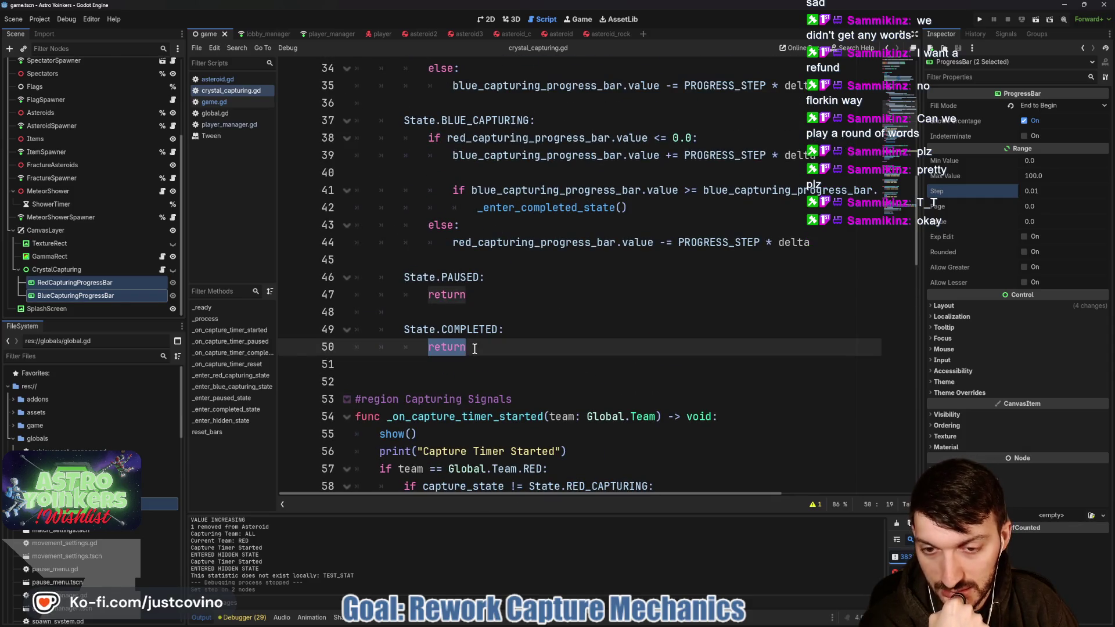
left_click(617, 33)
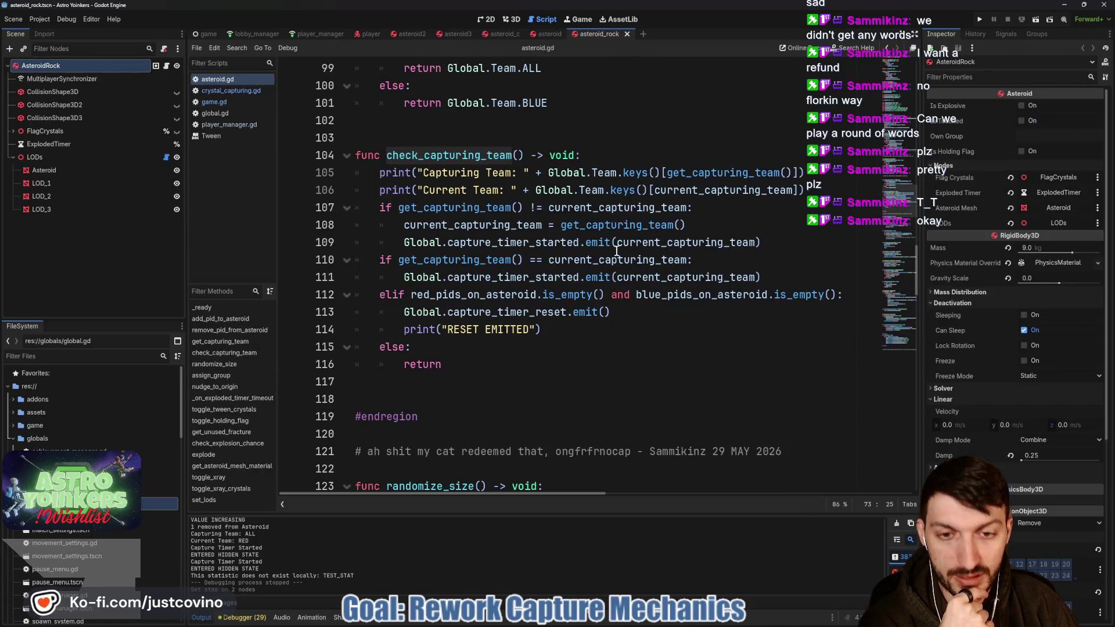
- Scroll down through asteroid.gd and back up to get_capturing_team
scroll(616, 251, "down", 9)
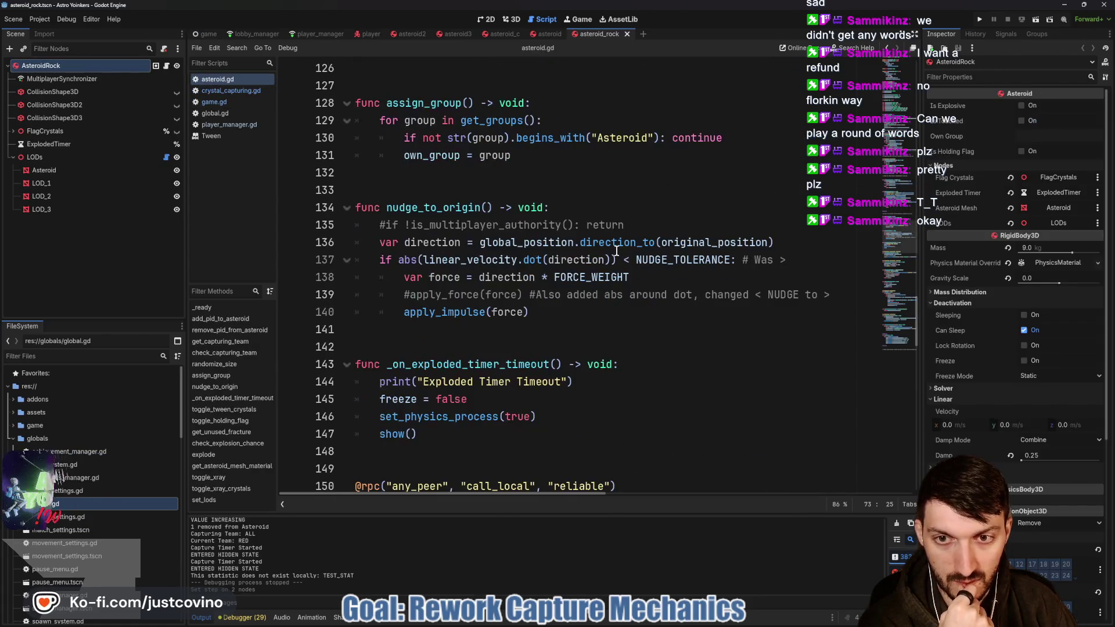
scroll(616, 250, "down", 4)
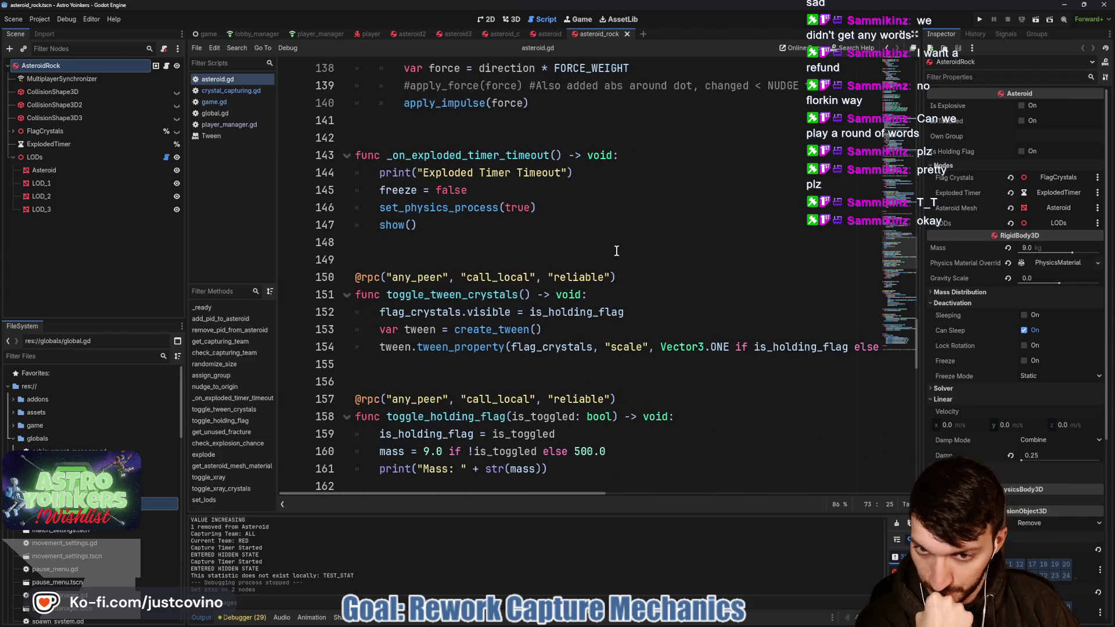
scroll(617, 251, "down", 3)
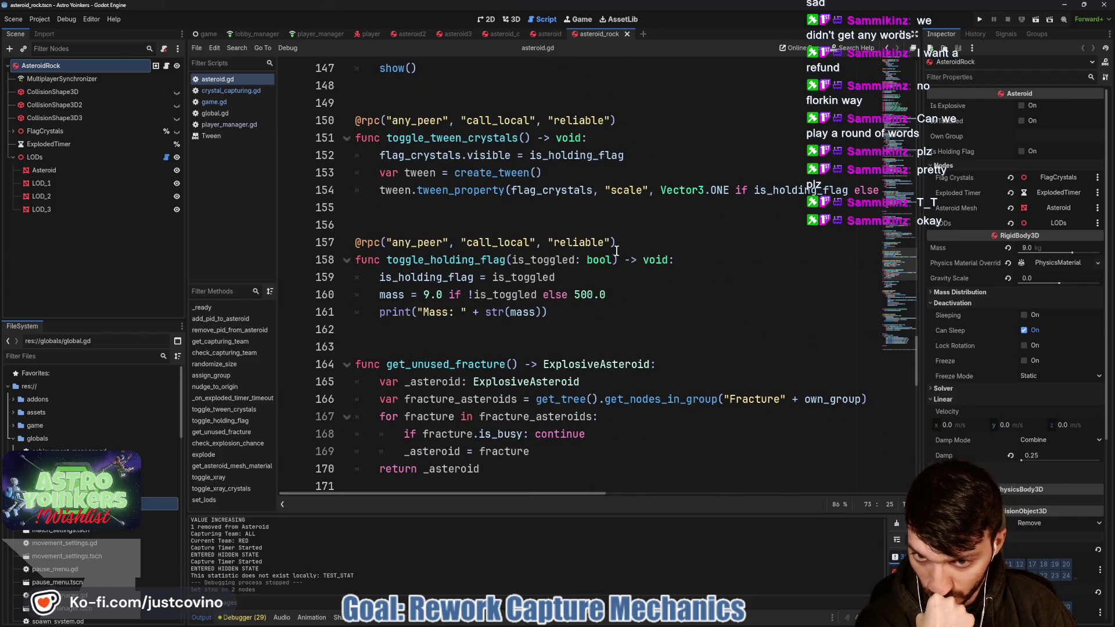
scroll(617, 251, "down", 5)
scroll(616, 251, "down", 7)
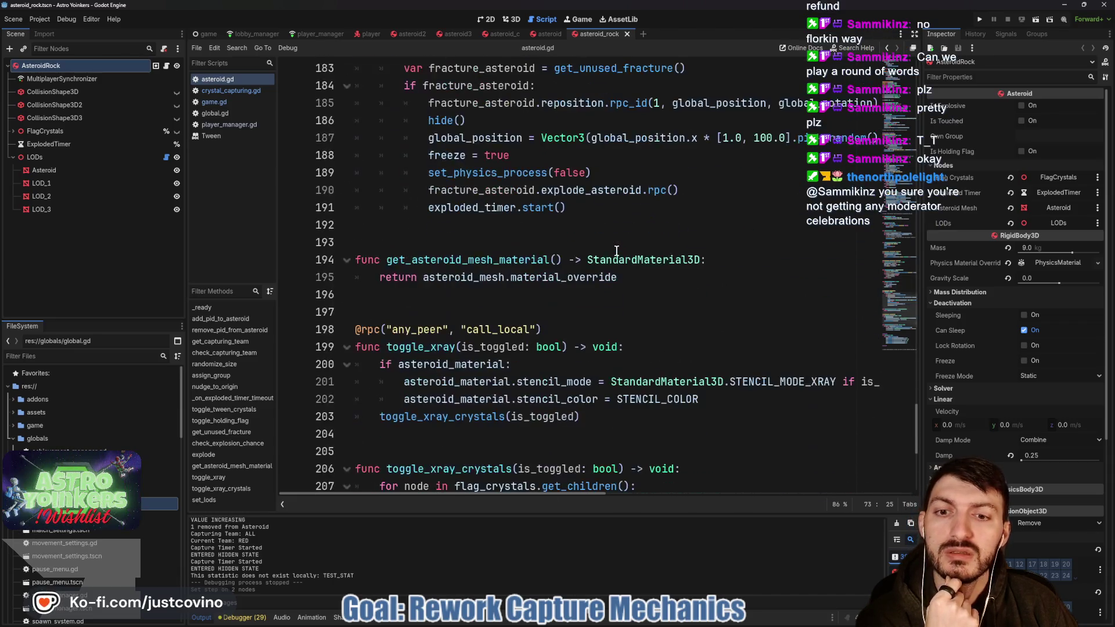
scroll(617, 251, "down", 5)
scroll(616, 251, "down", 1)
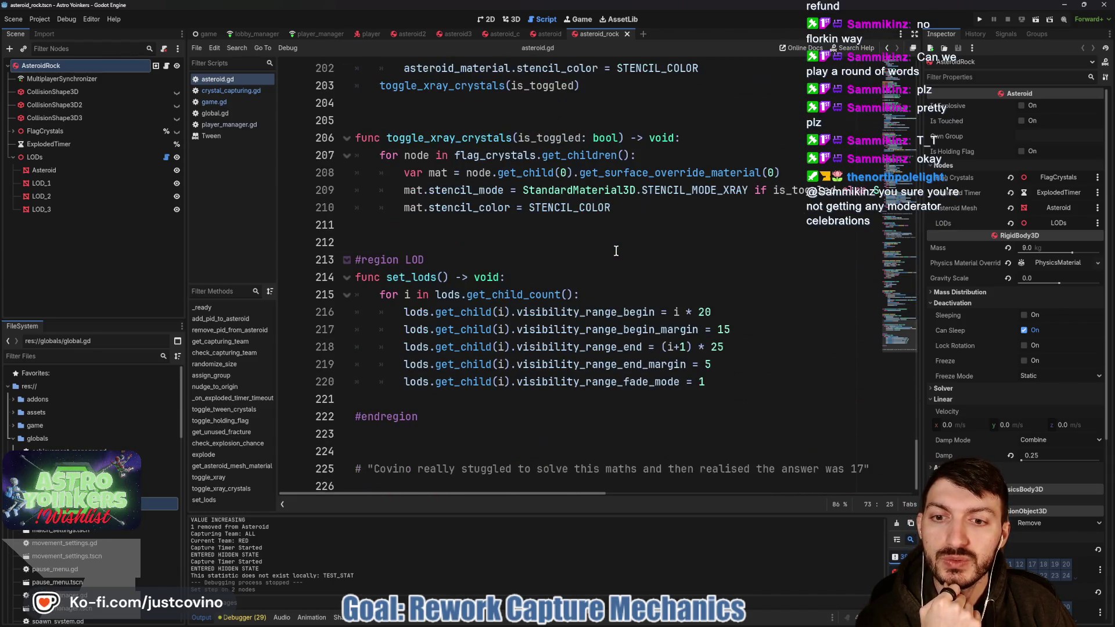
scroll(616, 251, "up", 15)
scroll(616, 250, "up", 9)
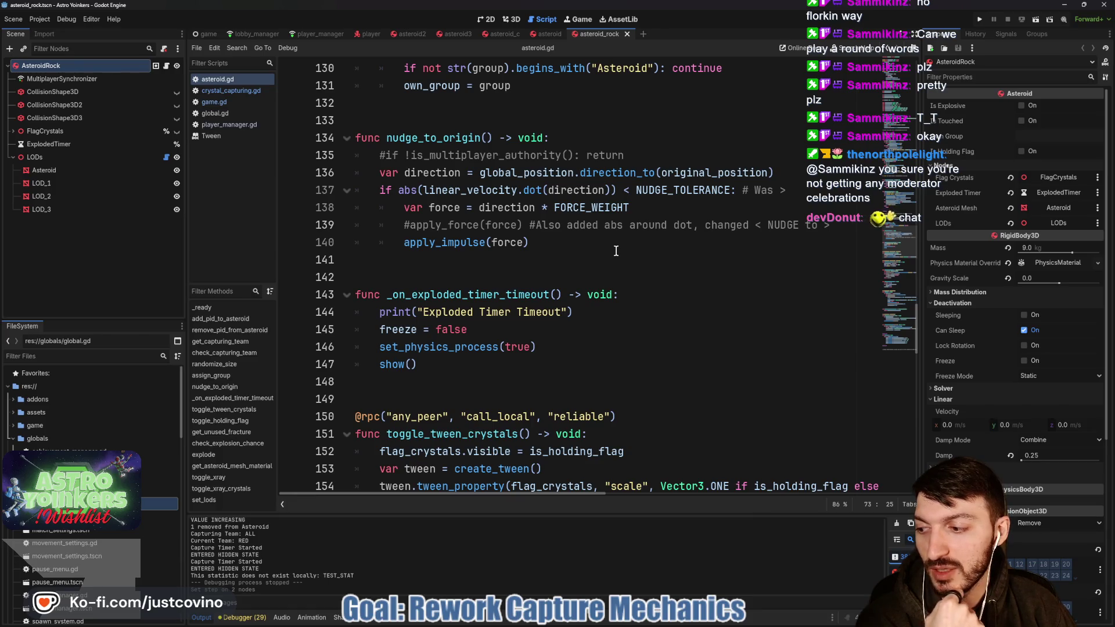
scroll(616, 250, "up", 2)
scroll(616, 251, "up", 12)
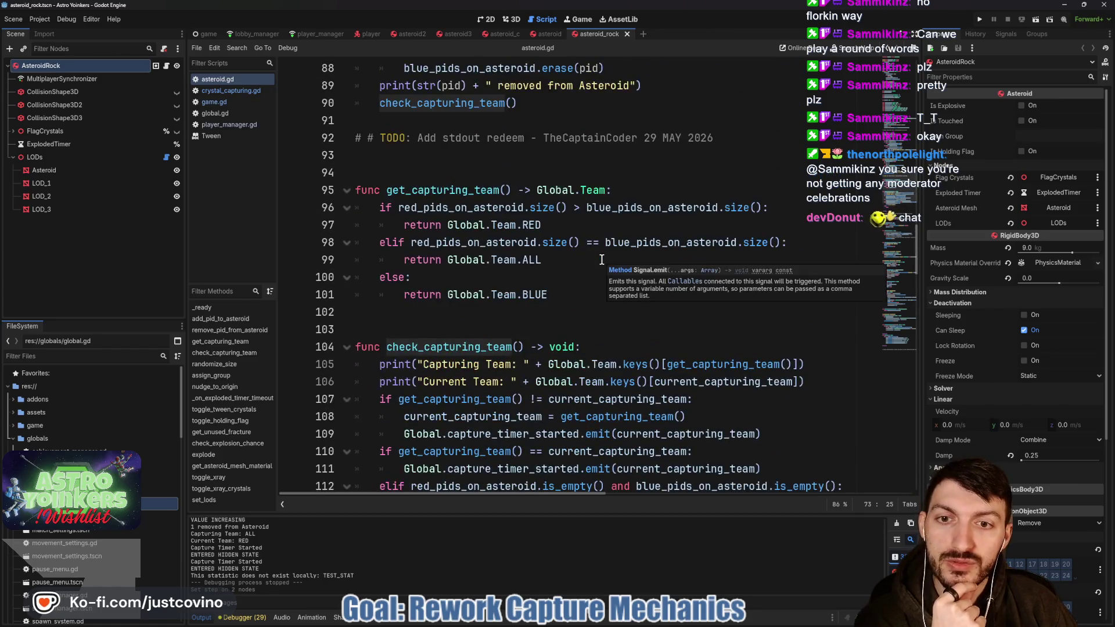
- Select the blank lines around get_capturing_team and pull the Twitch chat window over the editor
left_click(493, 330)
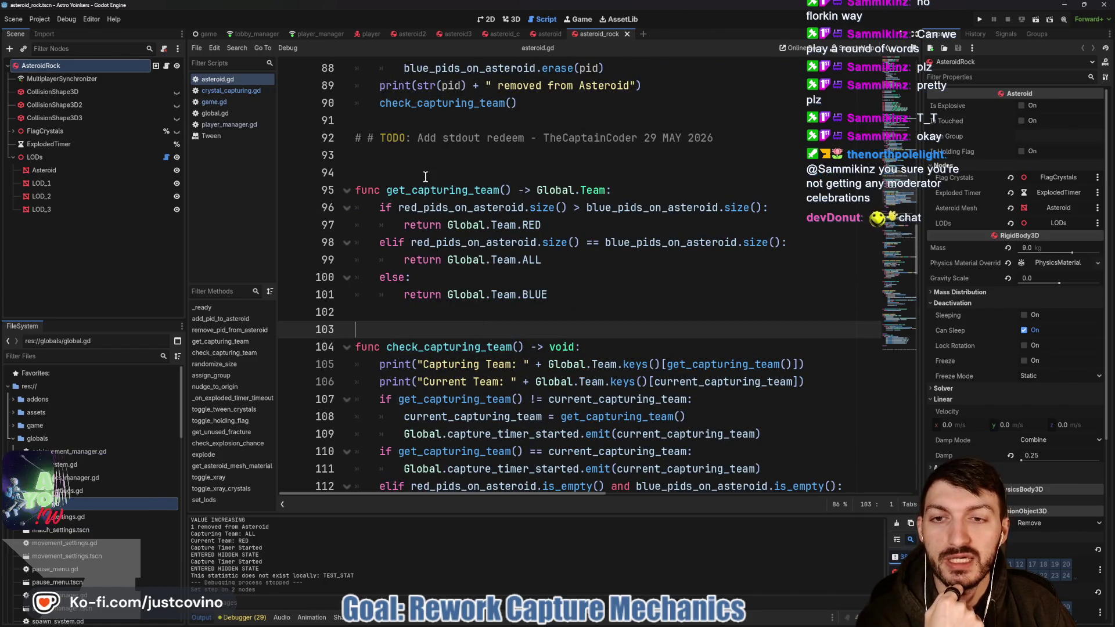
left_click(411, 173)
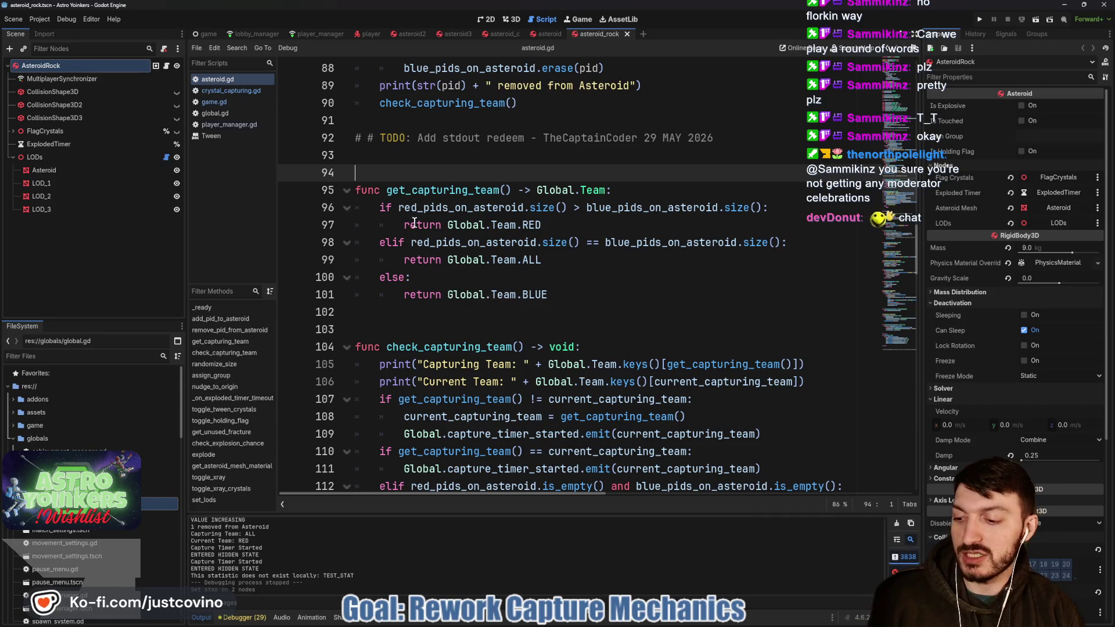
left_click_drag(59, 127, 322, 127)
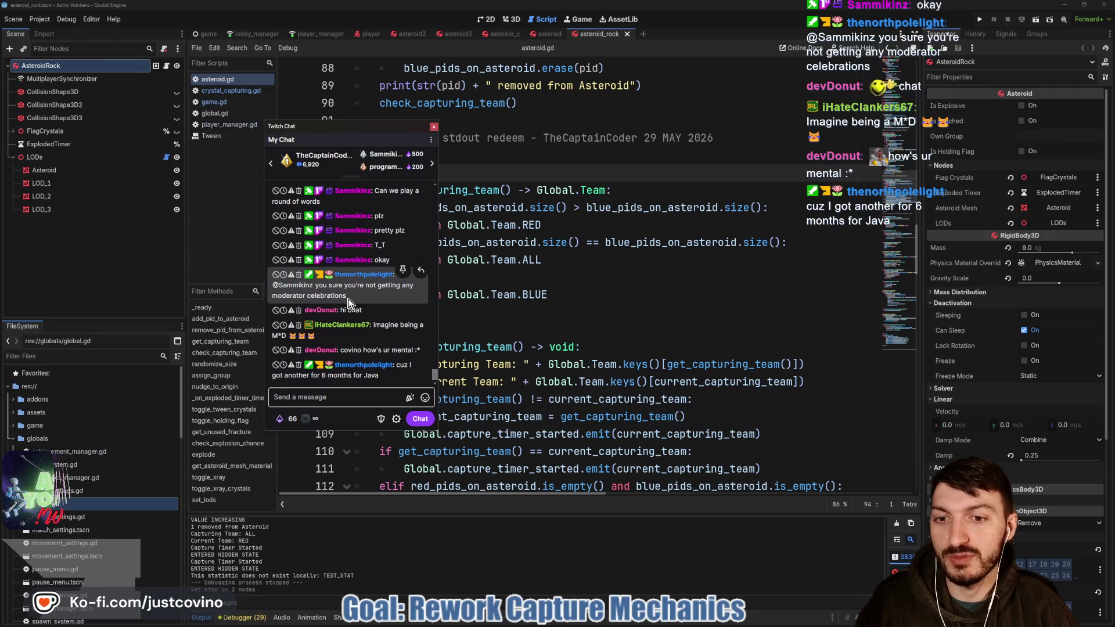
- Close the floating Twitch Chat popout covering asteroid.gd
left_click(433, 126)
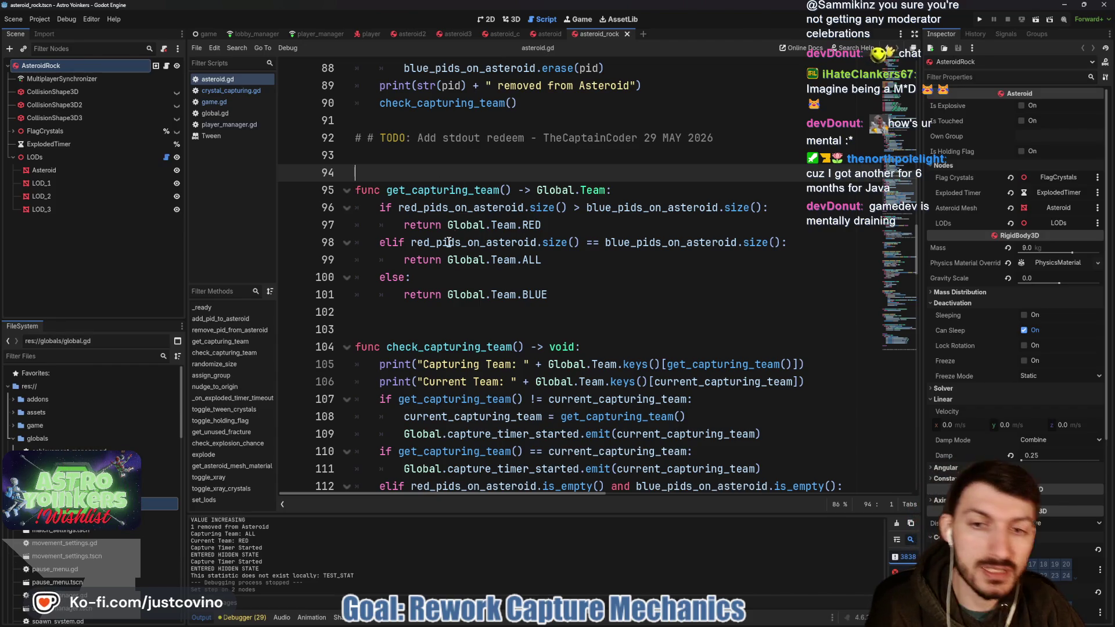
- Delete the extra blank line 75 between add_pid_to_asteroid and the remove_pid_from_asteroid comment
left_click(422, 319)
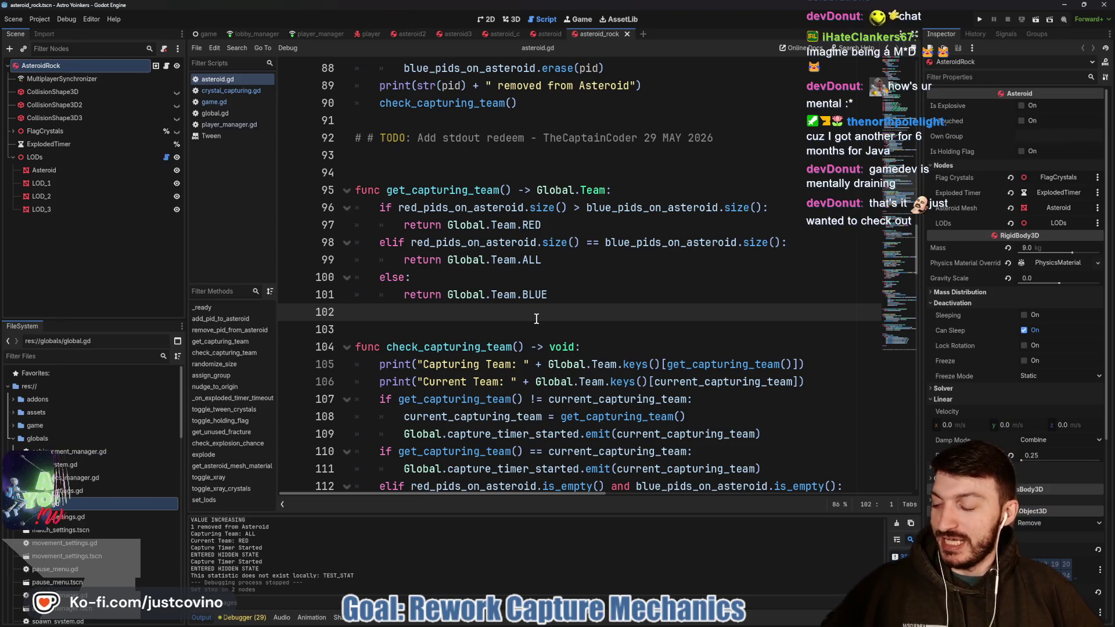
left_click(450, 167)
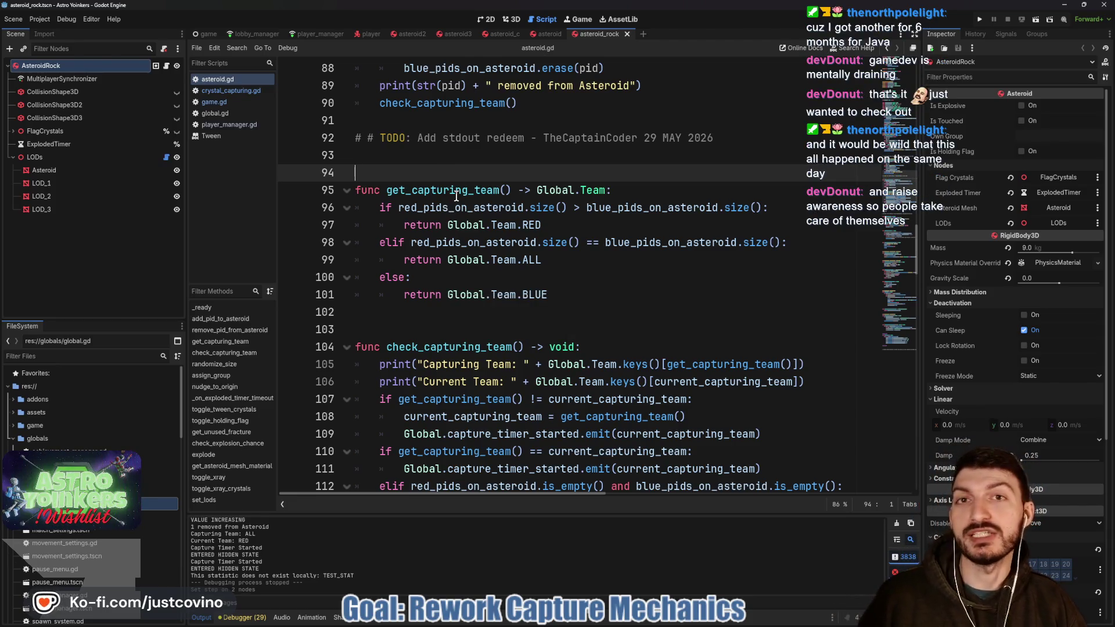
key("Up")
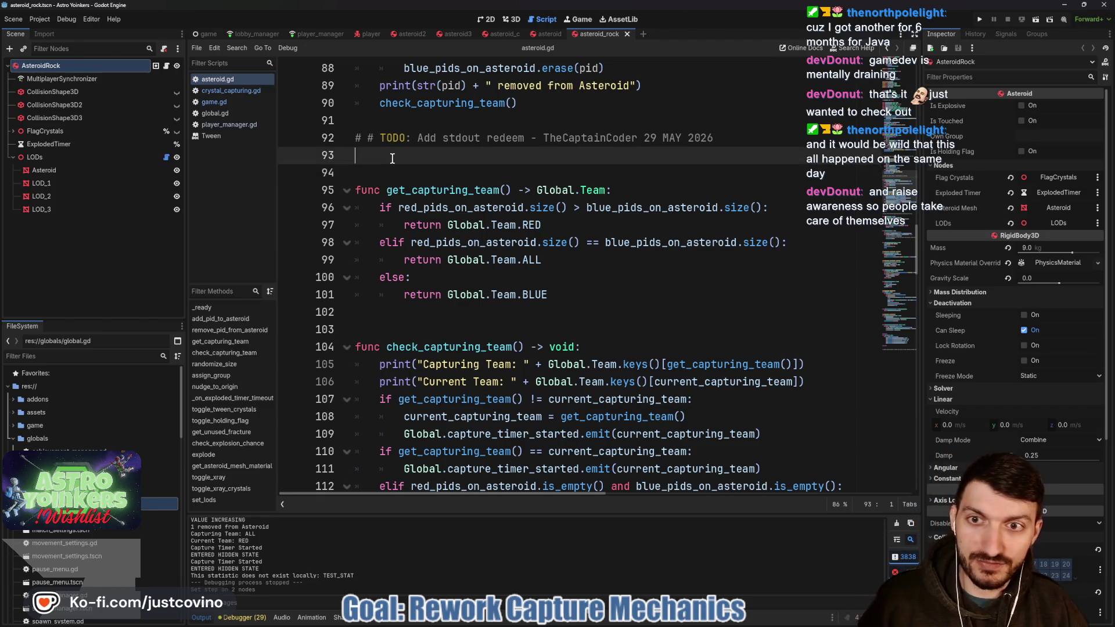
scroll(437, 258, "up", 2)
scroll(437, 259, "up", 1)
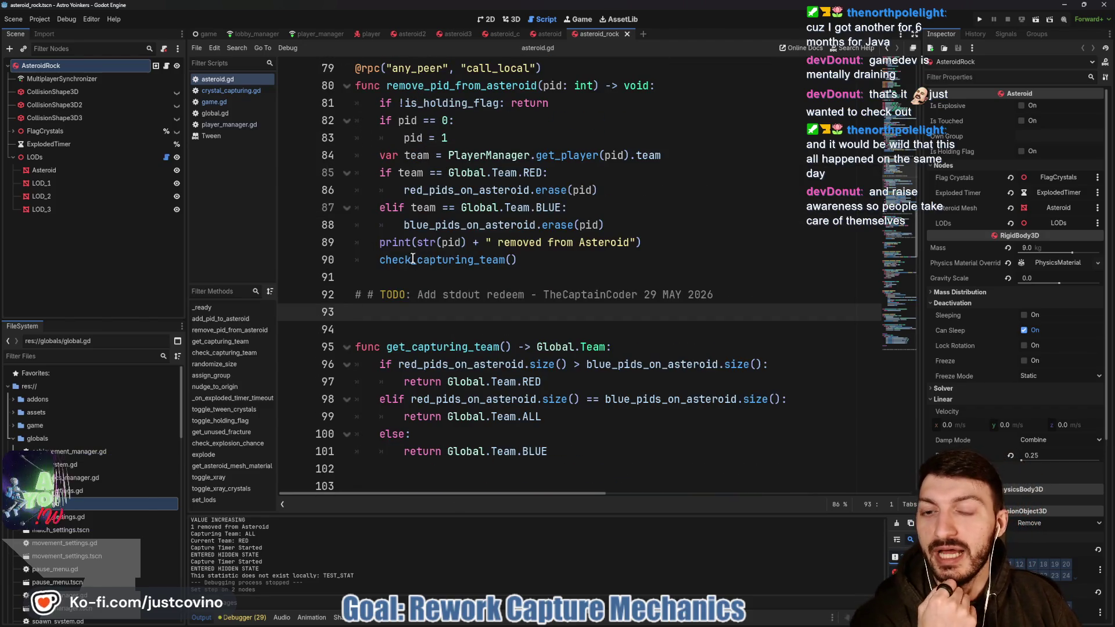
left_click(413, 276)
scroll(413, 277, "up", 5)
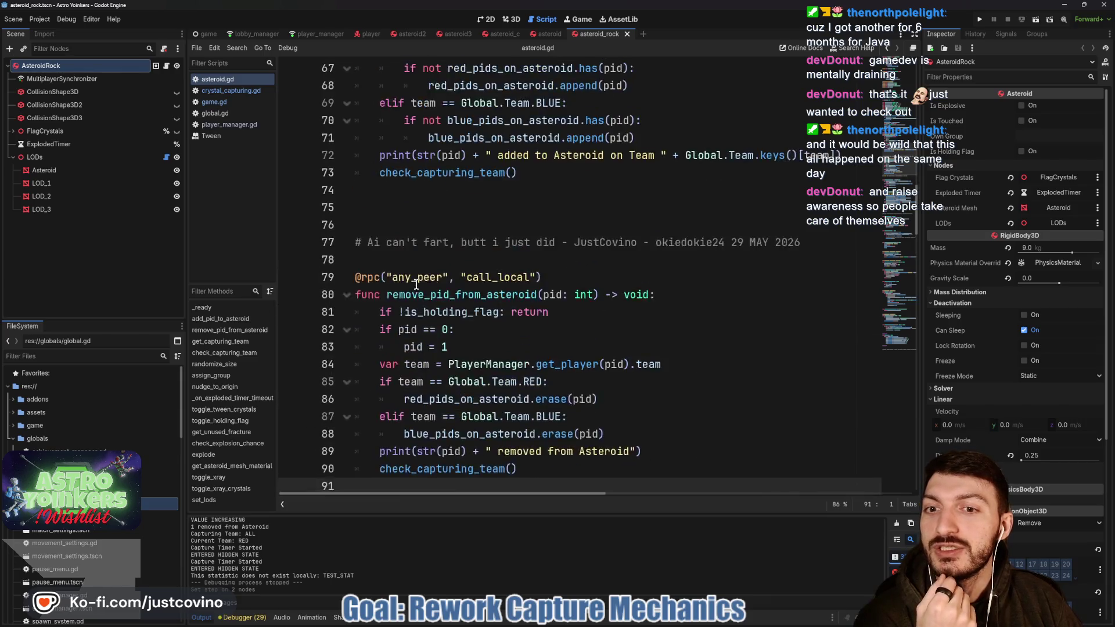
left_click(412, 259)
key("BackSpace")
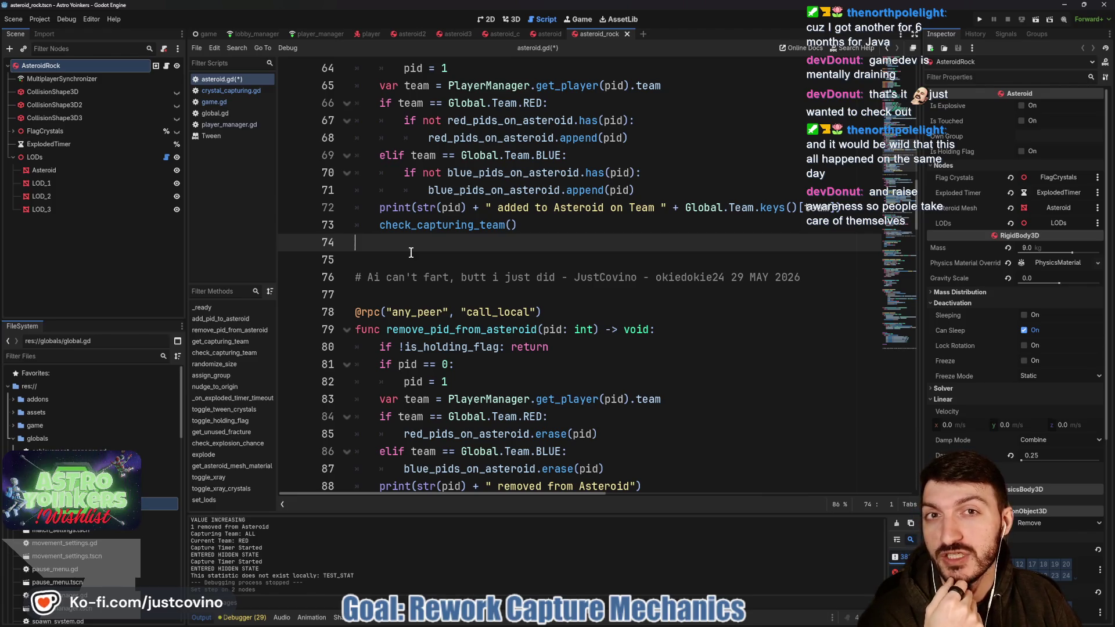
- Save the edited asteroid.gd script with Ctrl+S
scroll(410, 253, "up", 3)
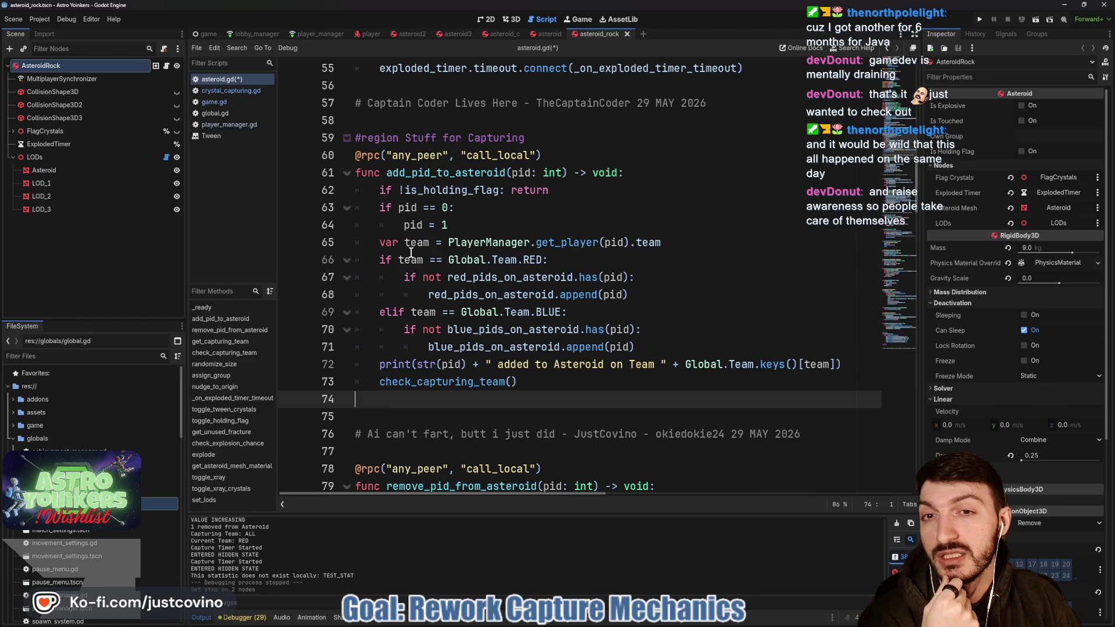
scroll(410, 252, "up", 1)
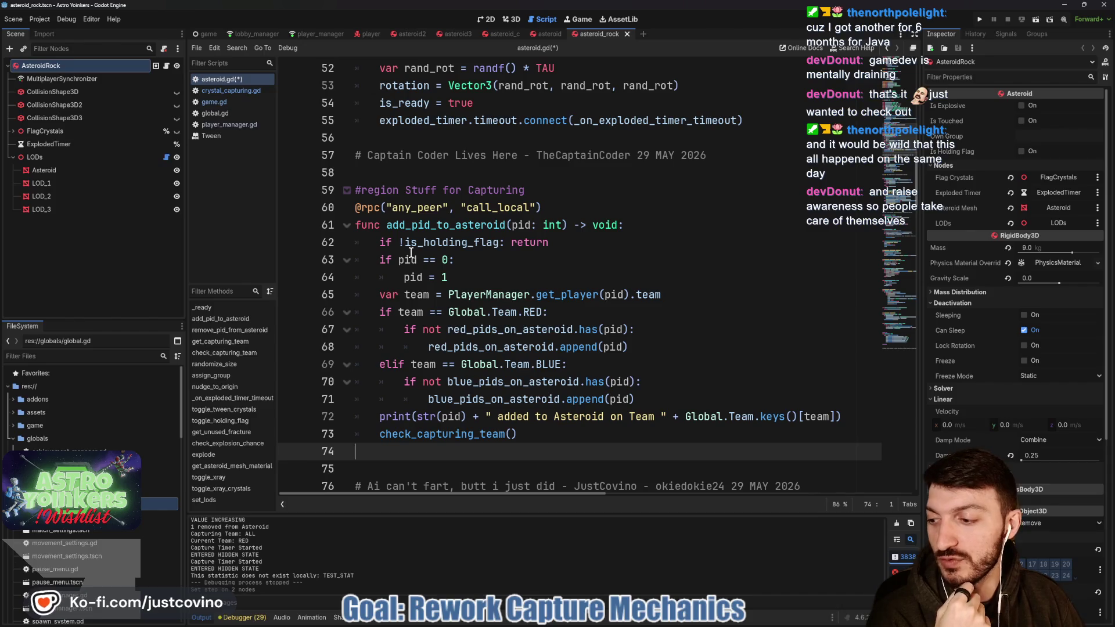
left_click(426, 191)
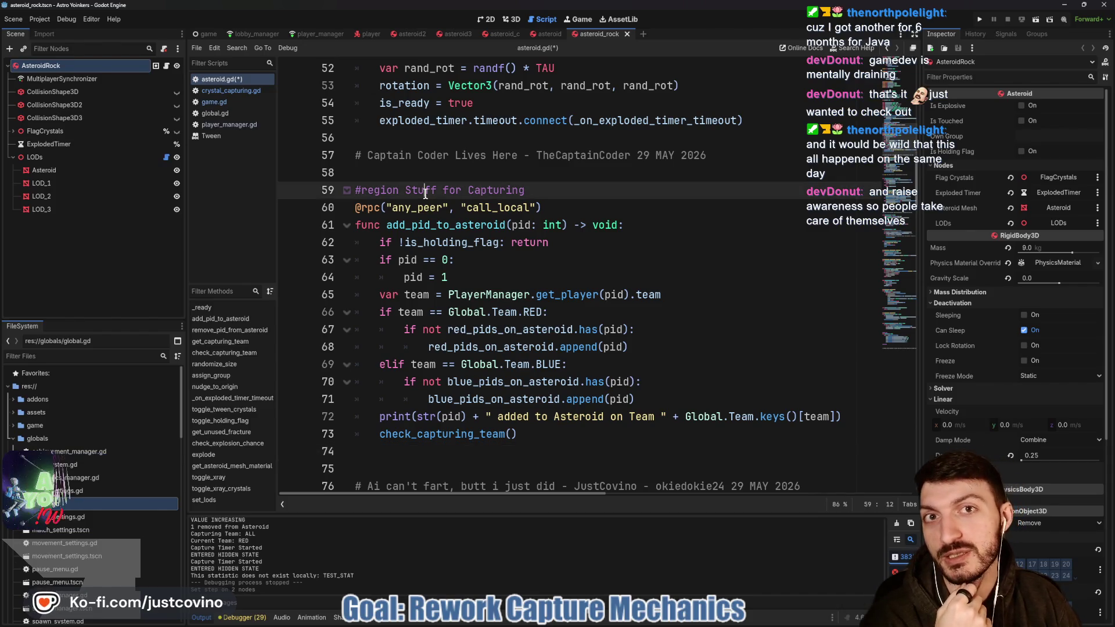
left_click(395, 169)
key("ctrl+s")
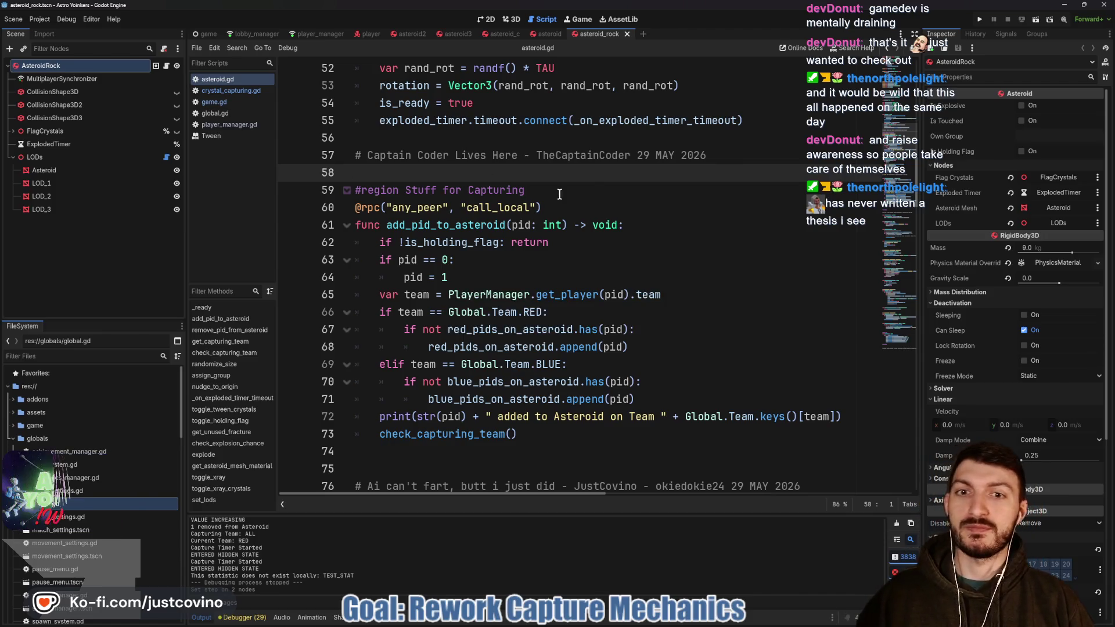
- Review the capturing region lines 58–75, then run the project in debug mode
left_click(588, 183)
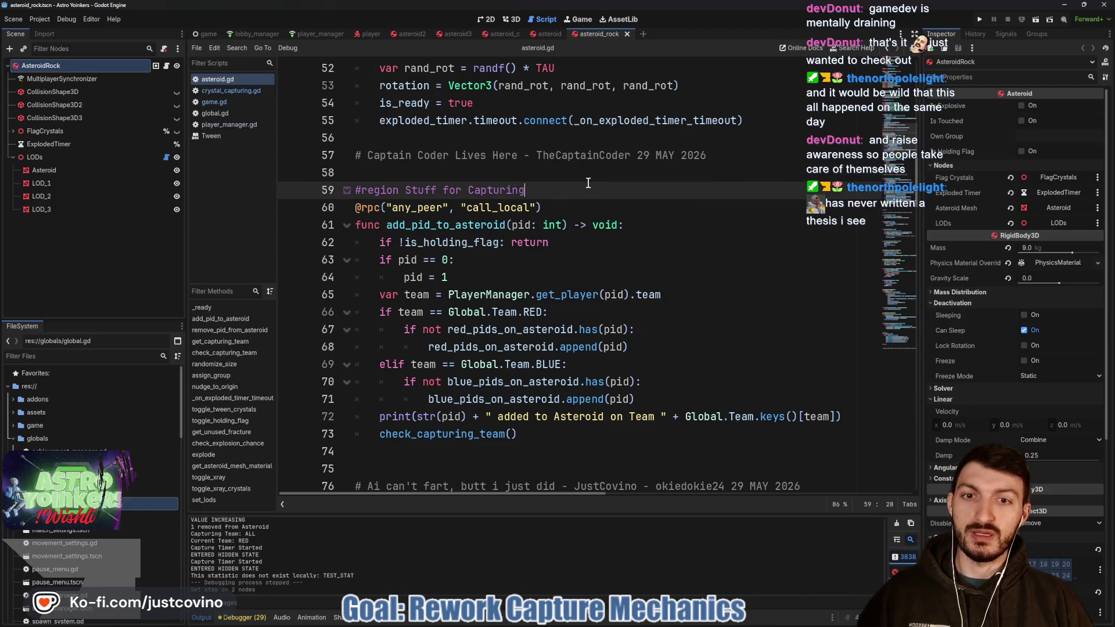
left_click(482, 178)
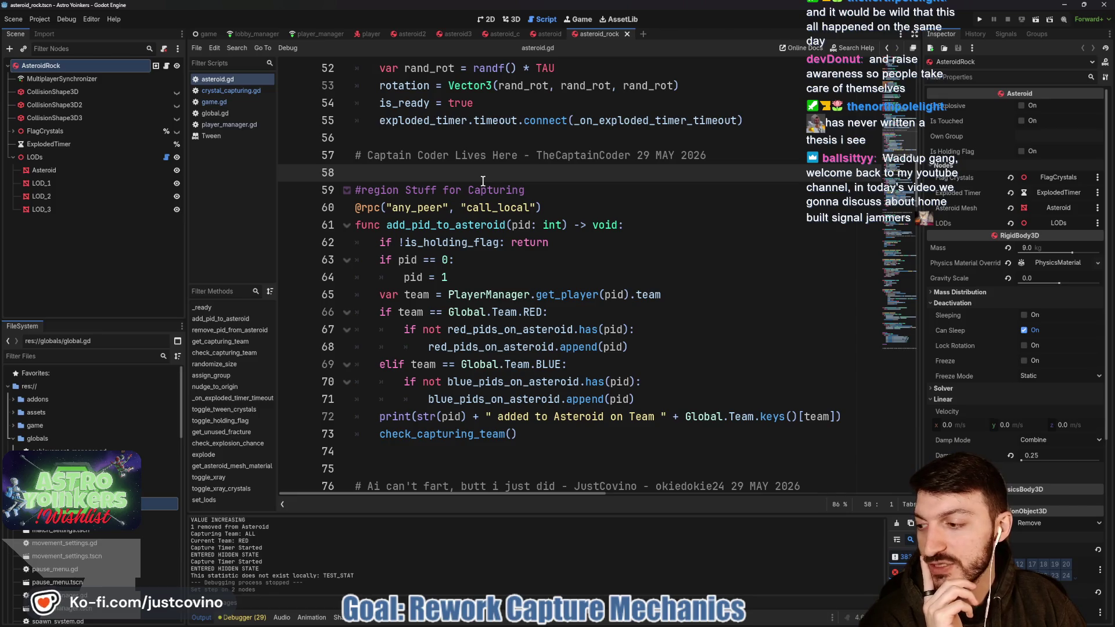
left_click(459, 189)
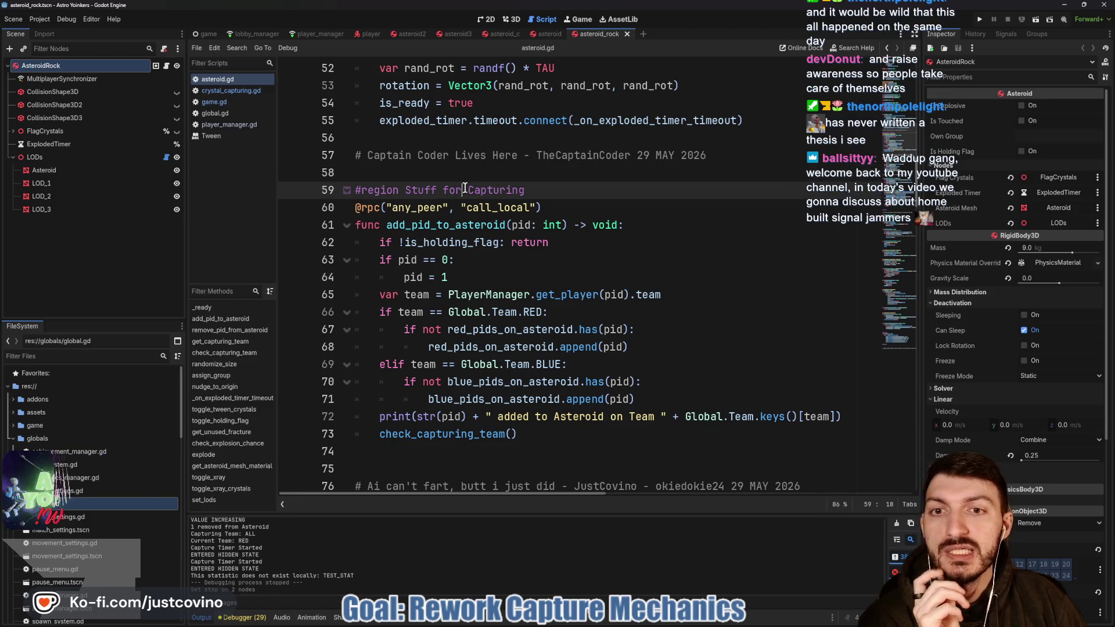
left_click(552, 210)
scroll(552, 210, "down", 2)
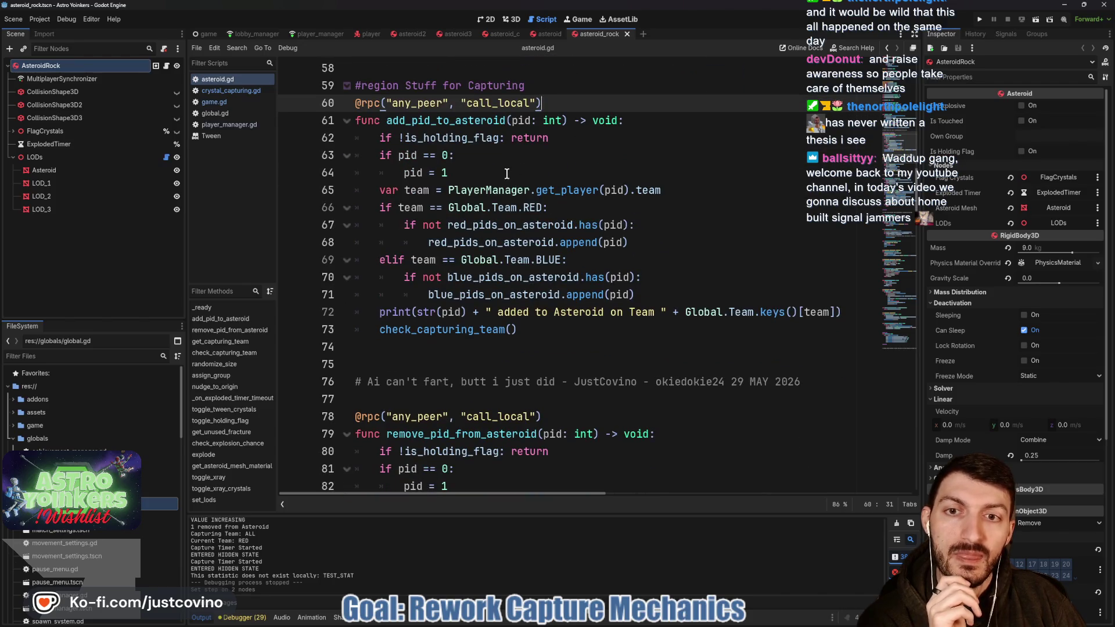
left_click(506, 173)
left_click(441, 361)
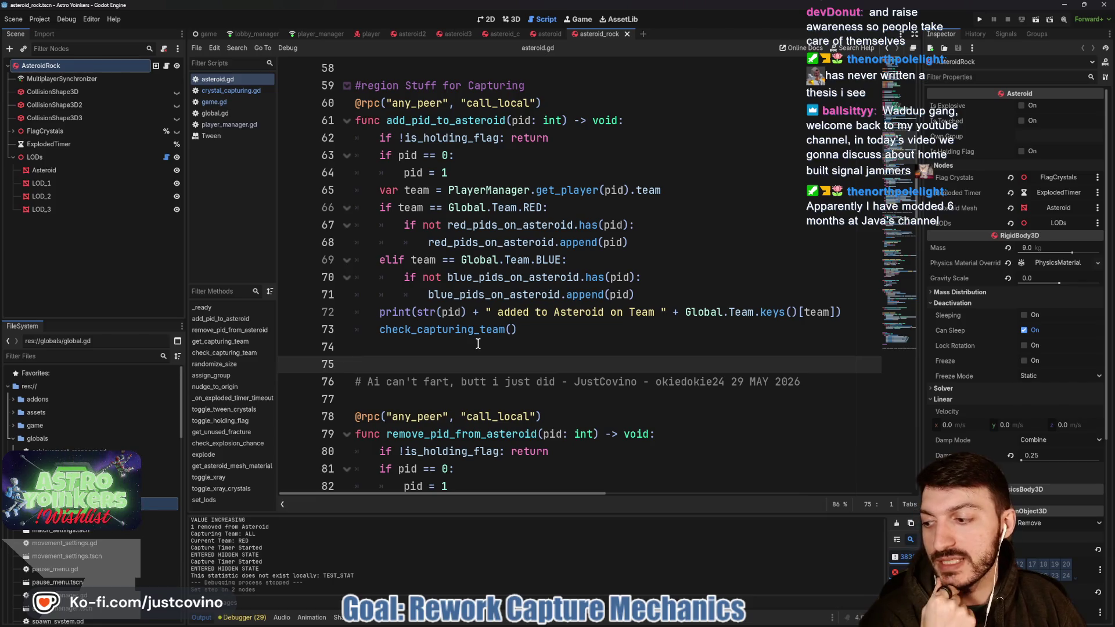
left_click(464, 349)
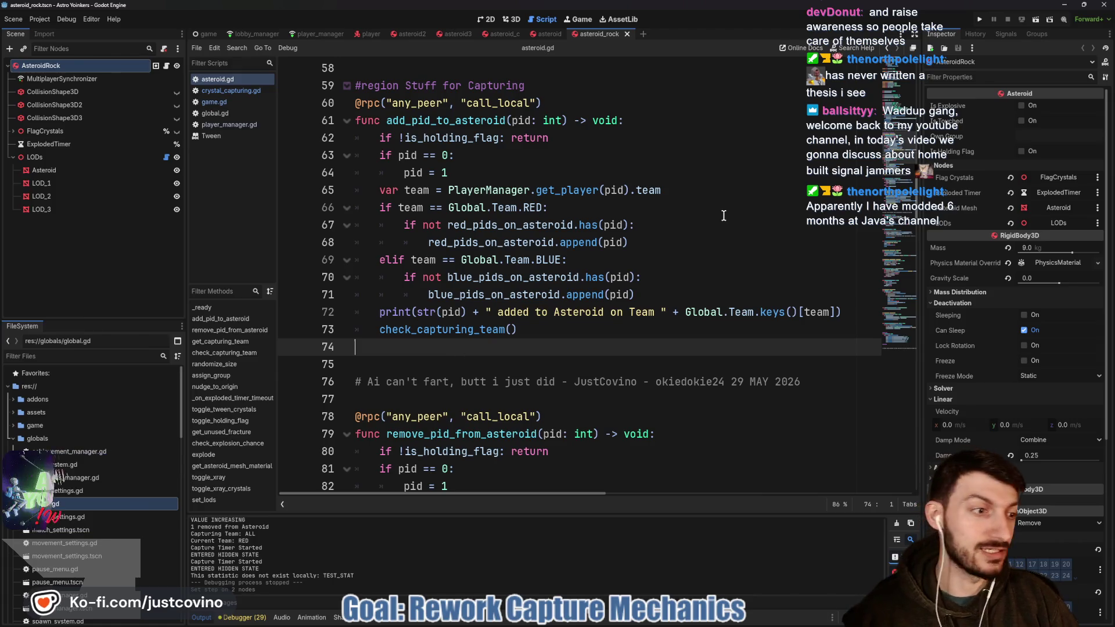
left_click(978, 22)
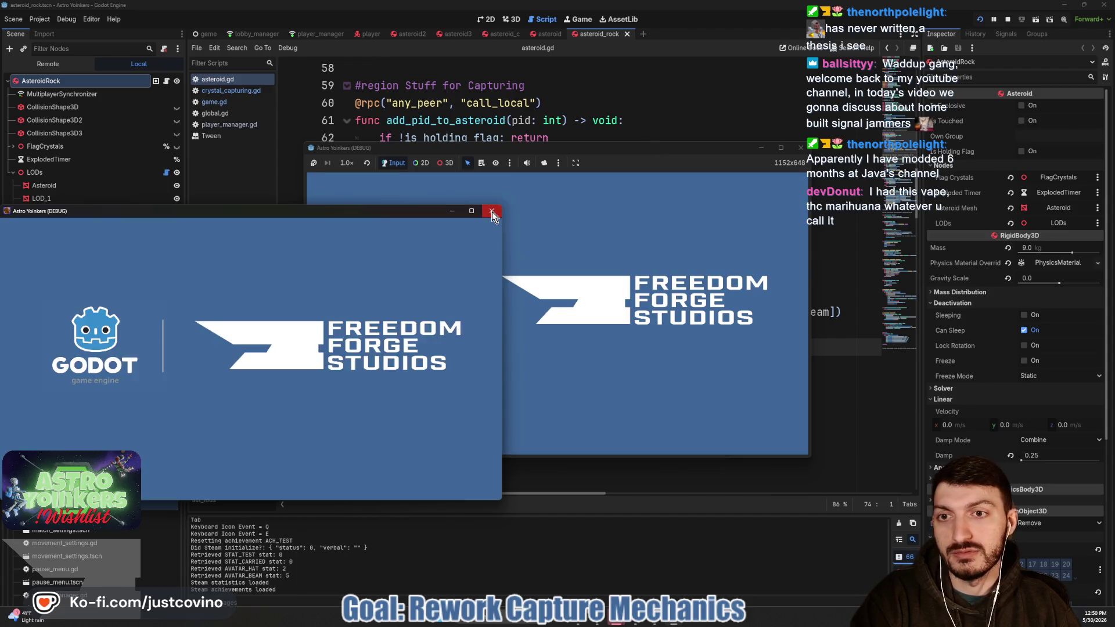
- Close the extra game instance, enlarge and reposition the game window, and host a Private lobby
left_click(492, 212)
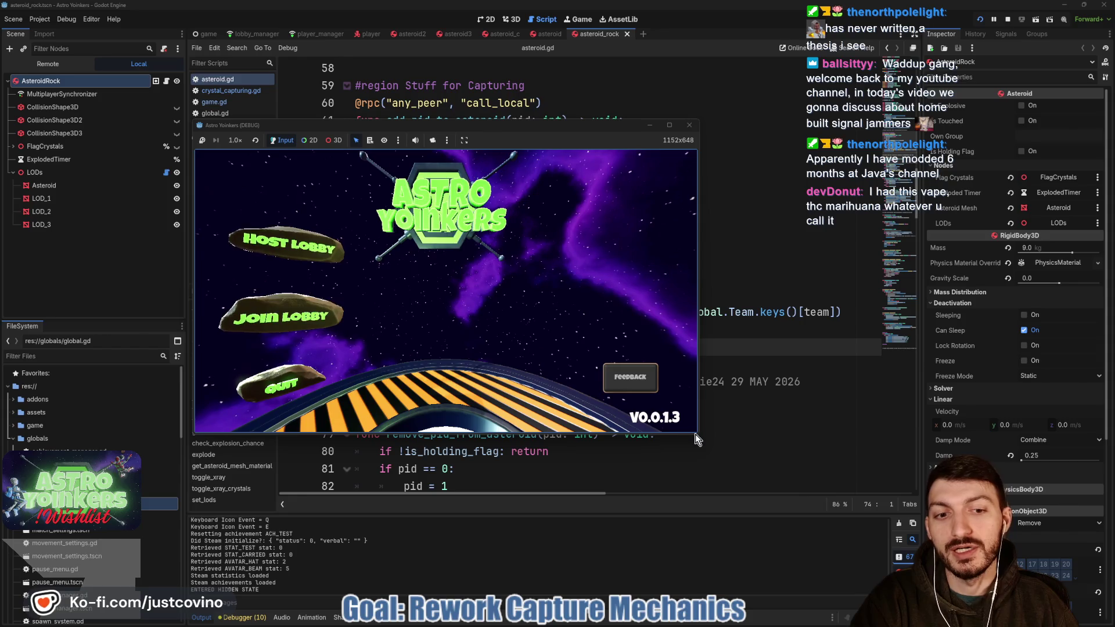
left_click_drag(698, 436, 887, 538)
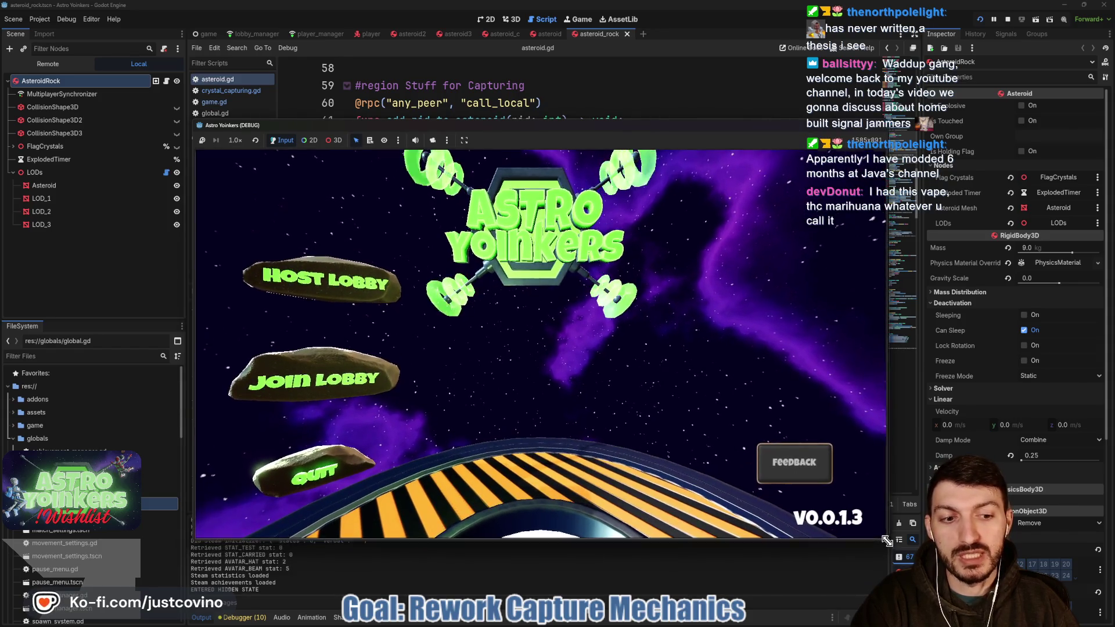
left_click_drag(520, 127, 437, 83)
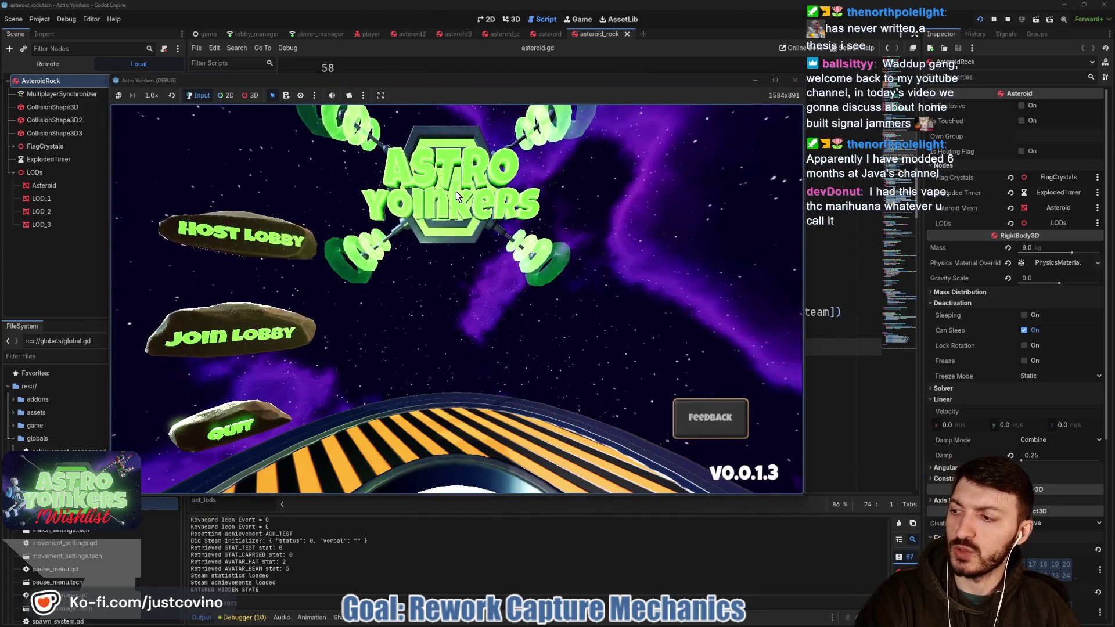
left_click(239, 234)
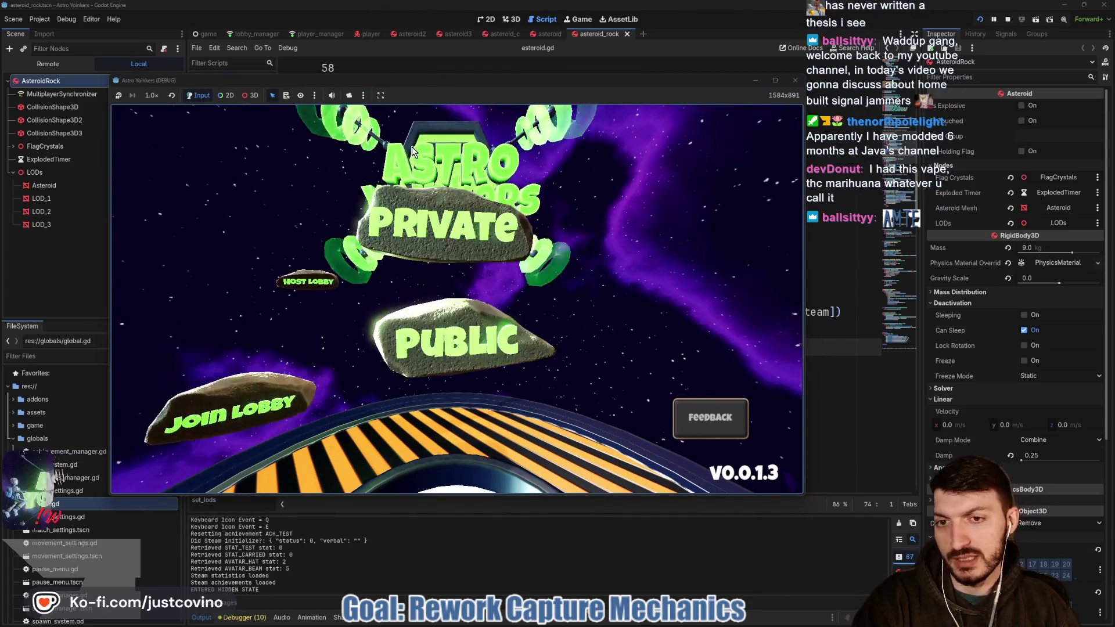
left_click(422, 218)
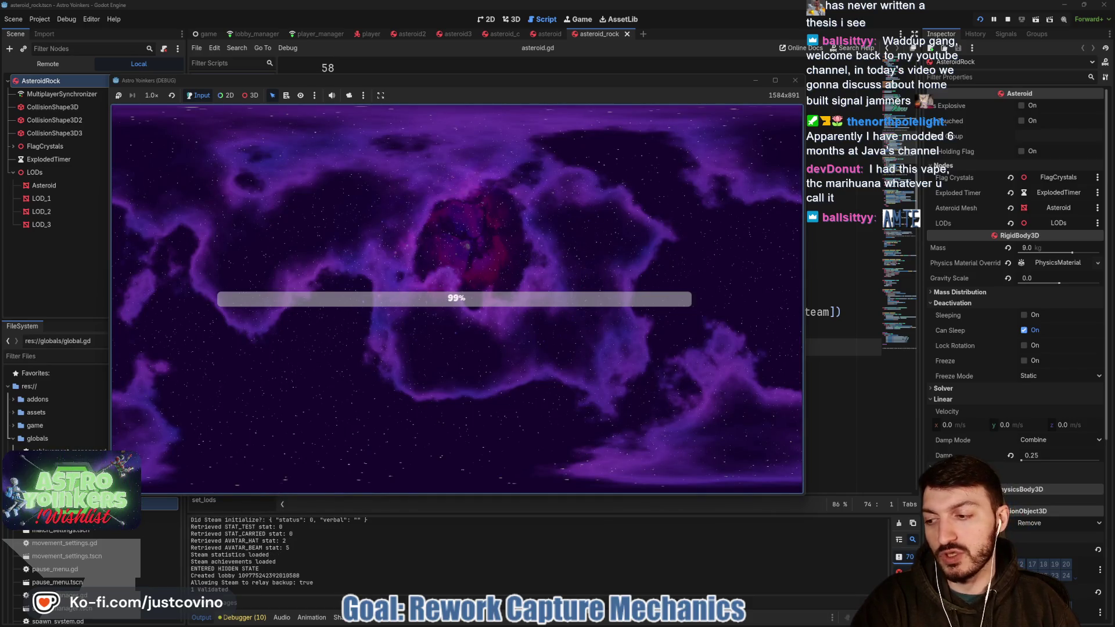